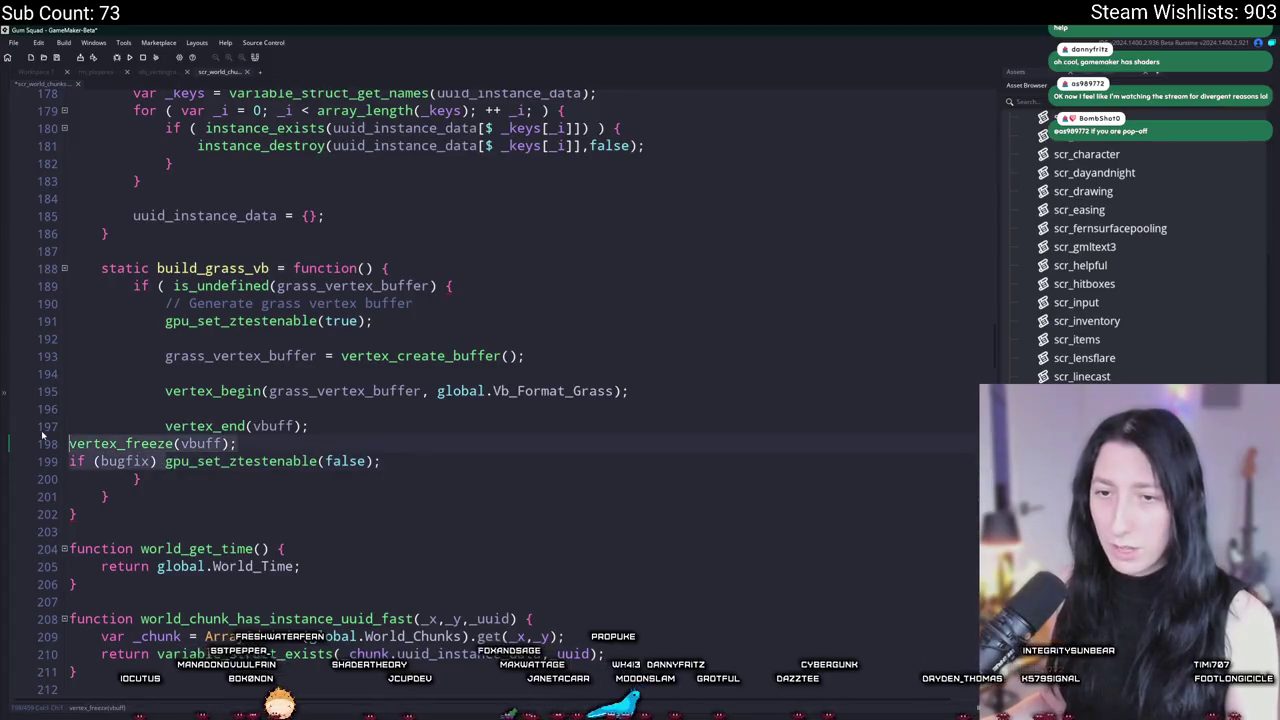
Step: Delete the bugfix ztest line and swap vbuff for grass_vertex_buffer in vertex_end and vertex_freeze
click(517, 442)
key(Delete)
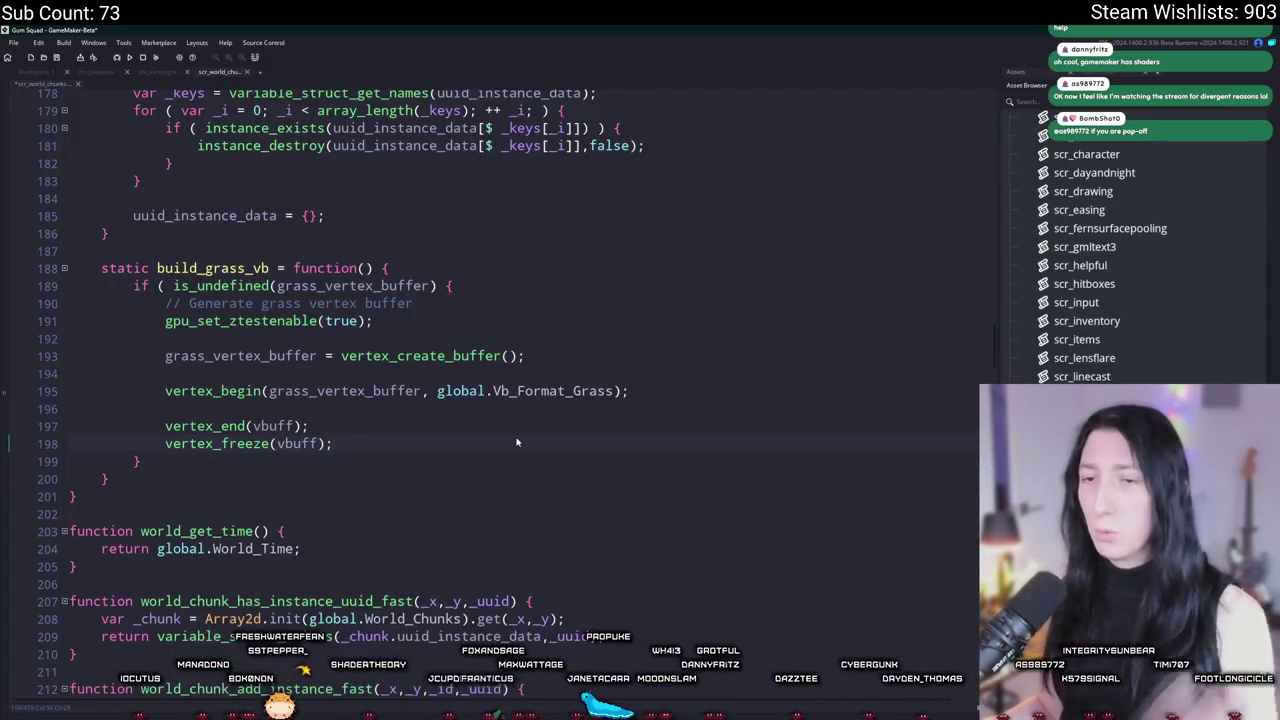
key(ctrl+Right)
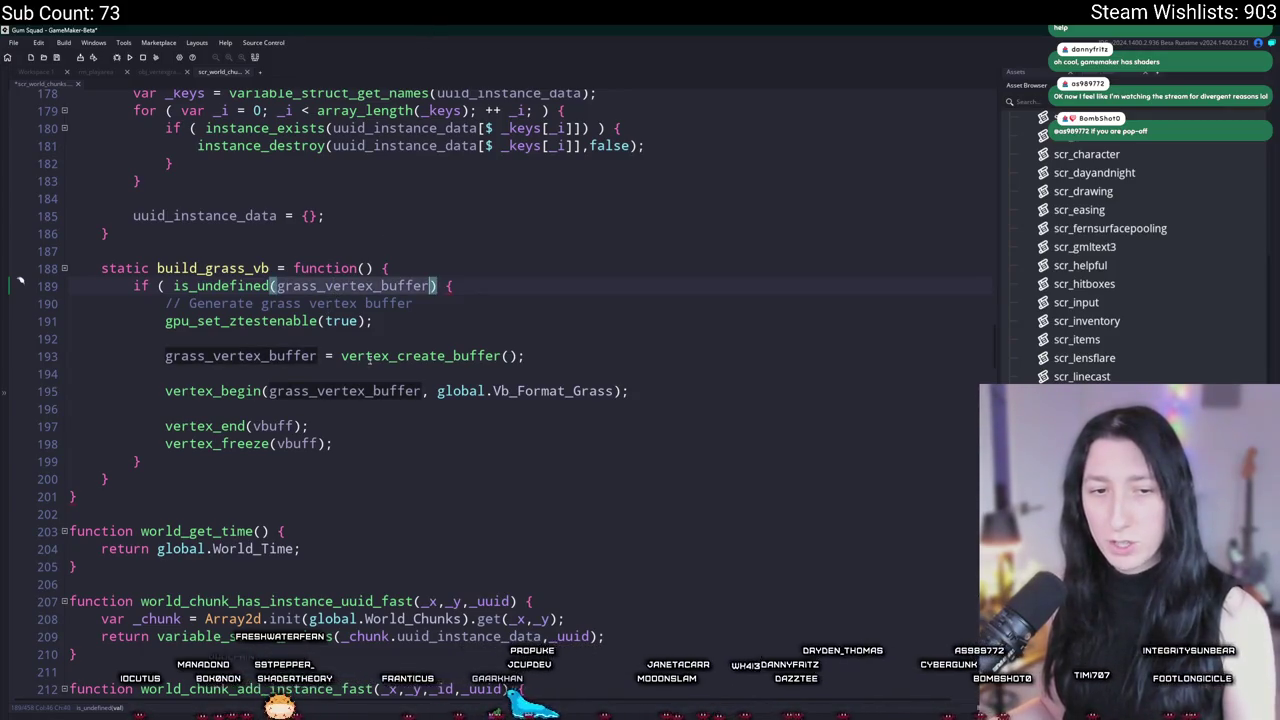
double_click(297, 443)
text(grass_vertex_buffer)
double_click(270, 426)
text(grass_vertex_buffer)
click(733, 405)
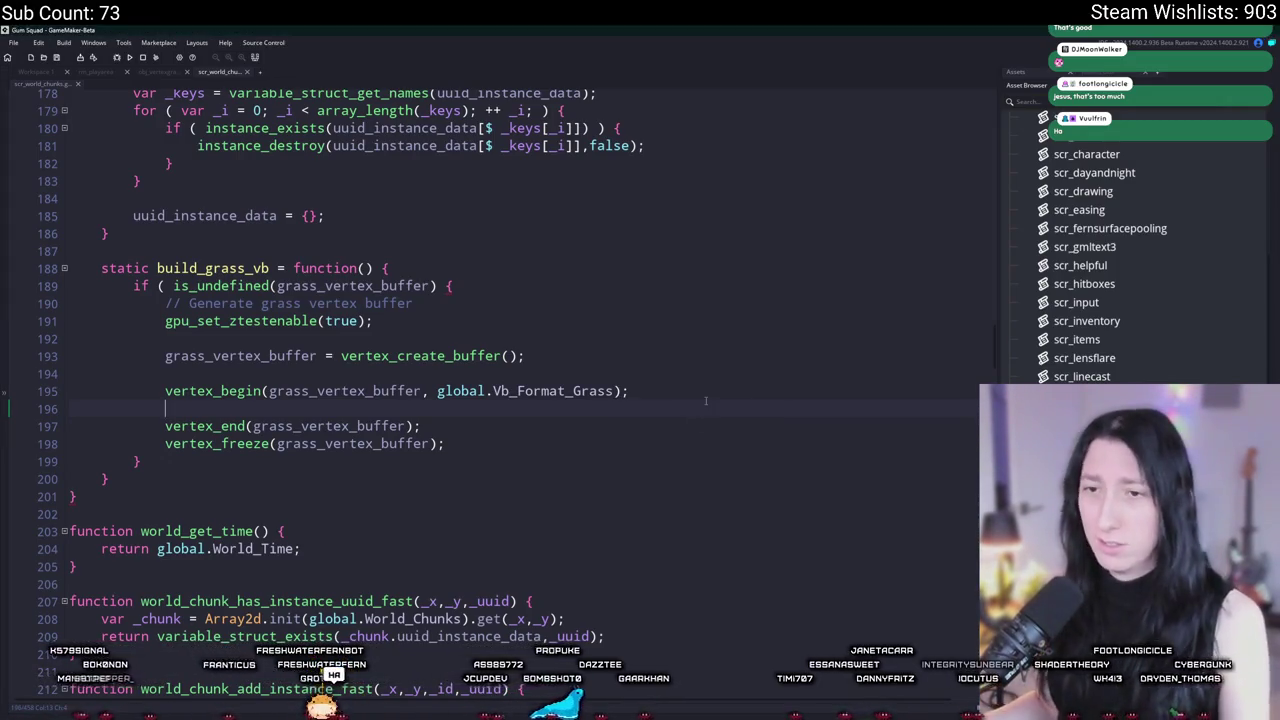
Step: Add a commented 'var _list = ds_list_create();' line and comment out lines 191–200 of build_grass_vb
key(Return)
key(Return)
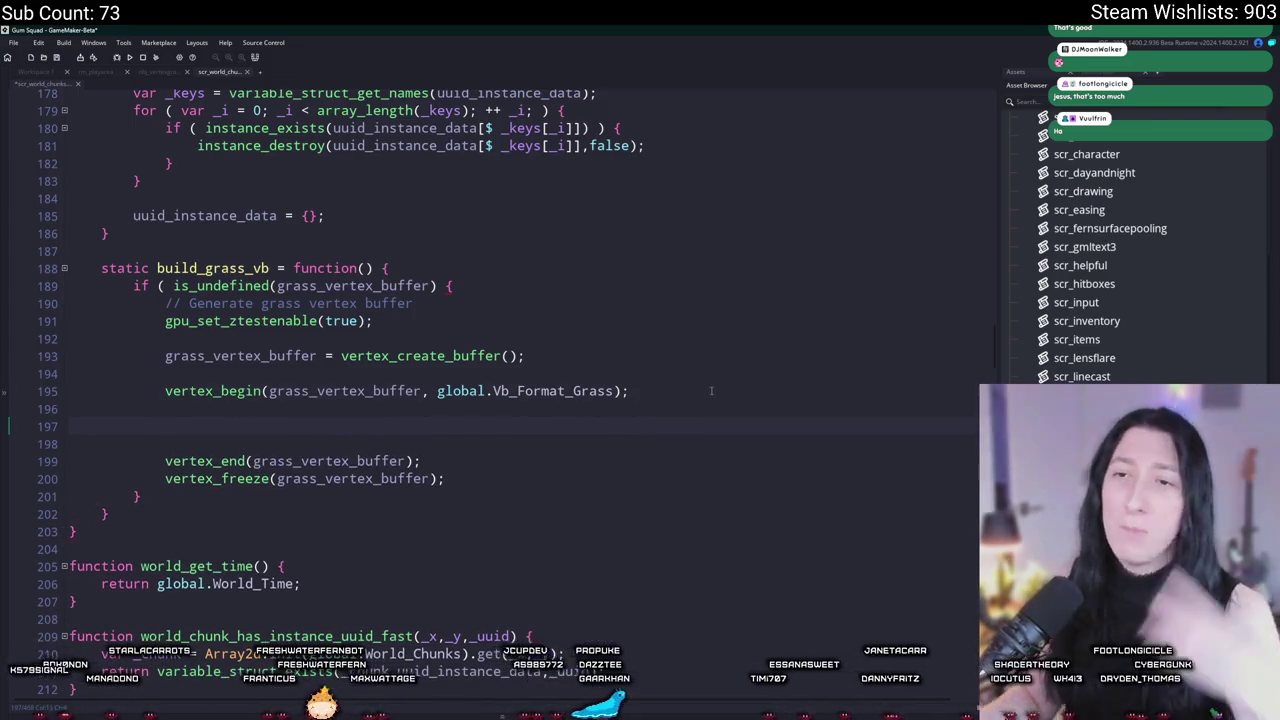
text(var _list = )
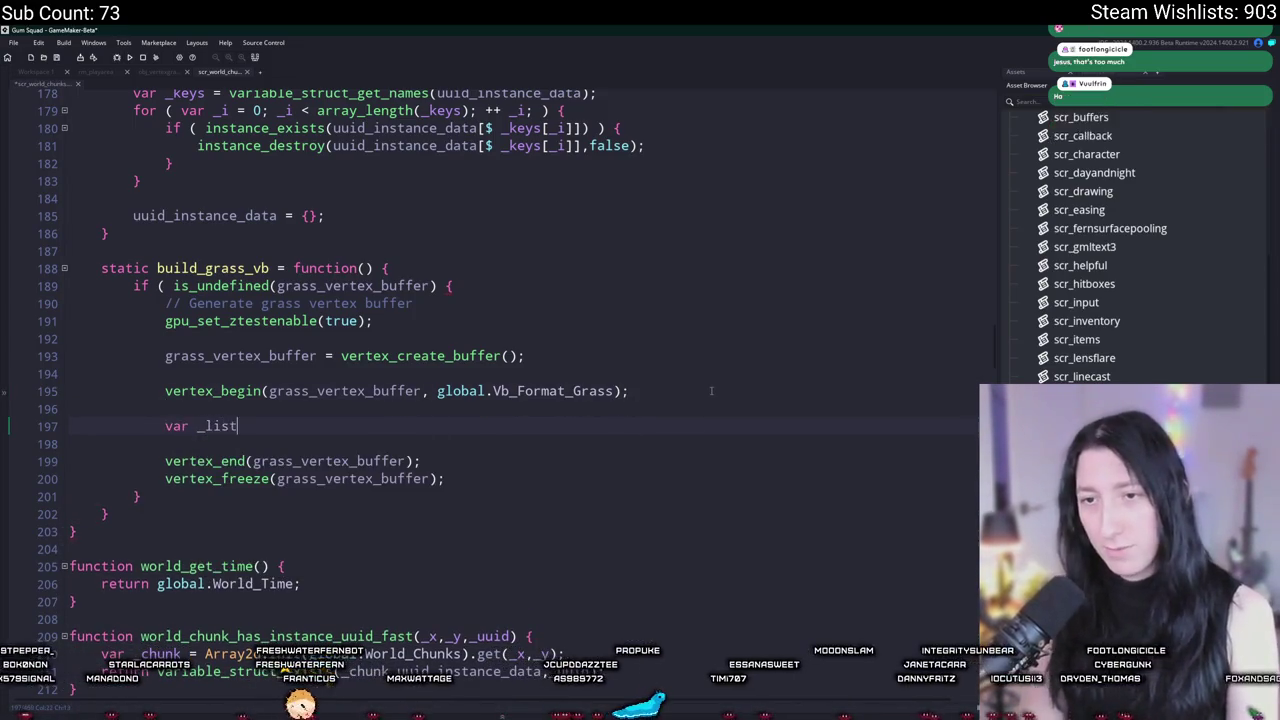
text(ds_)
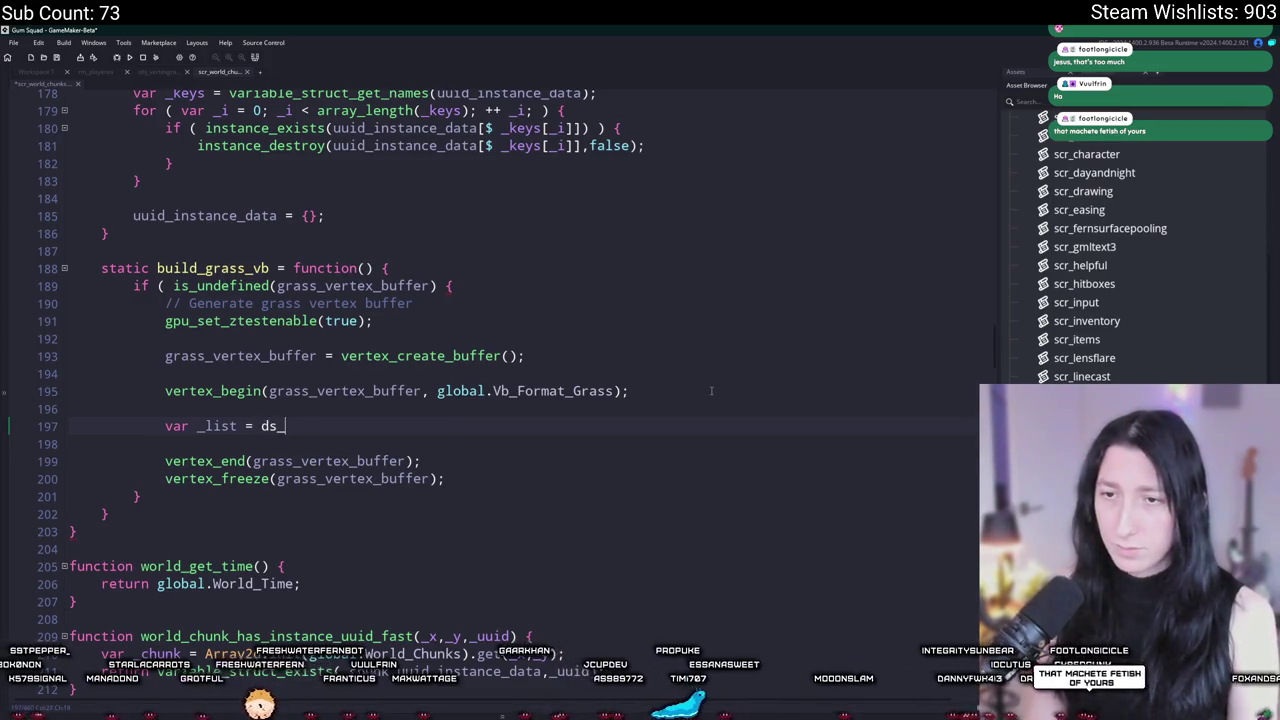
text(list_create();)
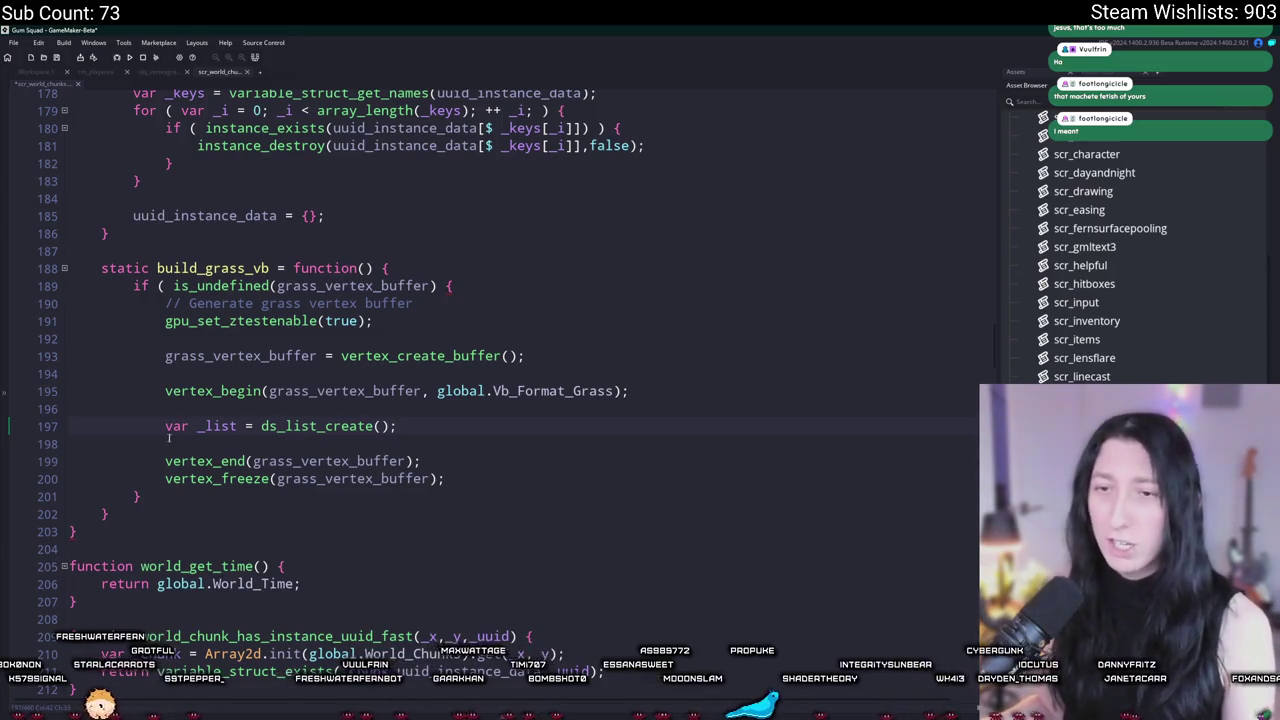
text(//)
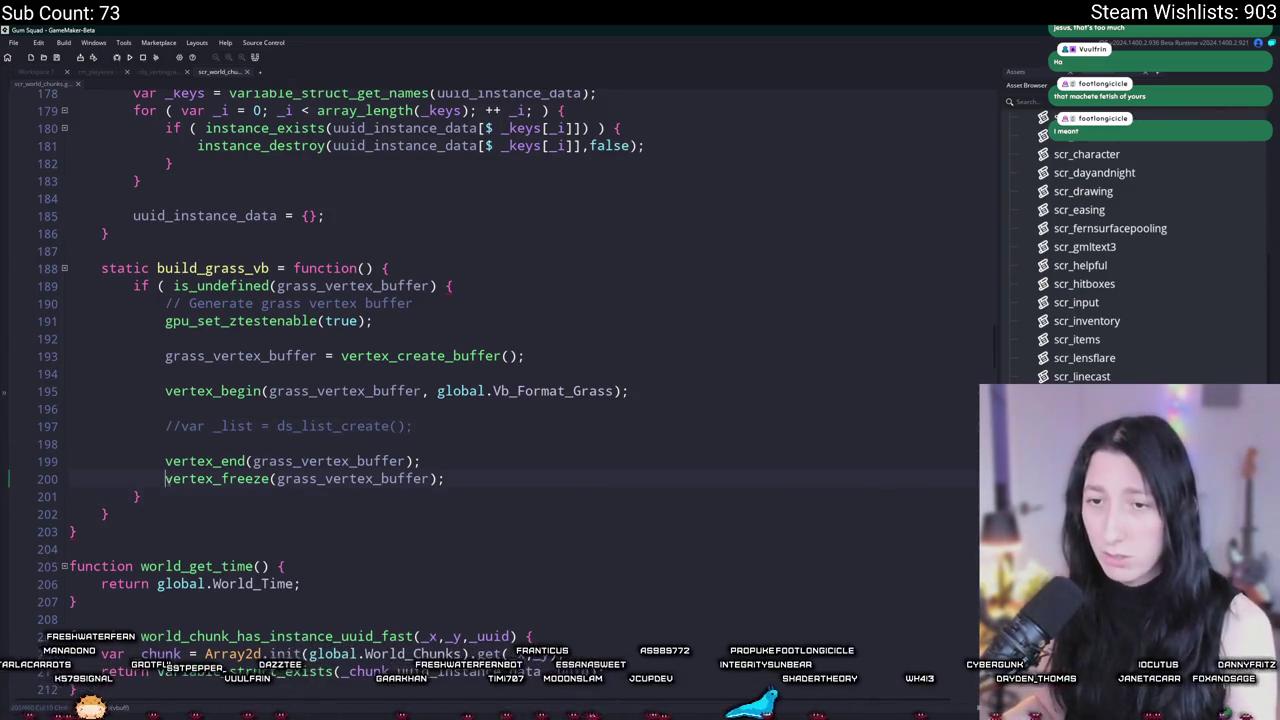
drag(165, 478, 165, 321)
text(/)
double_click(235, 264)
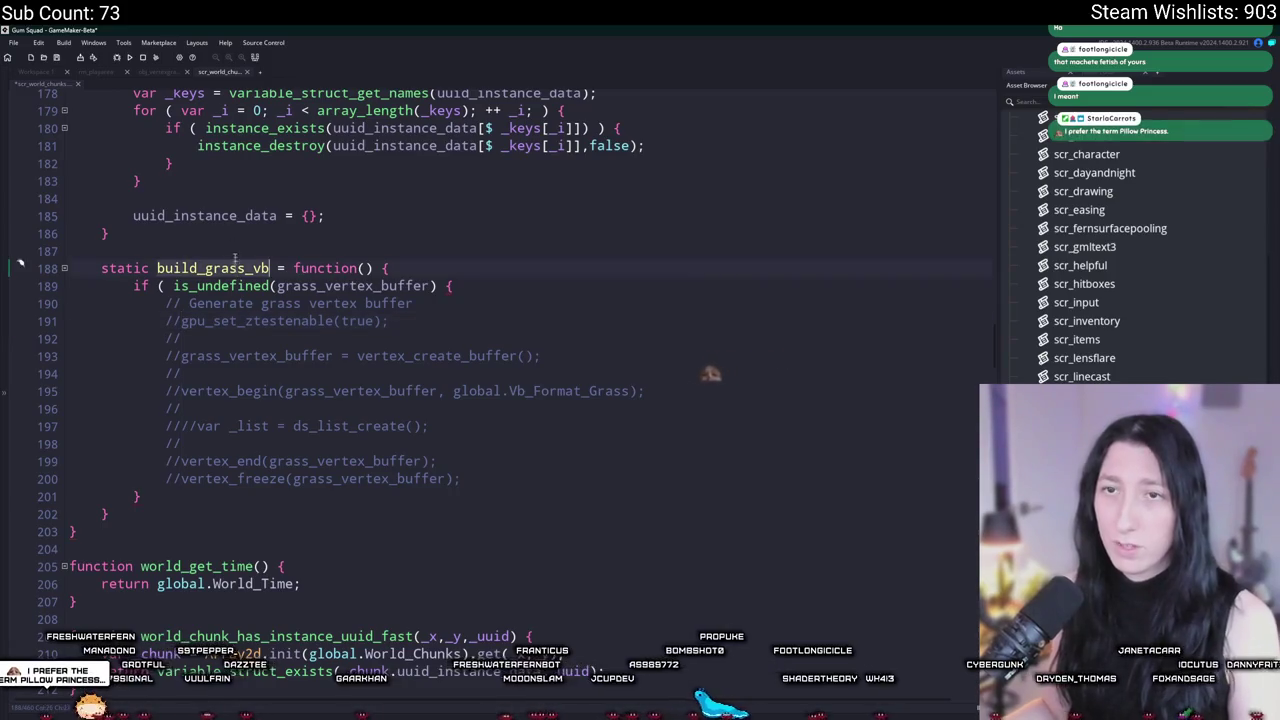
click(157, 72)
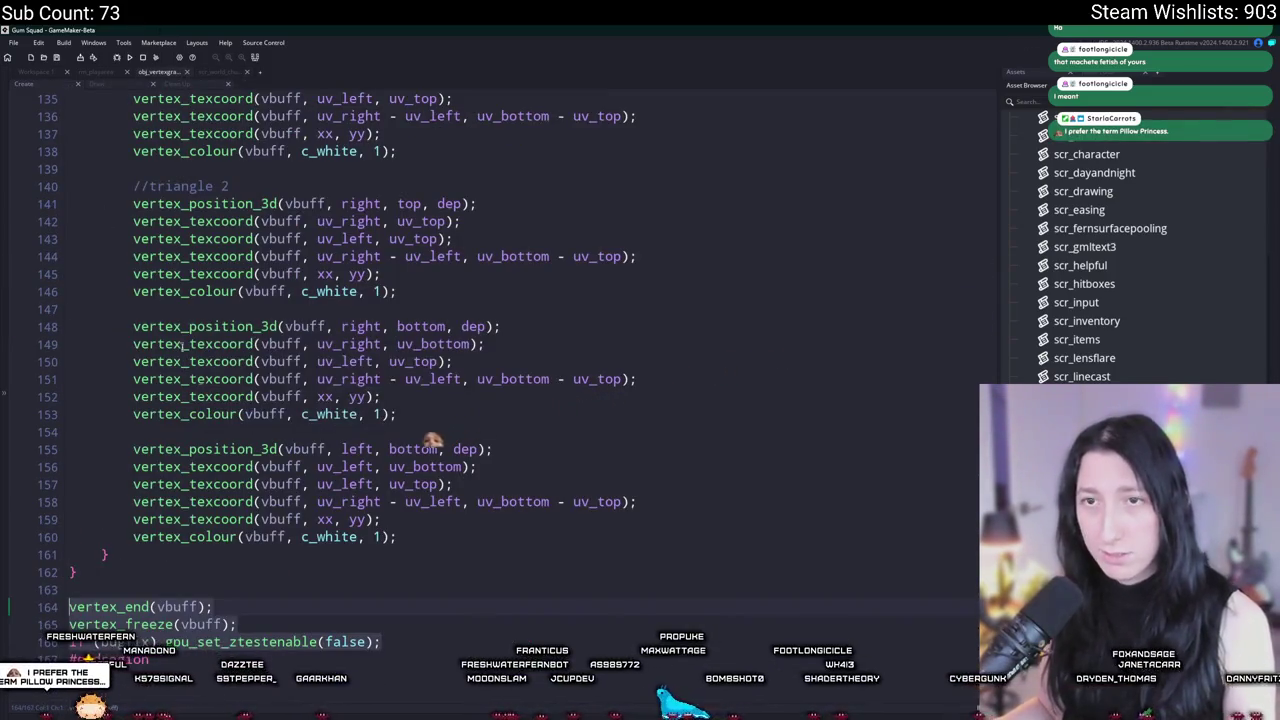
Step: Delete the ztest and vbuff setup lines from obj_vertexgrass's Create code, leaving a blank line after the shader block
scroll(157, 463, up, 15)
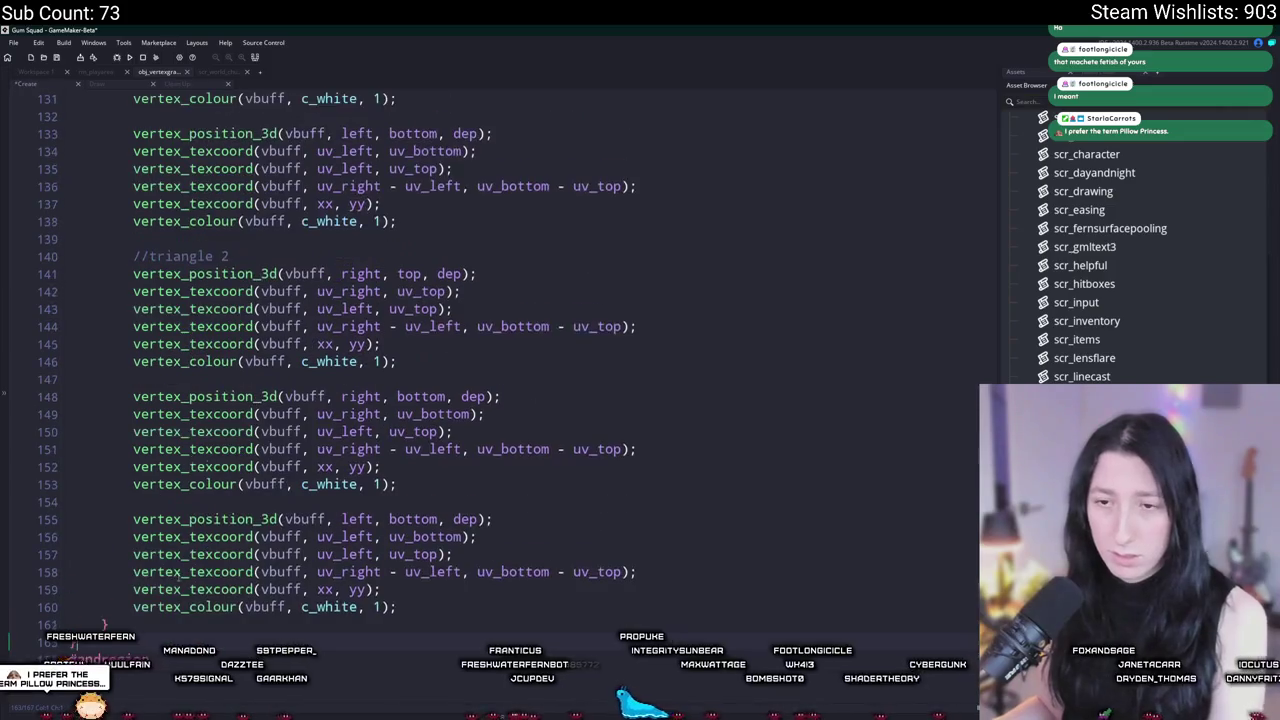
scroll(157, 463, up, 13)
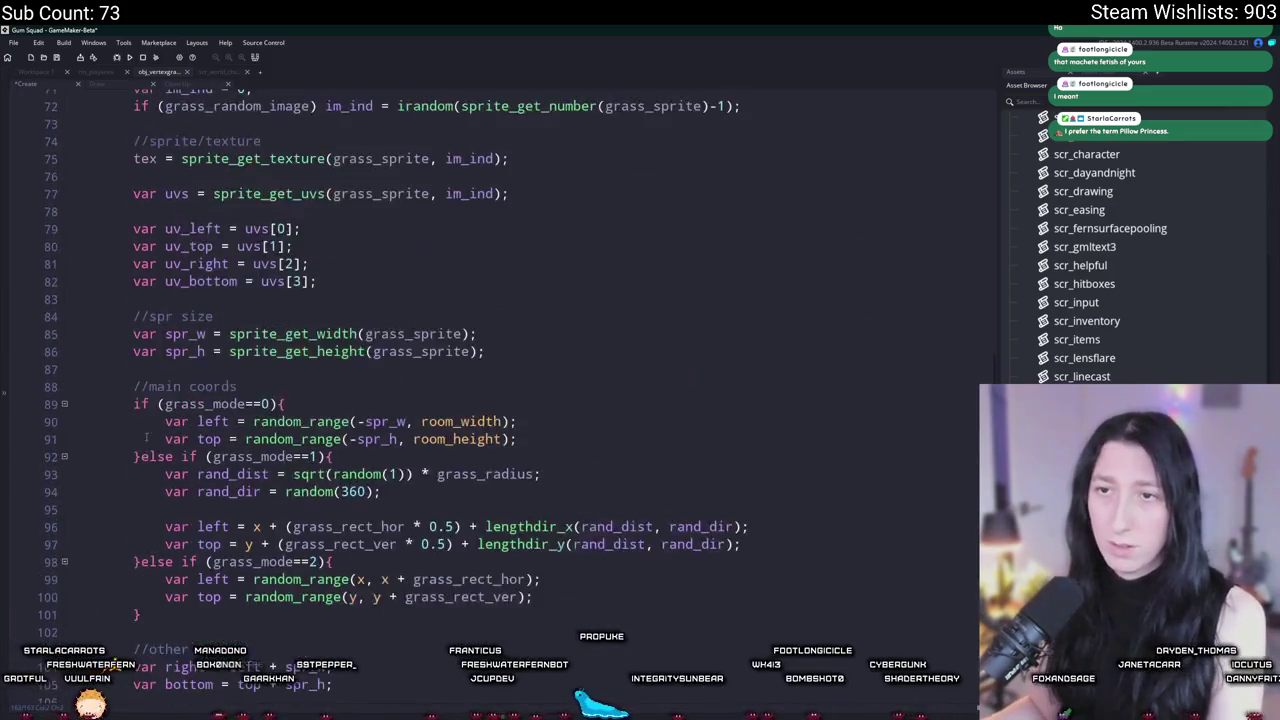
drag(160, 357, 72, 222)
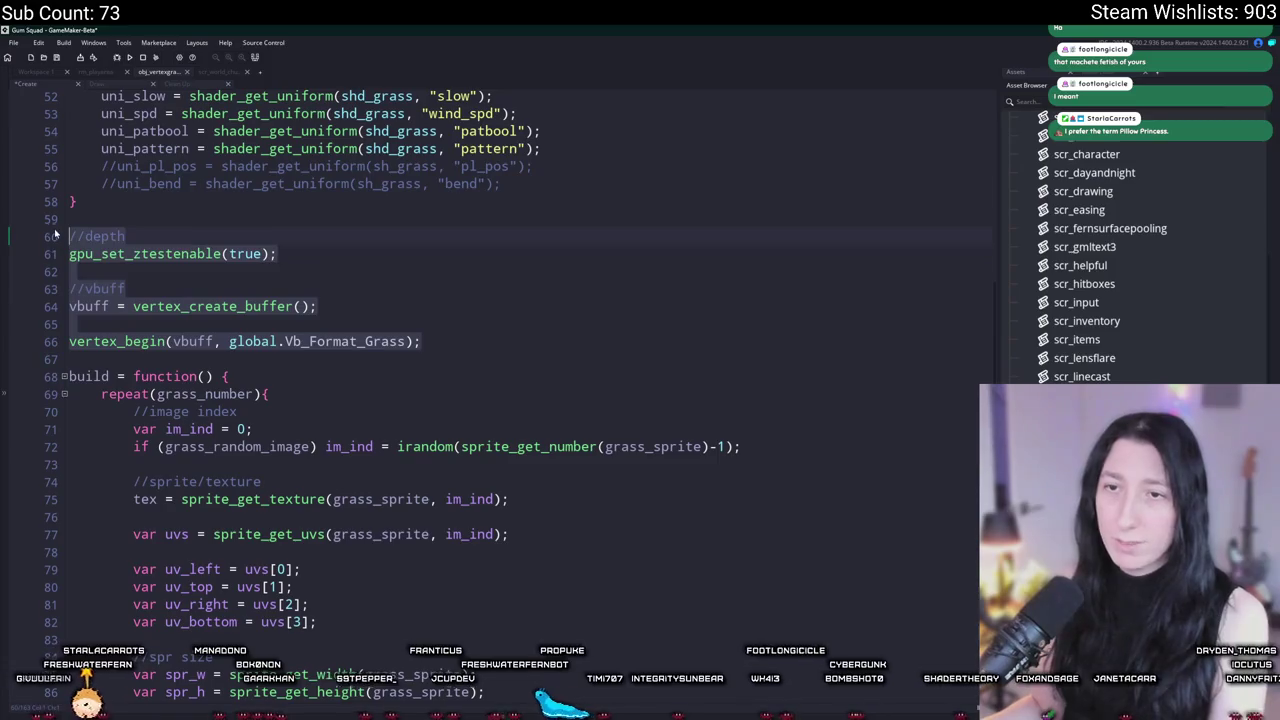
key(BackSpace)
scroll(163, 297, up, 4)
key(Return)
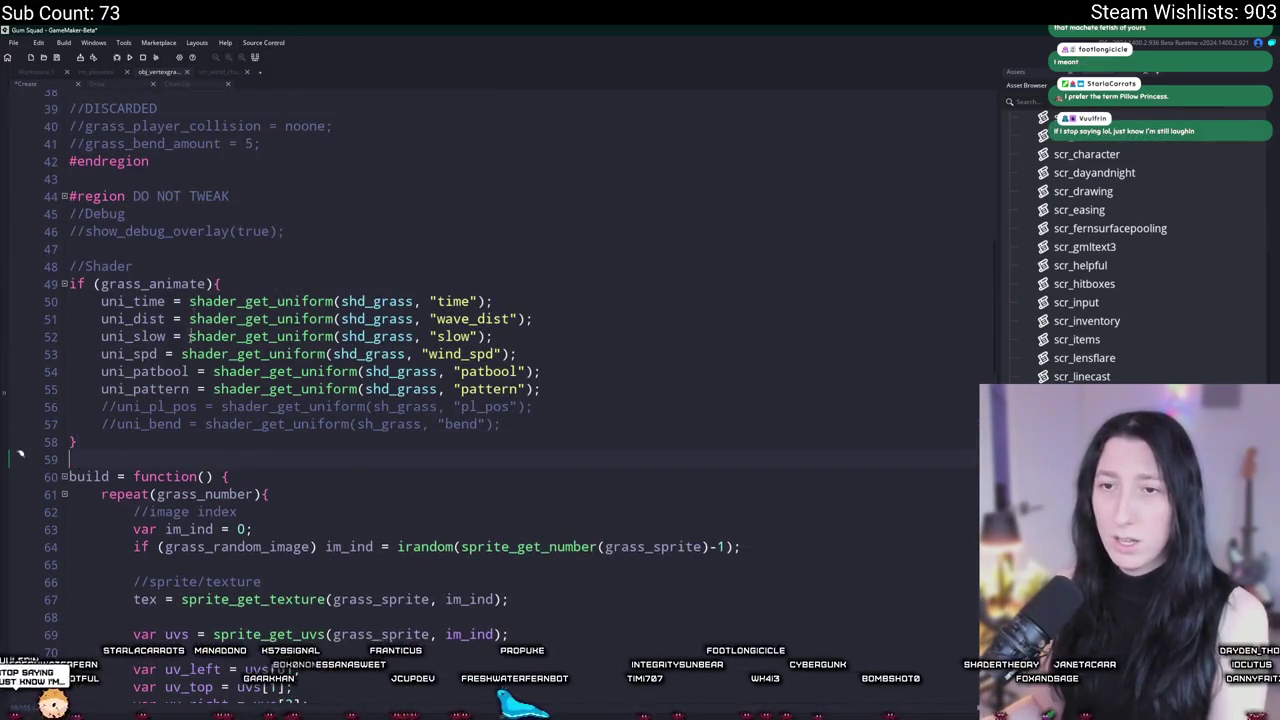
scroll(145, 487, up, 4)
scroll(145, 487, up, 4)
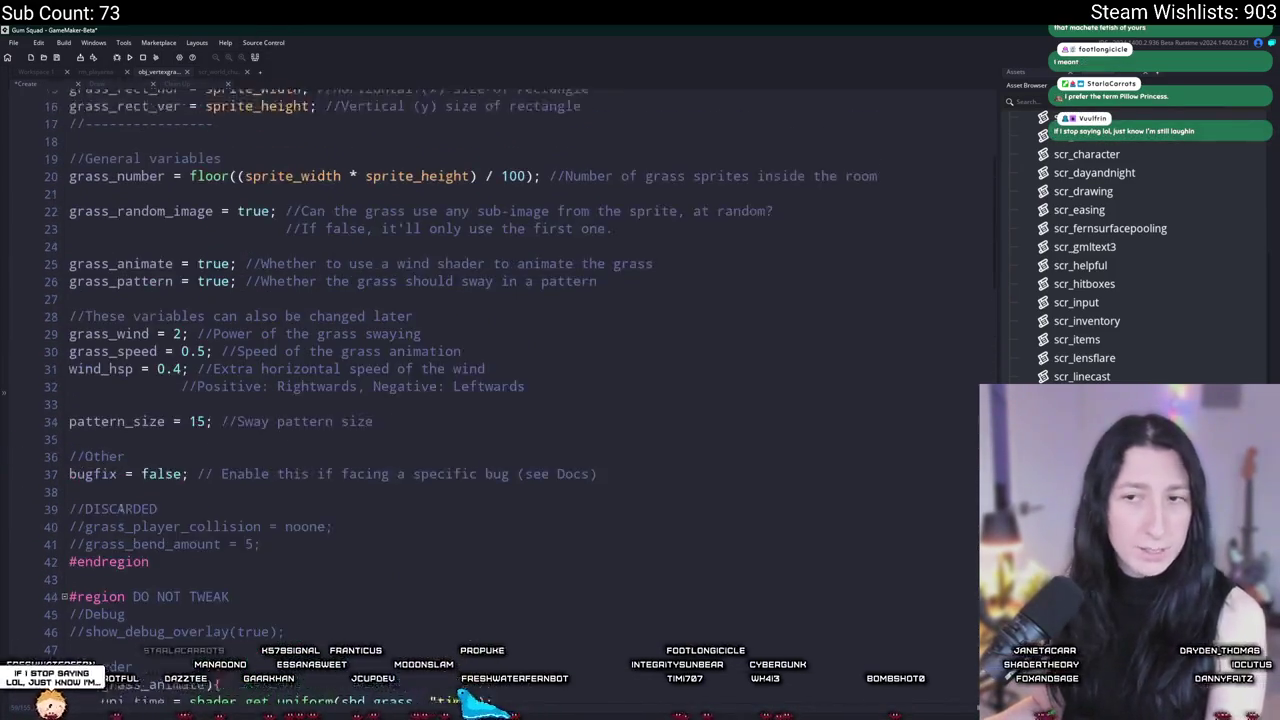
scroll(180, 540, down, 6)
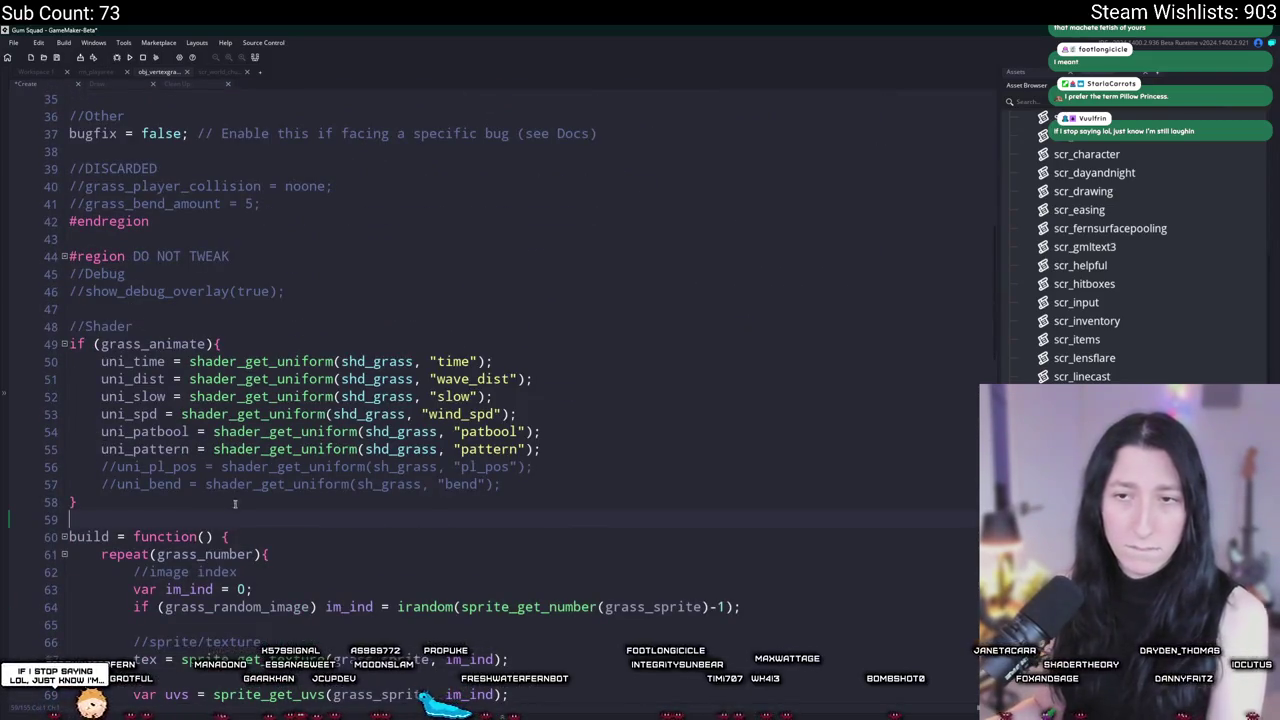
scroll(235, 503, up, 8)
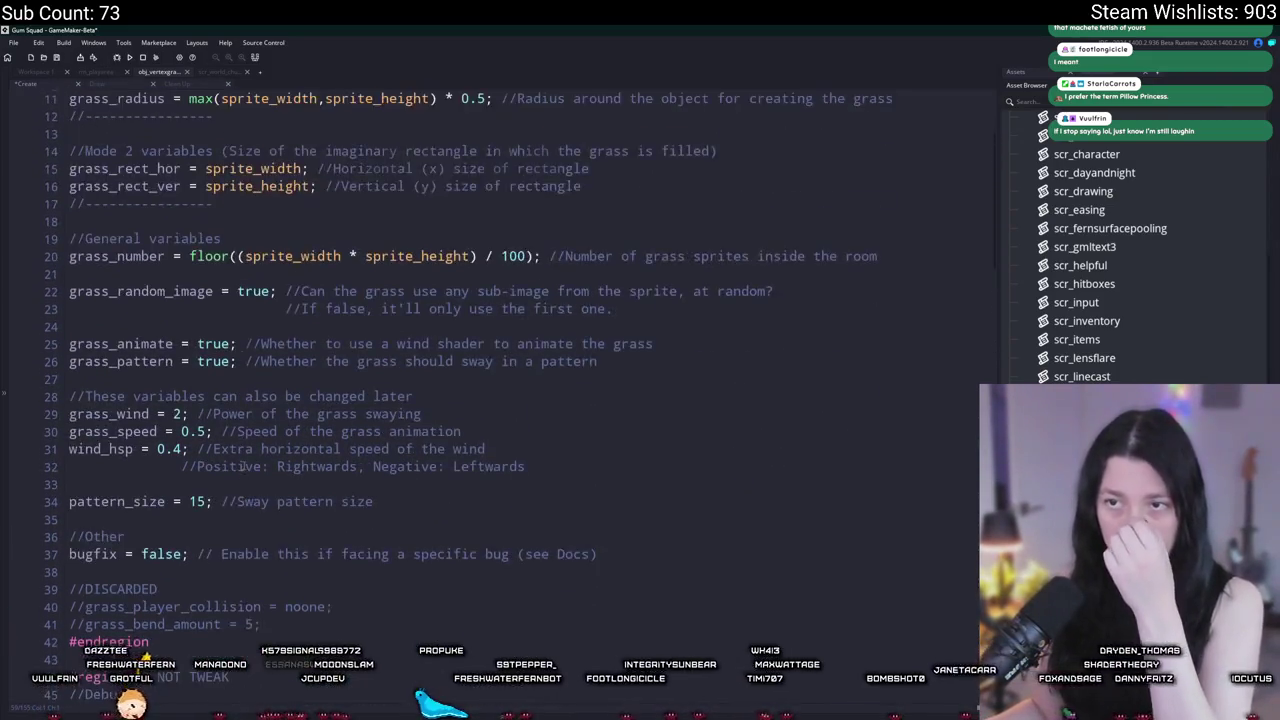
scroll(241, 467, up, 2)
click(45, 72)
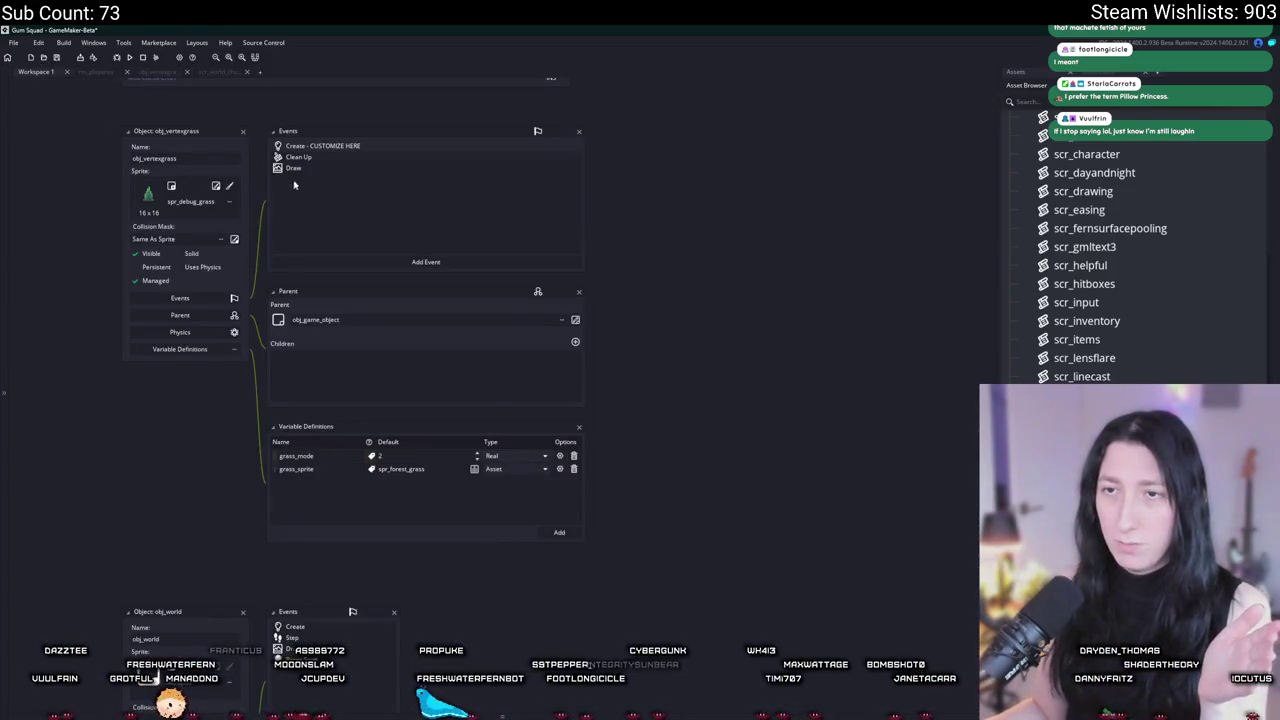
Step: Remove obj_vertexgrass's Clean Up event, confirming the deletion, then bring up its Draw event code
double_click(324, 160)
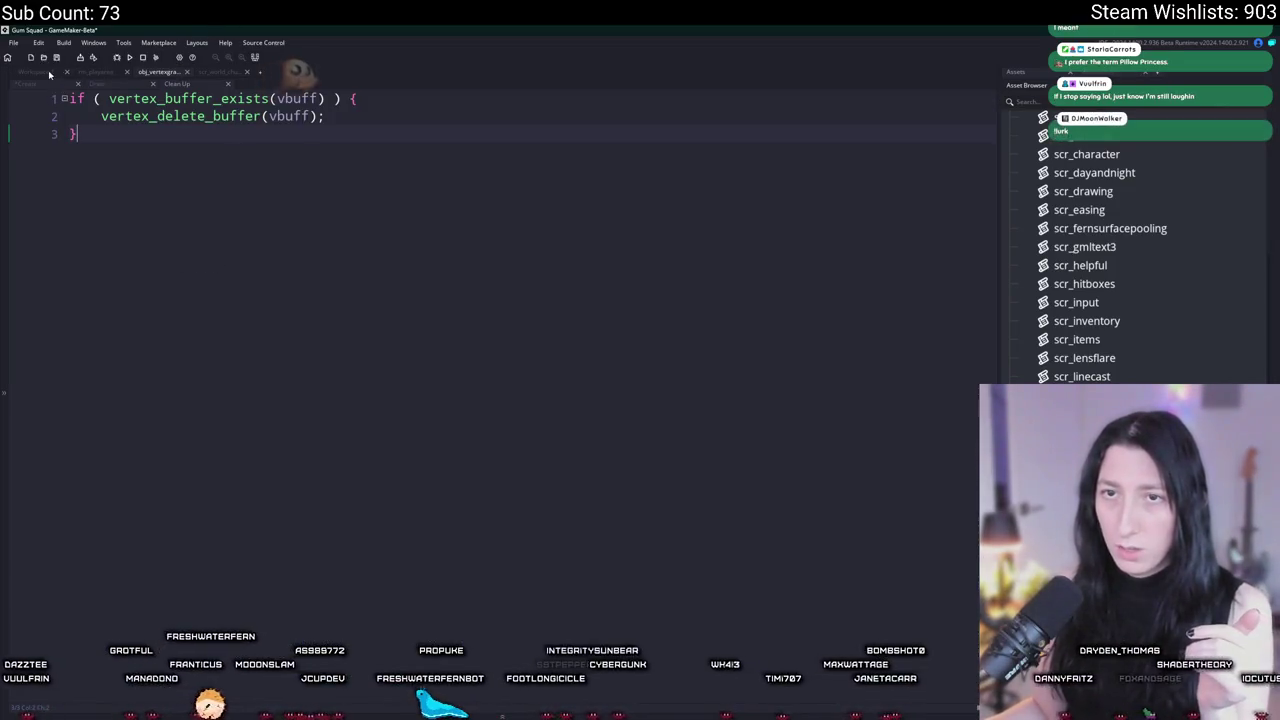
key(ctrl+Tab)
right_click(336, 157)
click(360, 188)
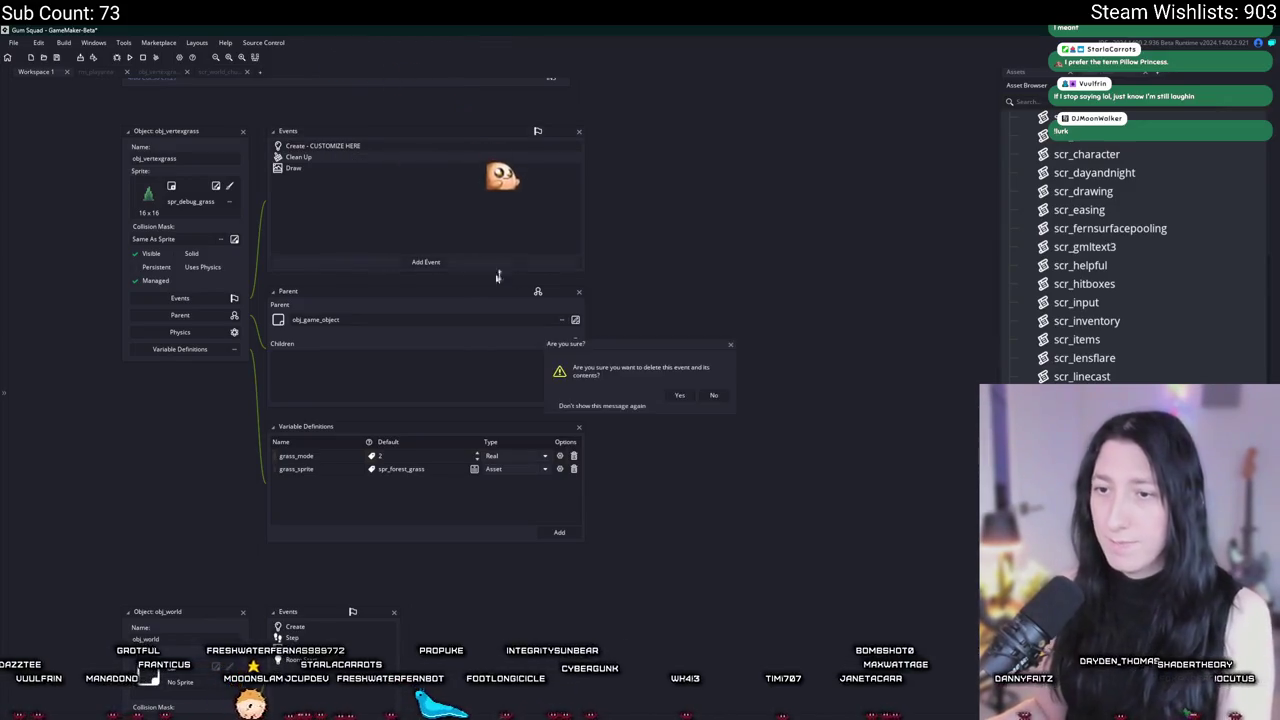
click(677, 396)
double_click(396, 160)
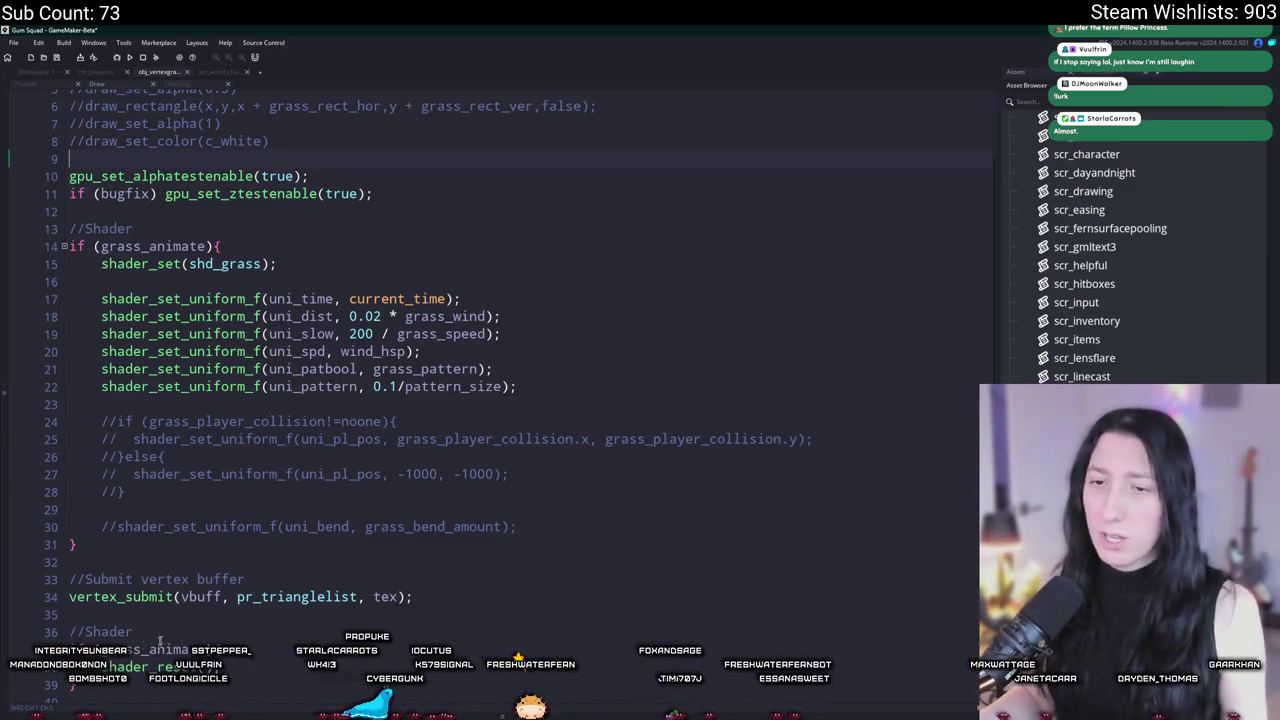
Step: Comment out the vertex_submit line and the shader Draw code from line 10 onward
key(ctrl+k)
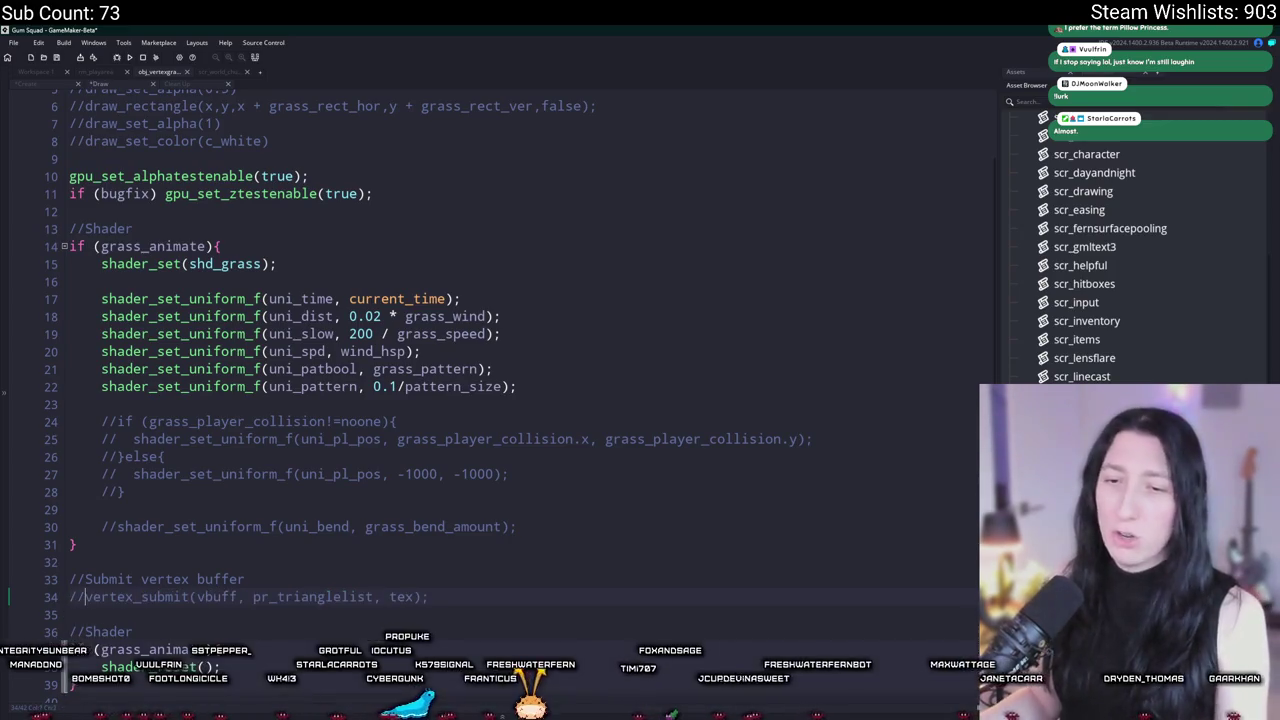
scroll(72, 620, down, 2)
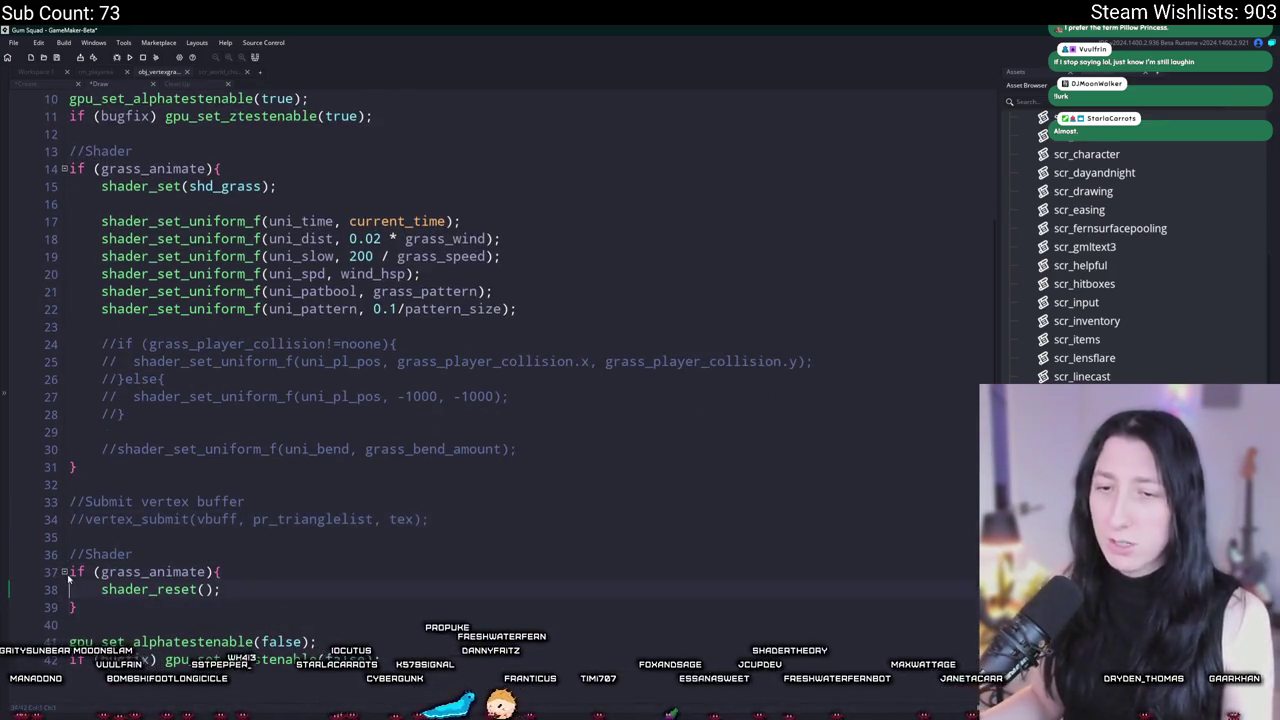
scroll(96, 242, up, 3)
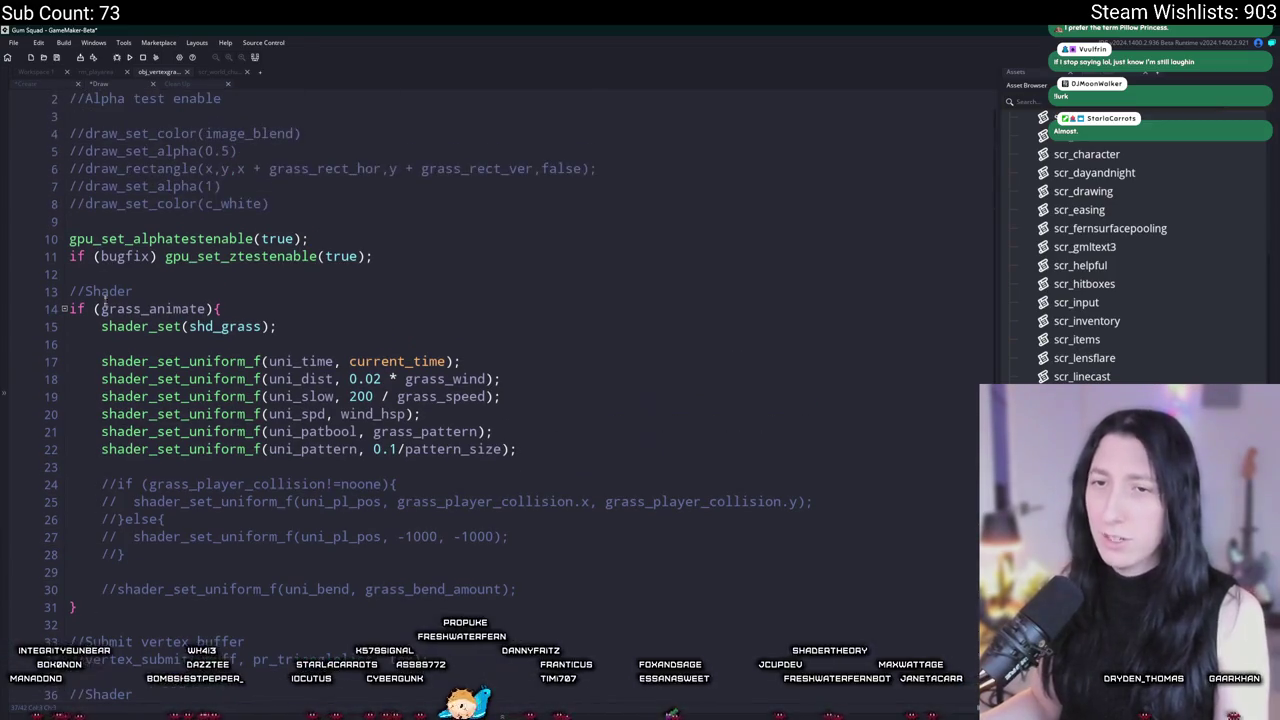
scroll(96, 262, down, 3)
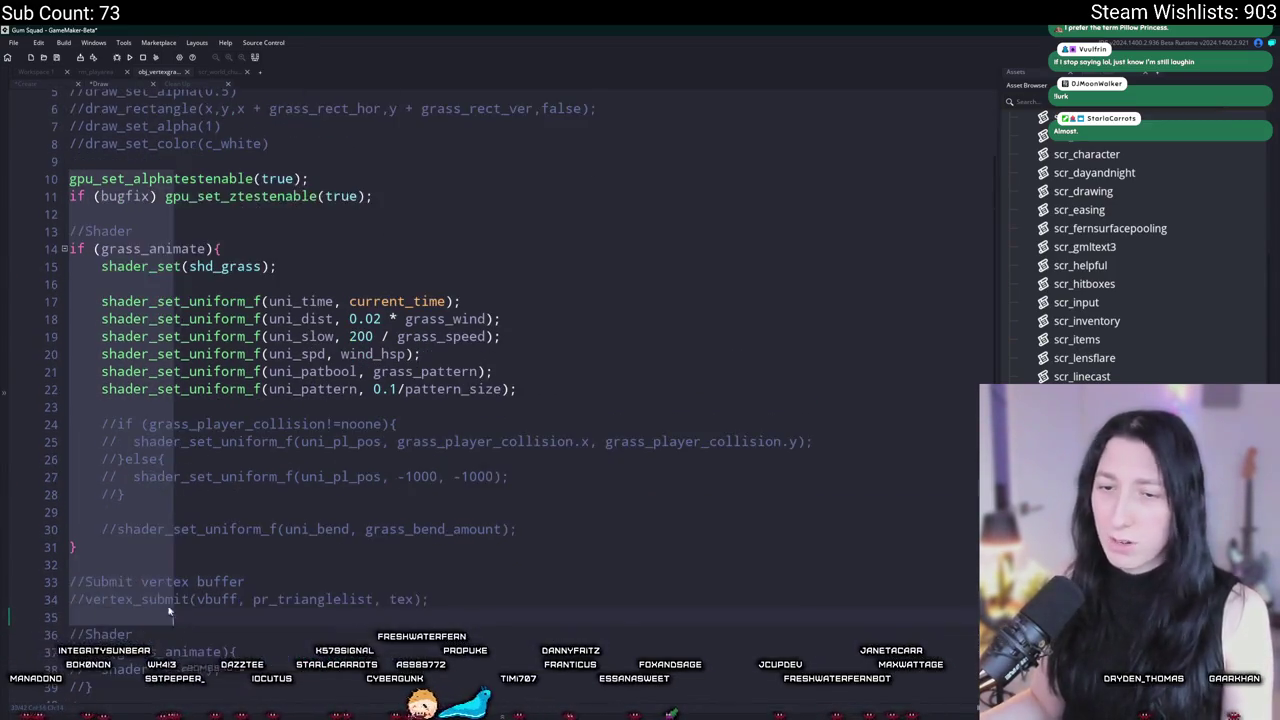
key(ctrl+k)
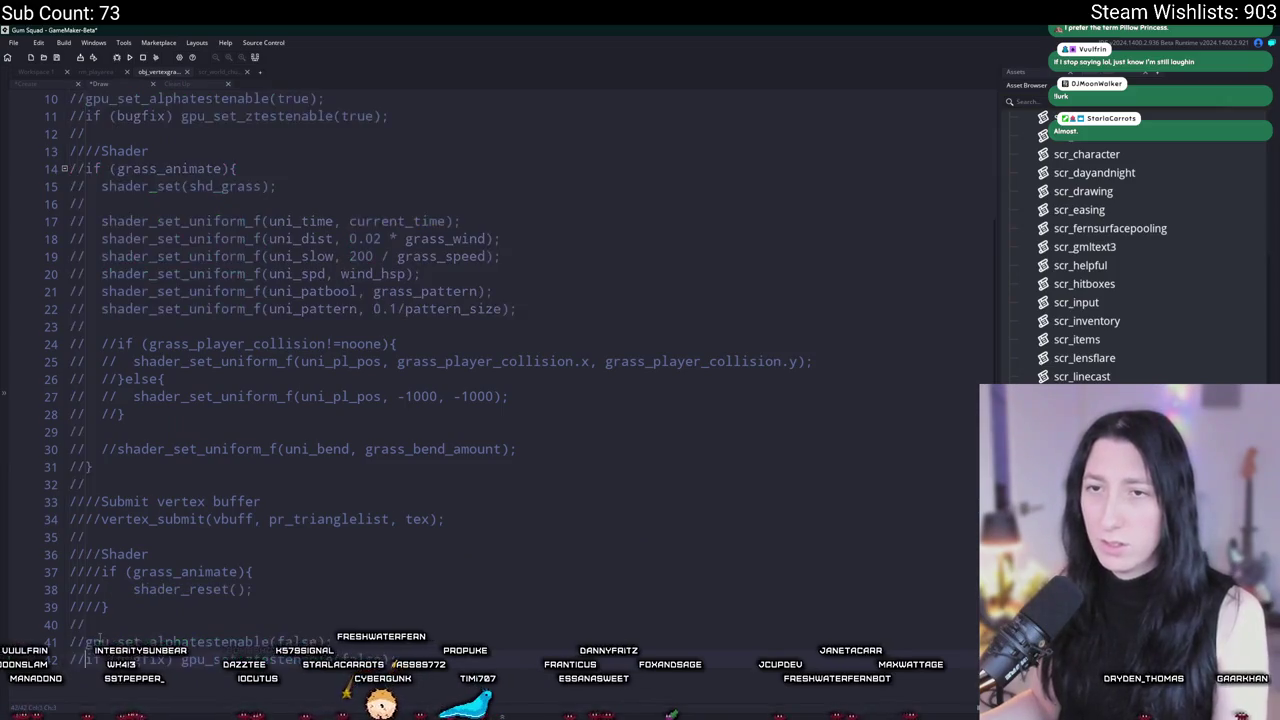
scroll(150, 556, up, 3)
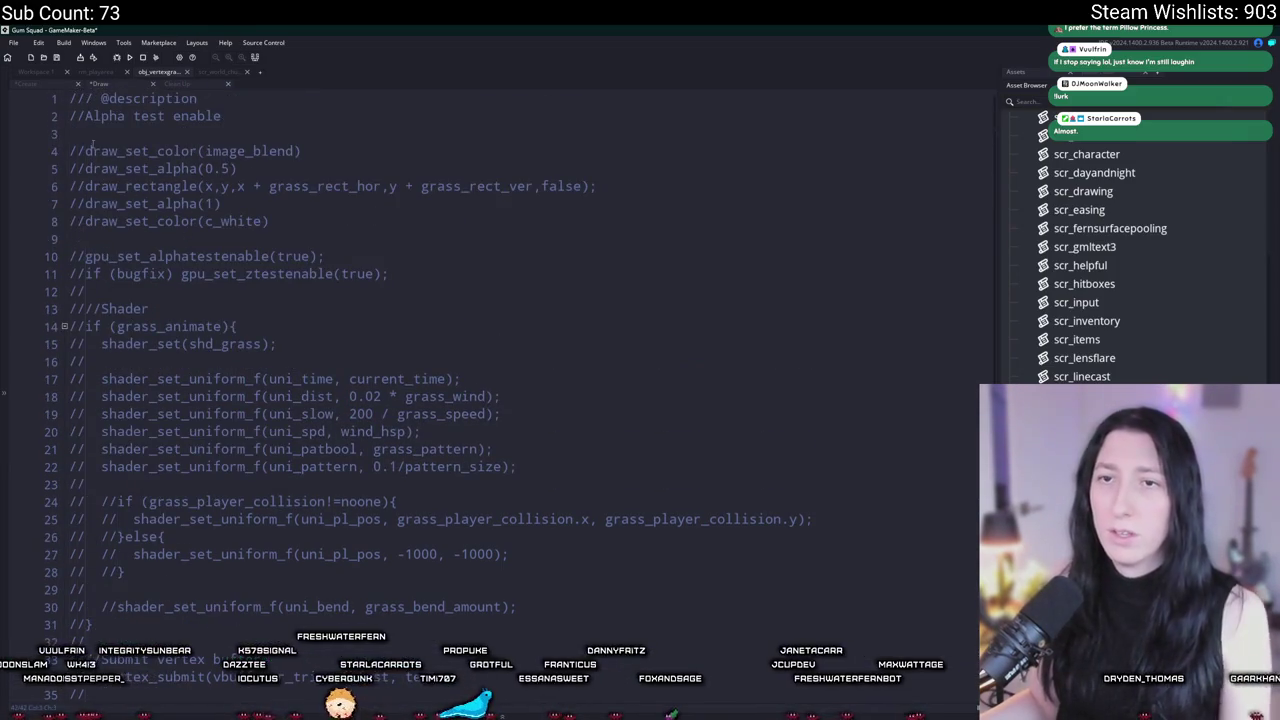
Step: Uncomment lines 4–8, give draw_rectangle bbox_left, bbox_top, bbox_right, bbox_bottom, and run the game
key(shift+Down)
key(shift+Down)
key(shift+Down)
key(ctrl+shift+k)
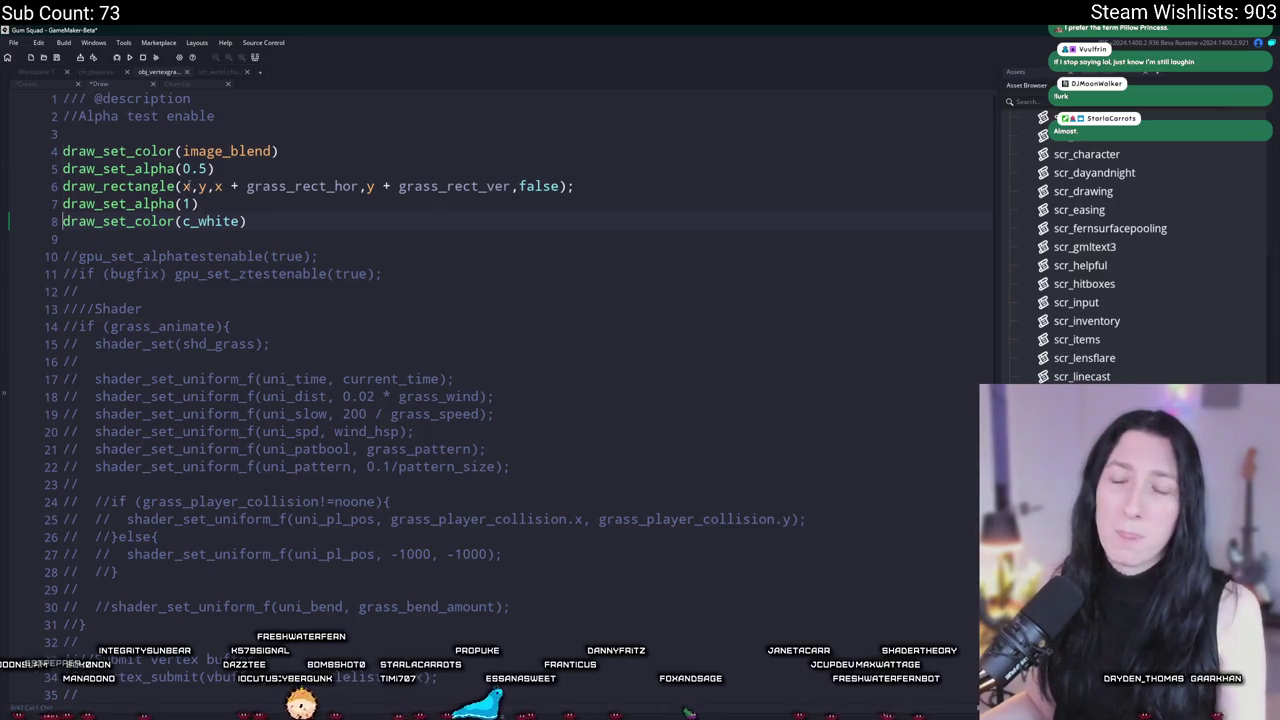
click(528, 186)
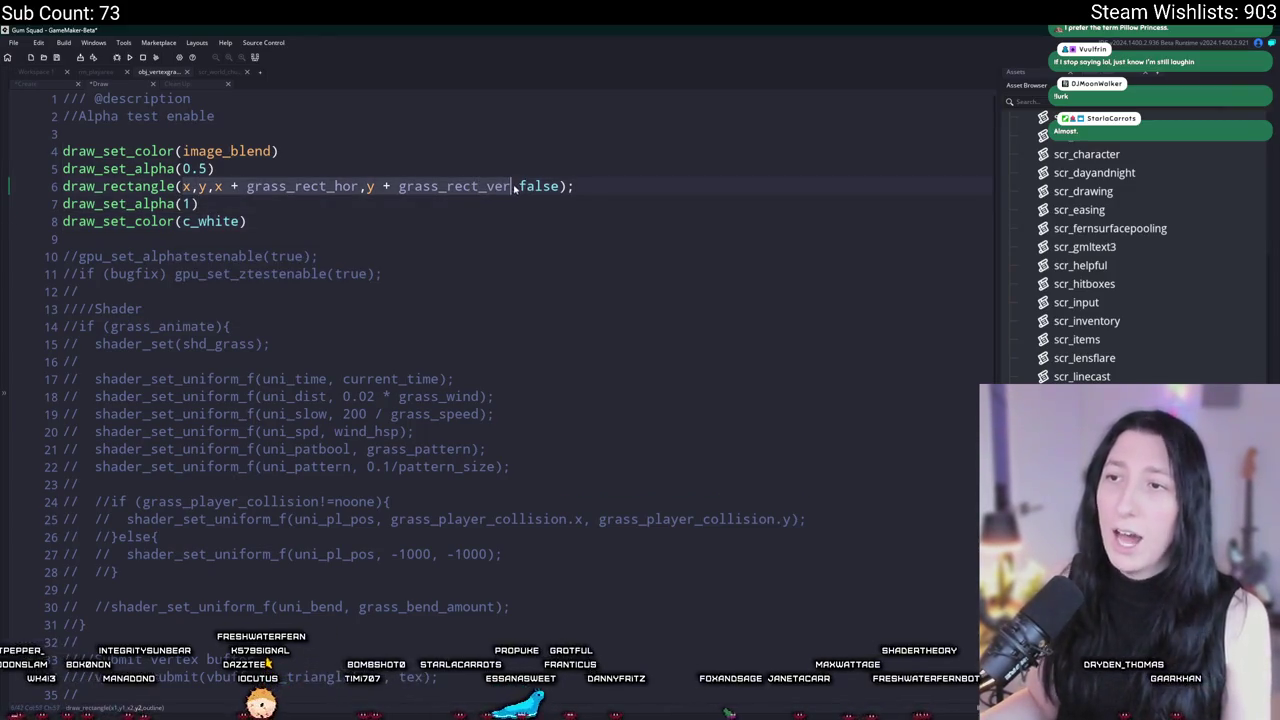
text(bbox_lef)
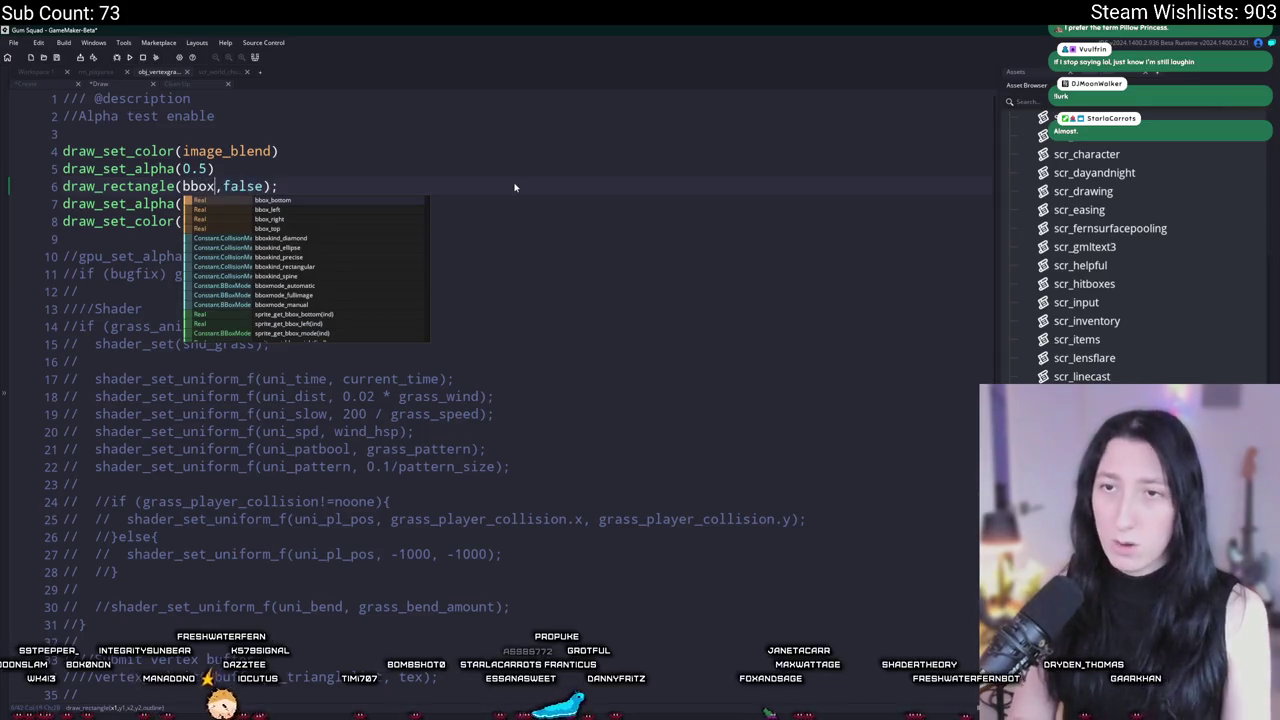
text(t,bbox_top,bbox_rig)
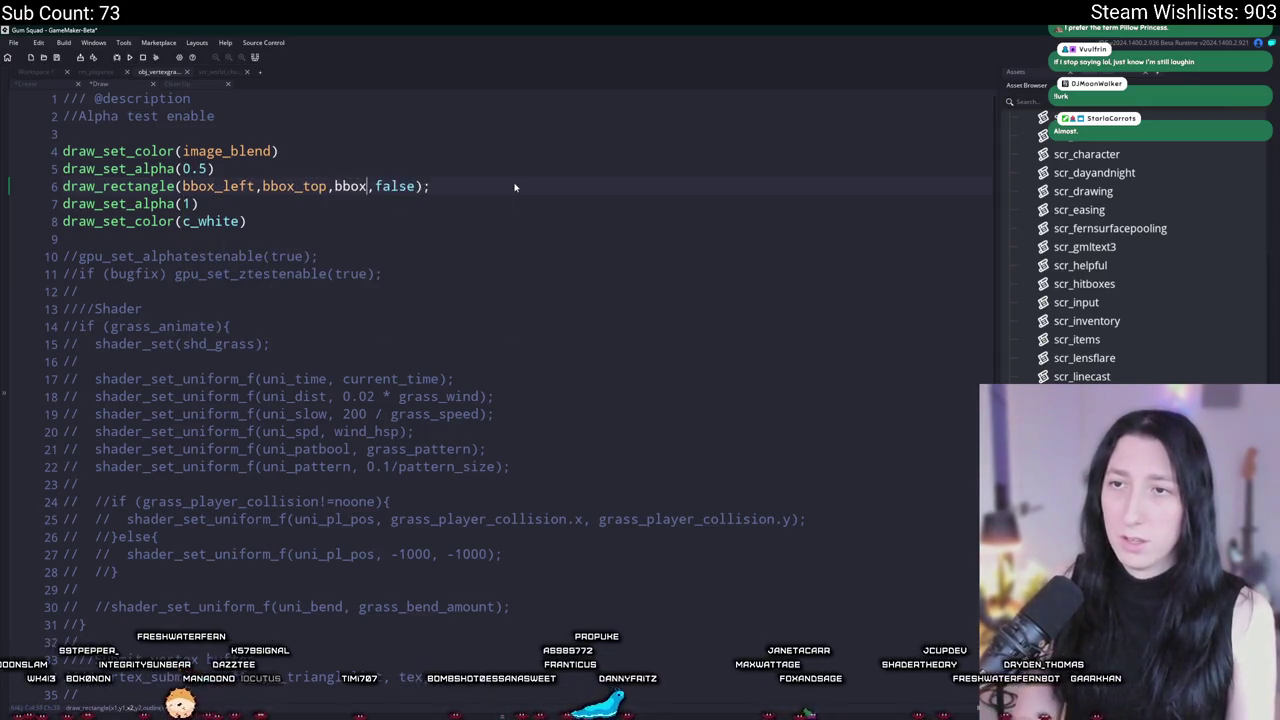
text(ht,bbox_)
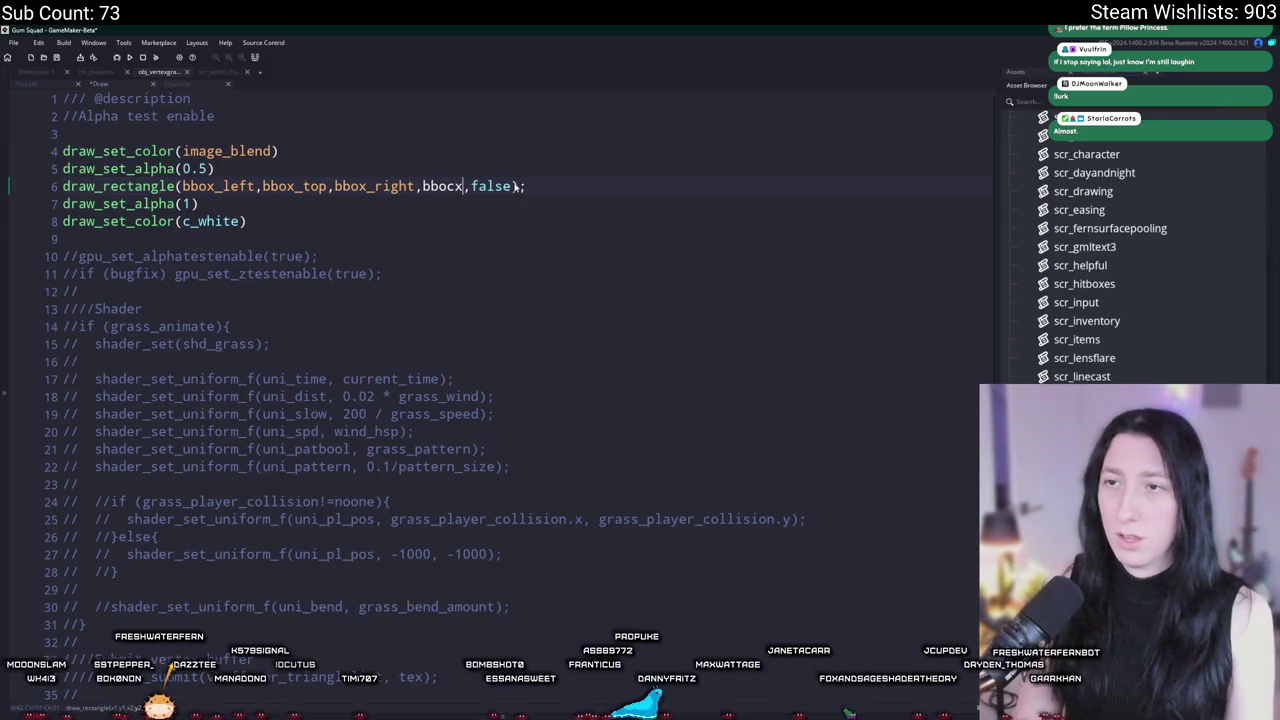
text(bottom)
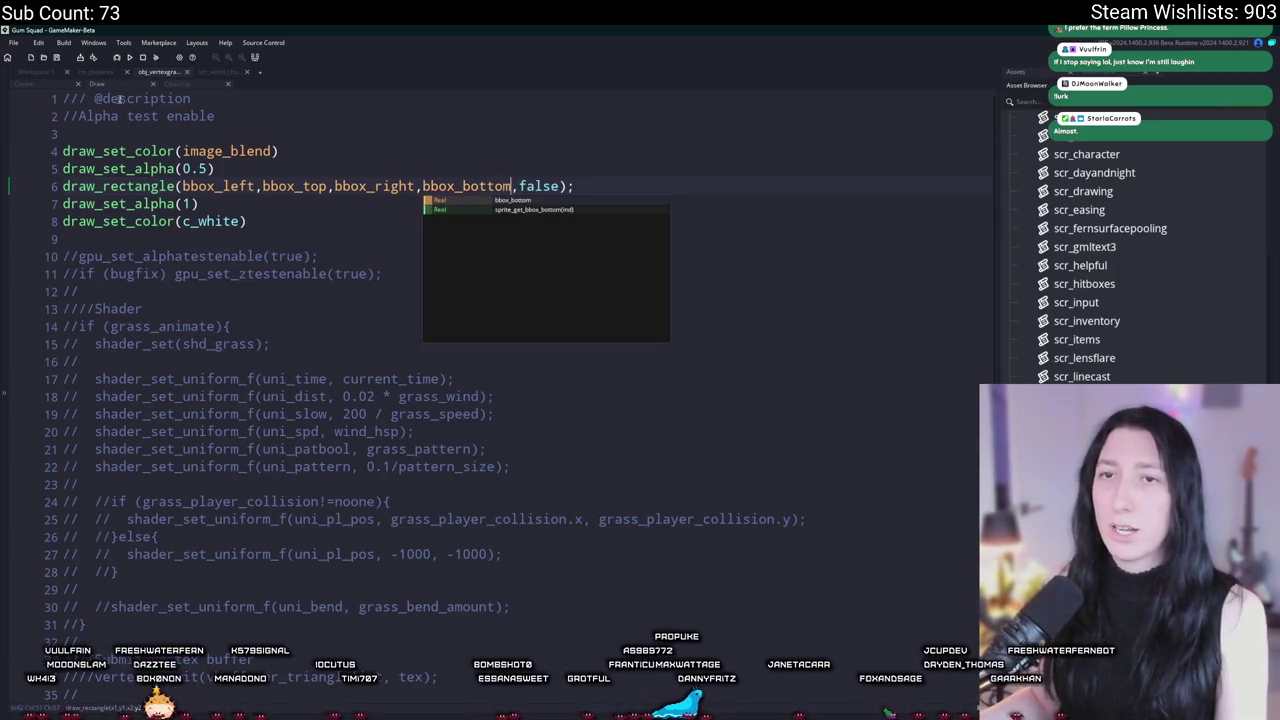
click(211, 74)
key(F5)
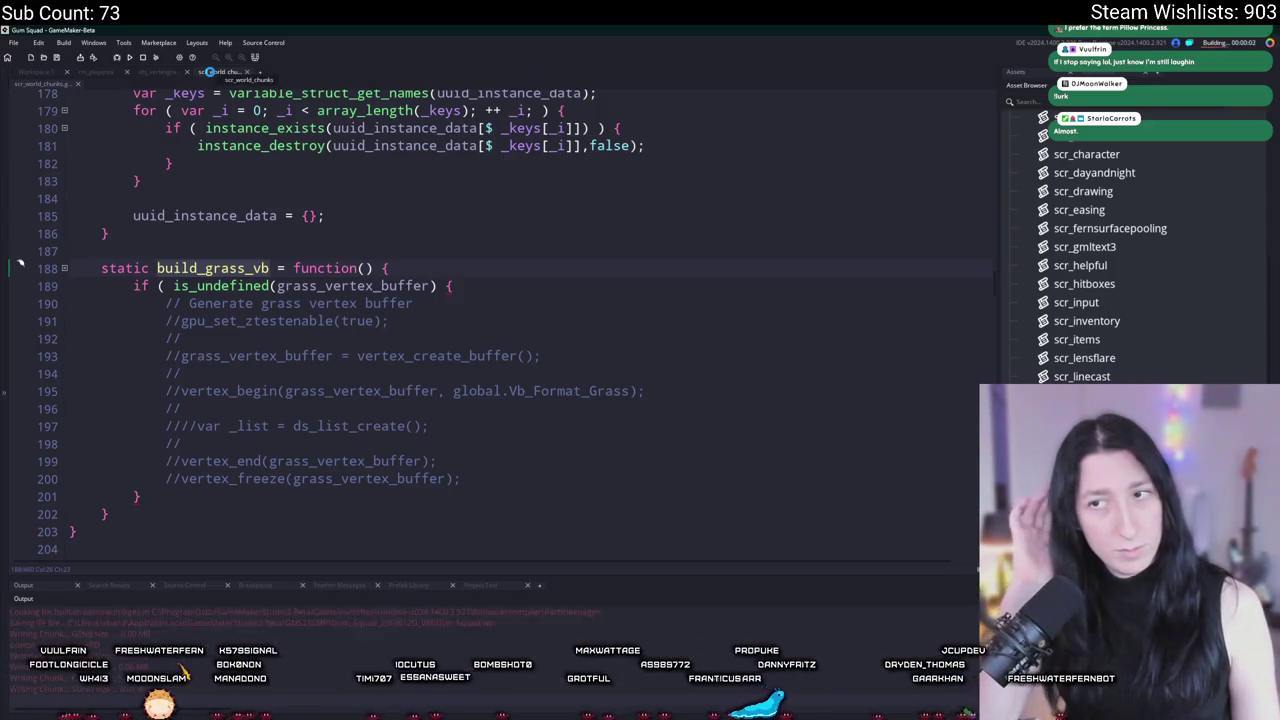
Step: Enter the world via Create Lobby in the Gum Squad menu and maximize the game window
click(437, 286)
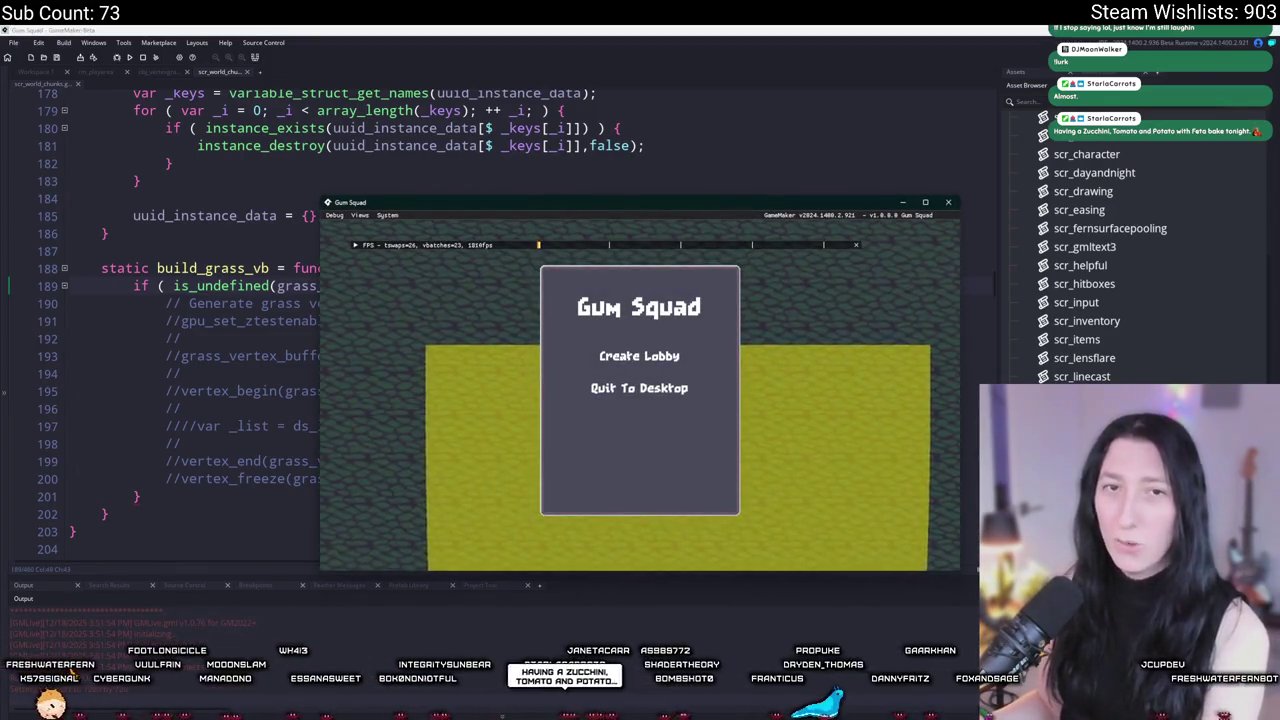
click(650, 358)
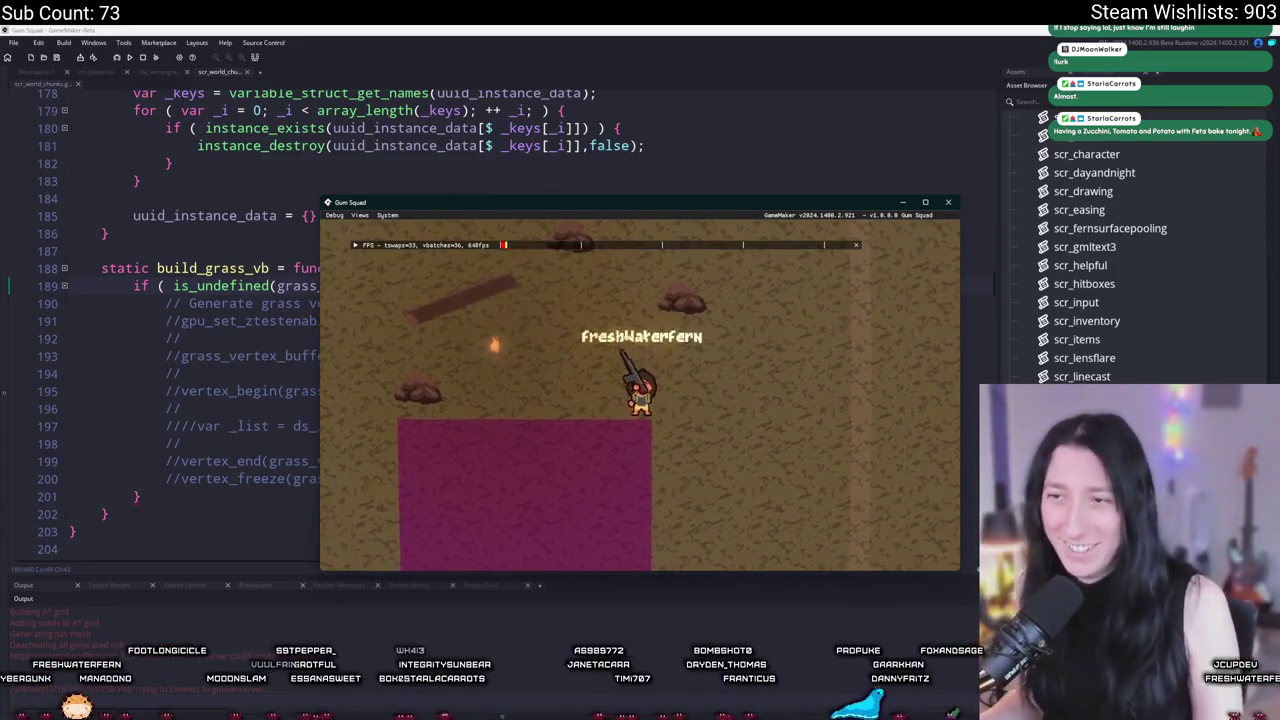
double_click(644, 215)
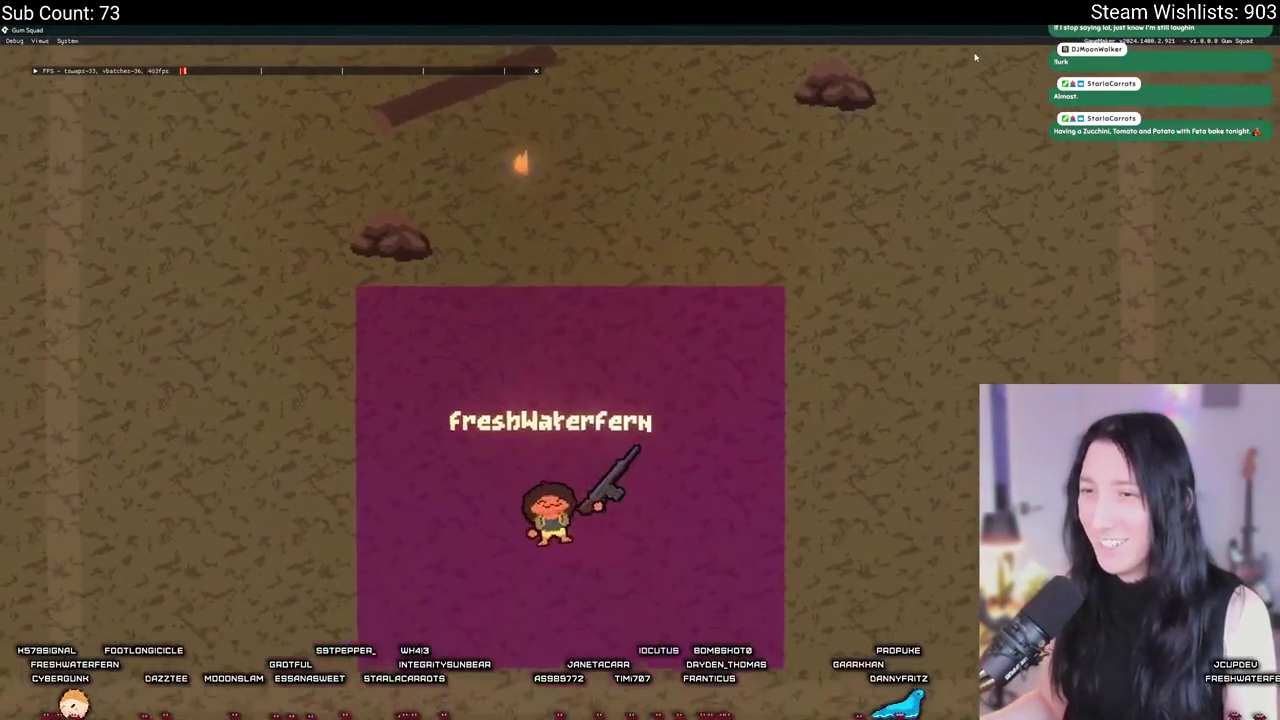
Step: Walk the character with WASD in and around the pink debug rectangle, then quit with Escape
key(w)
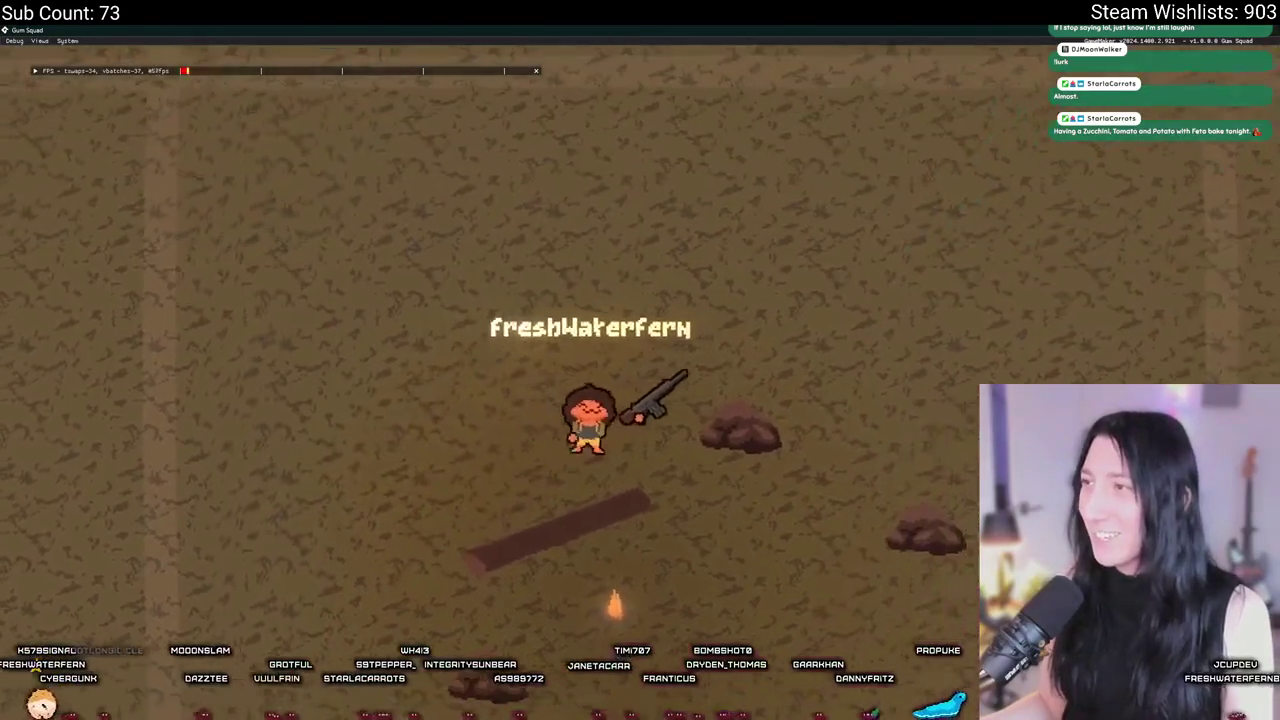
key(s)
key(a)
key(w)
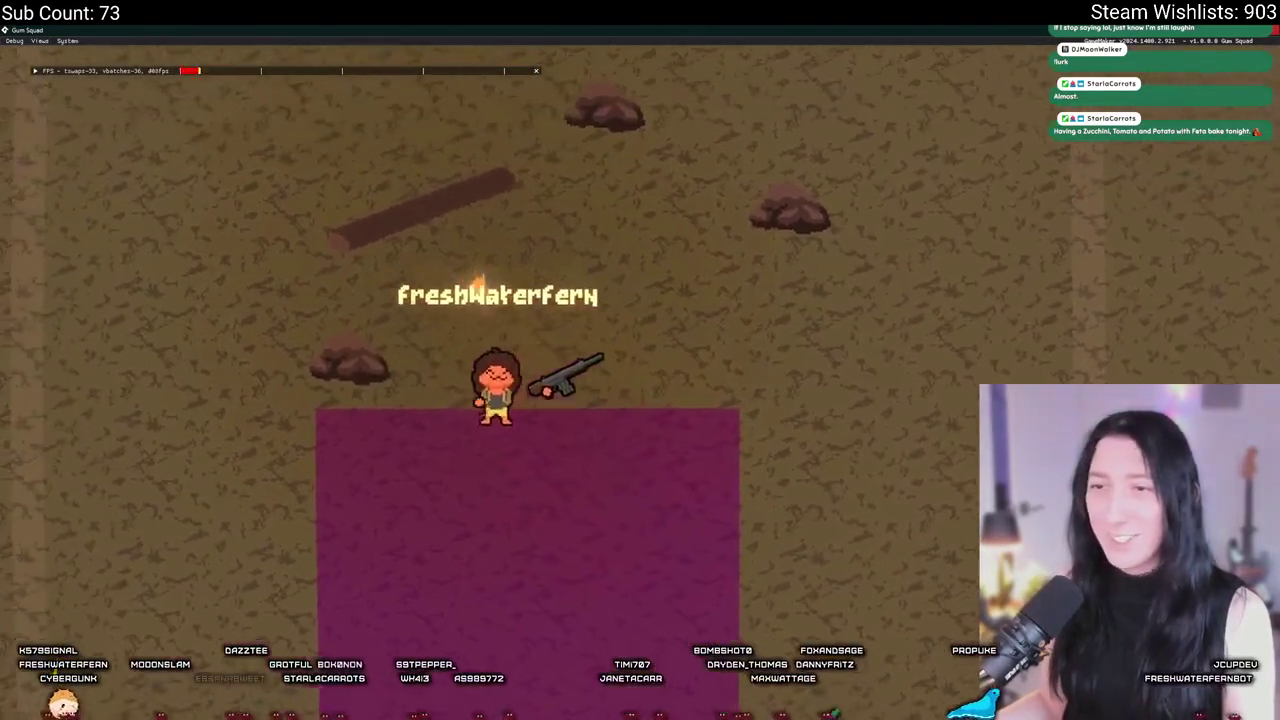
key(s)
key(a)
key(d)
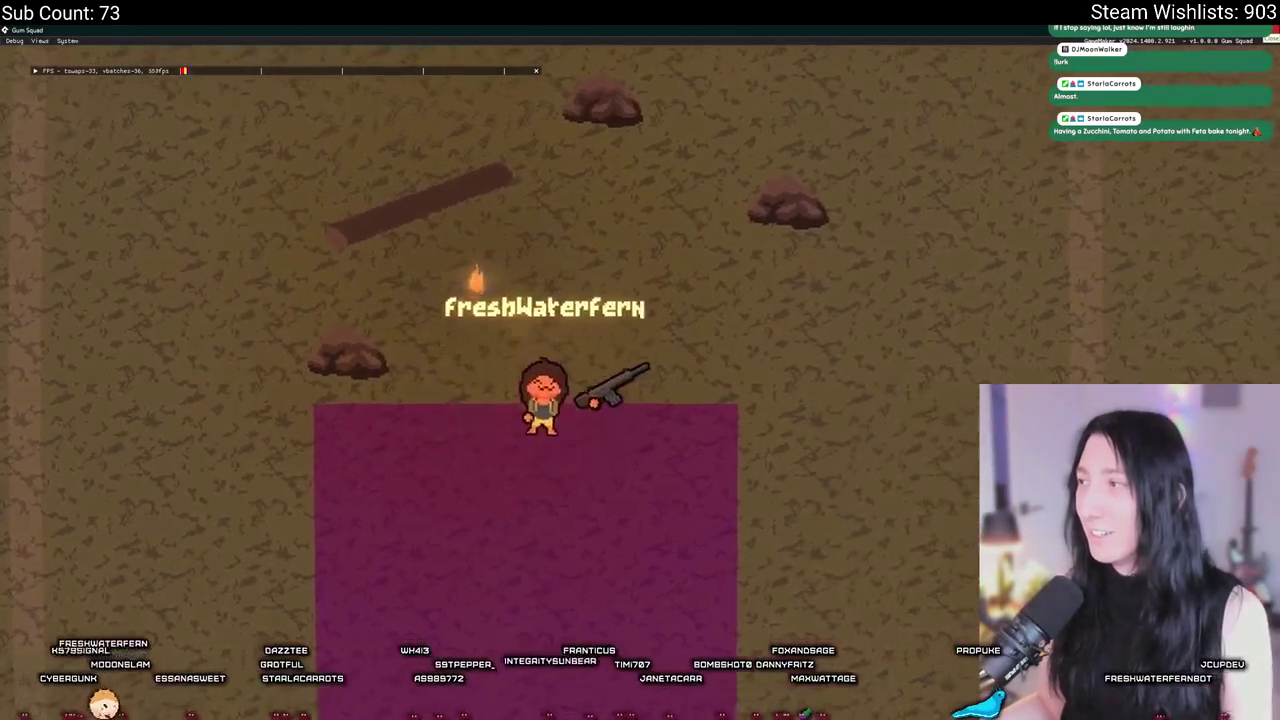
key(w)
key(w)
key(s)
key(a)
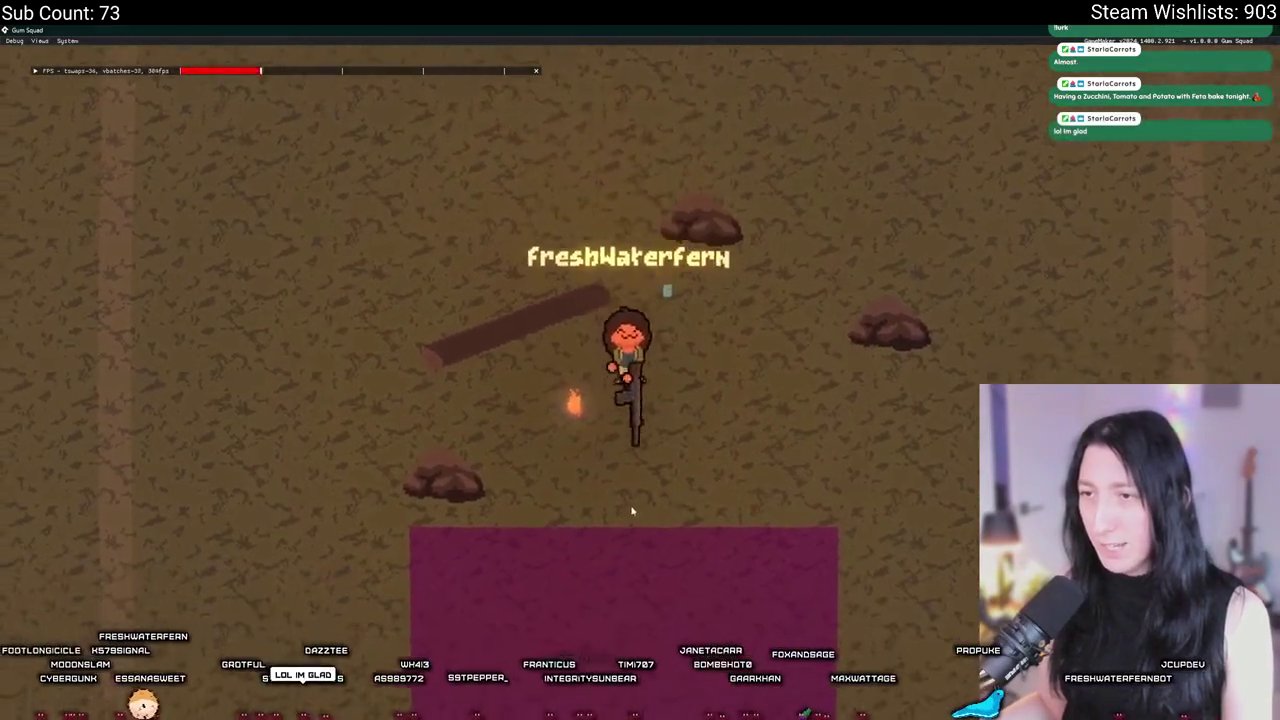
key(w)
key(a)
key(s)
key(d)
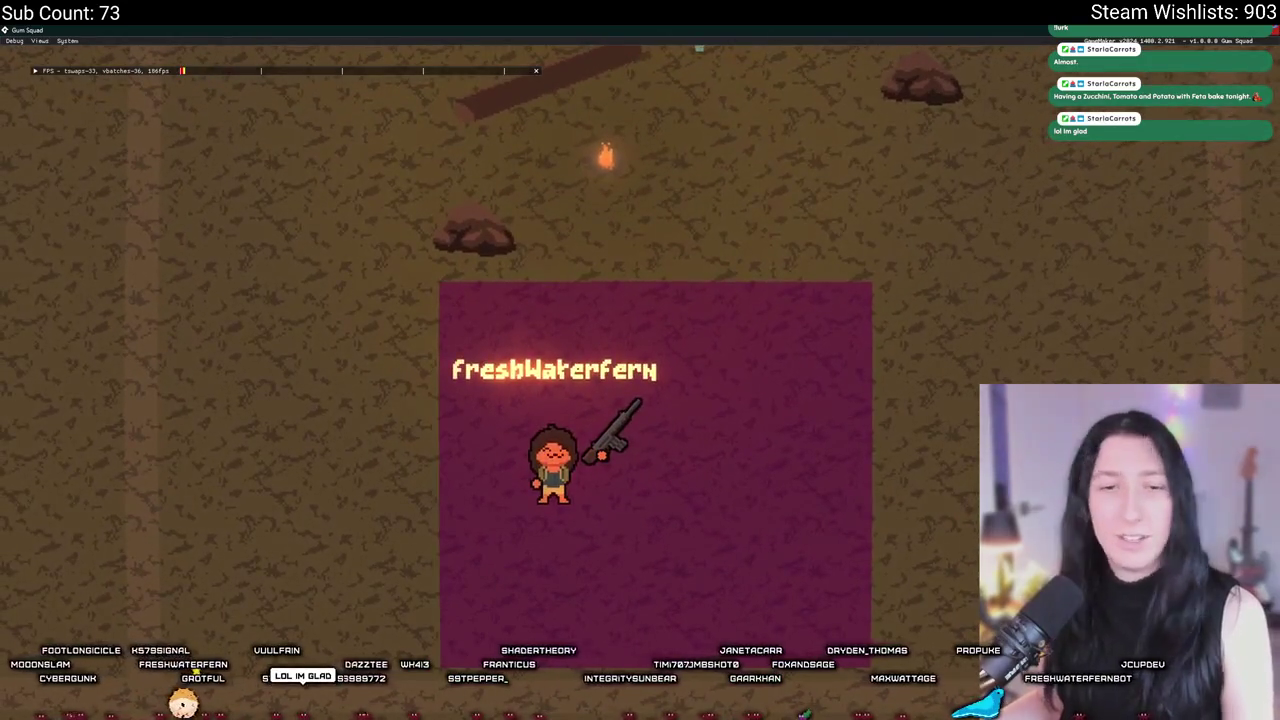
key(Escape)
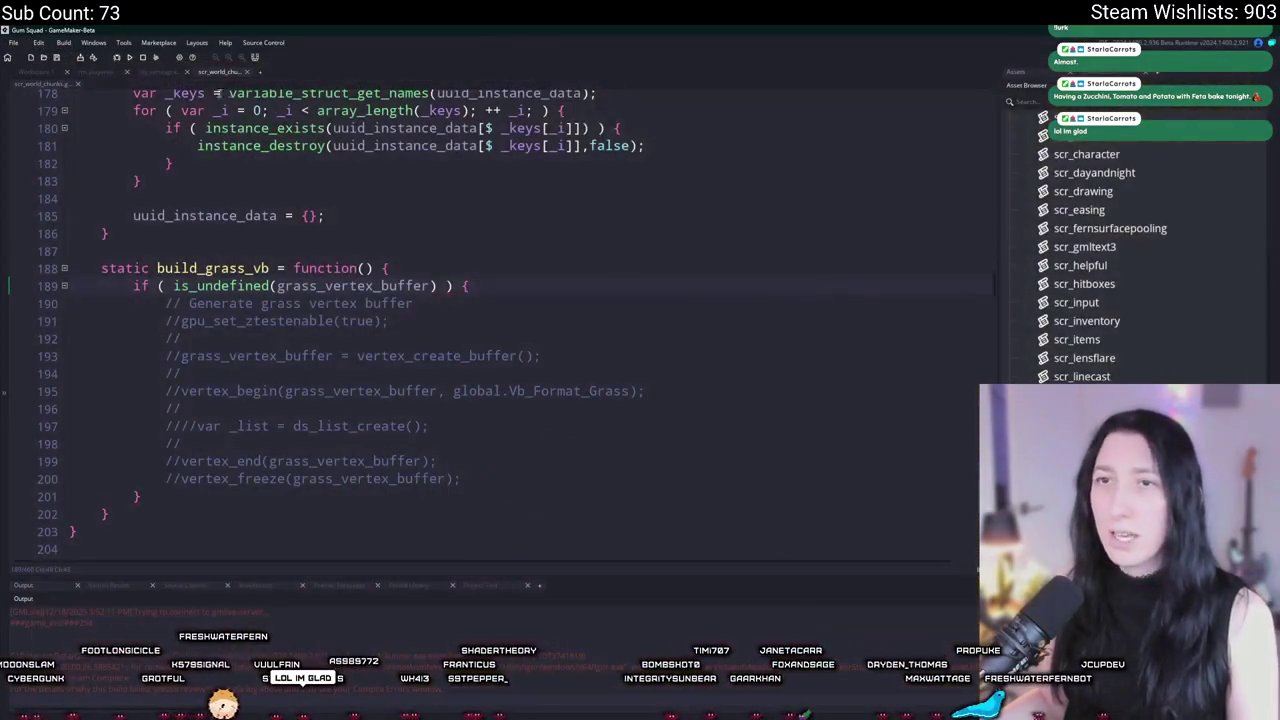
Step: From rm_playarea, open obj_vertexgrass's spr_debug_grass sprite and expand its Nine Slice section
click(97, 75)
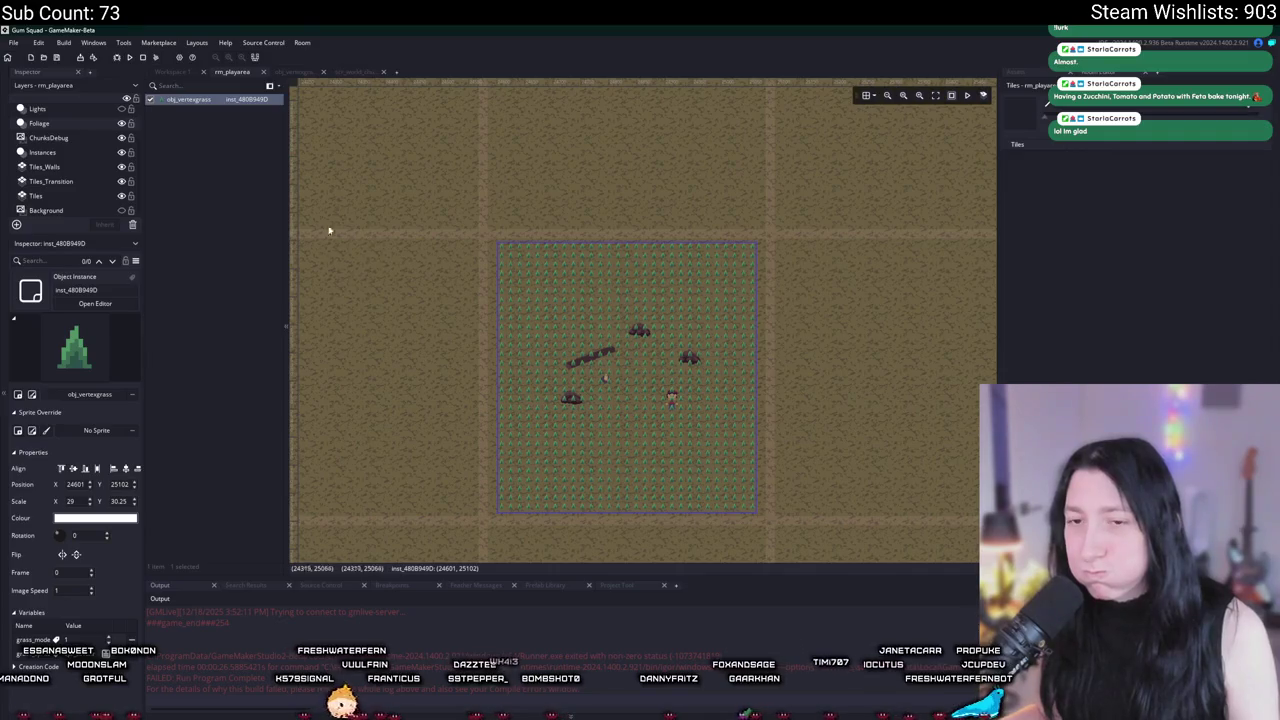
click(31, 394)
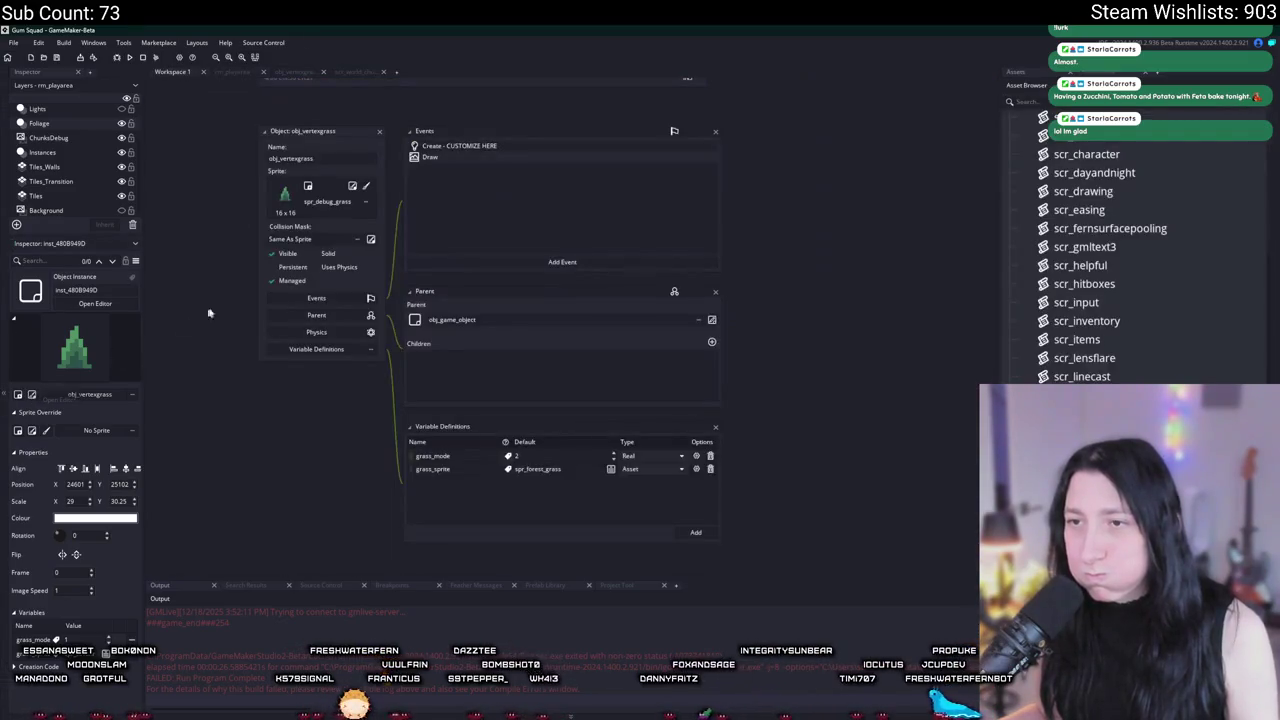
click(352, 187)
click(281, 299)
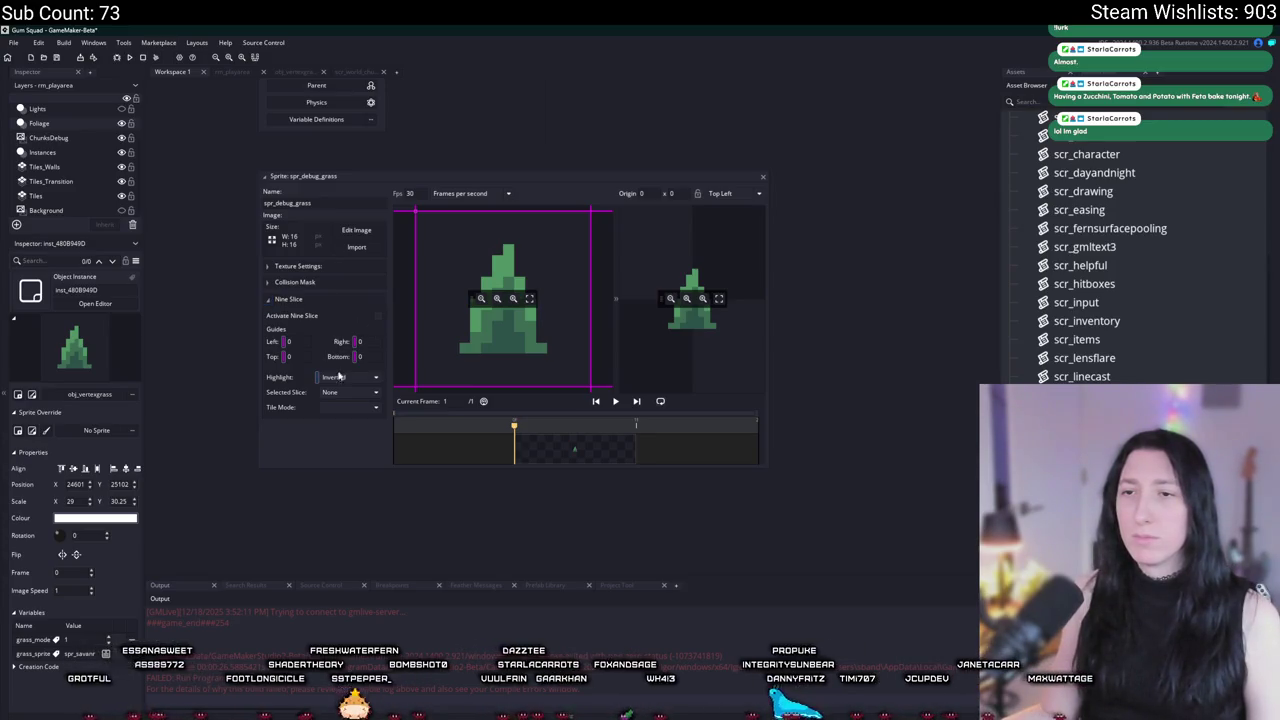
Step: Start another build and activate nine slicing on spr_debug_grass
click(131, 58)
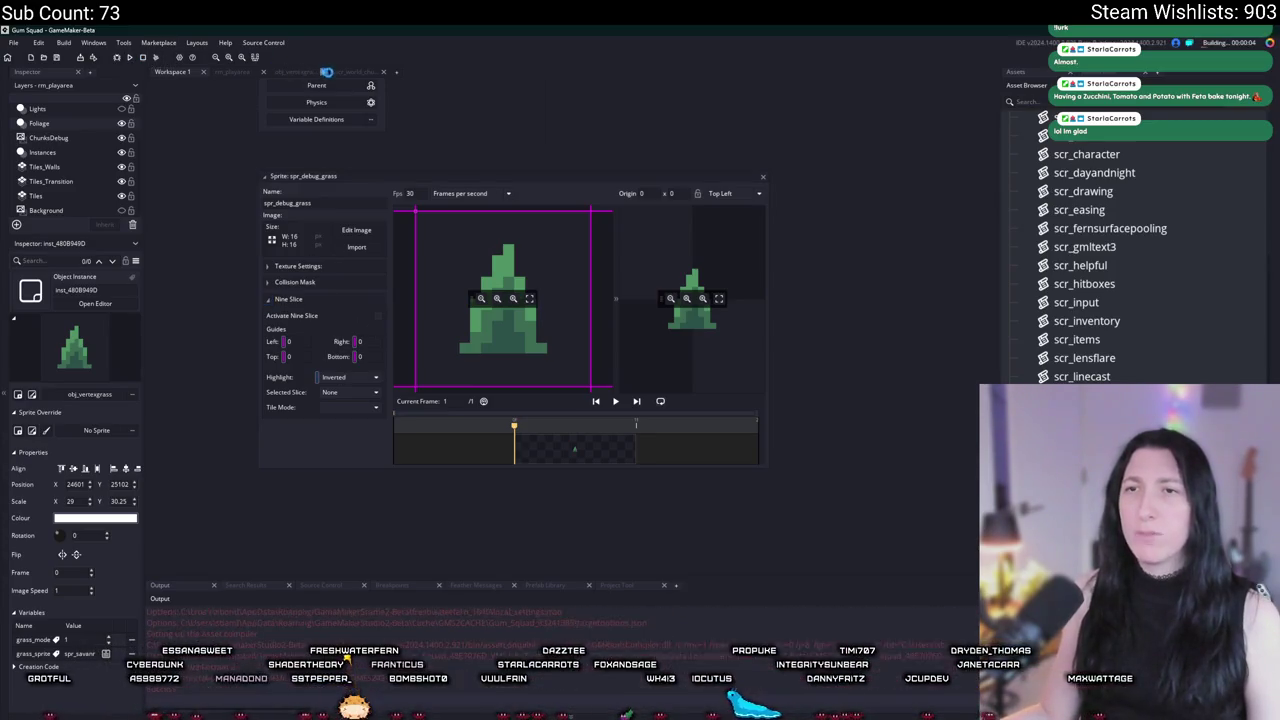
click(250, 70)
click(191, 71)
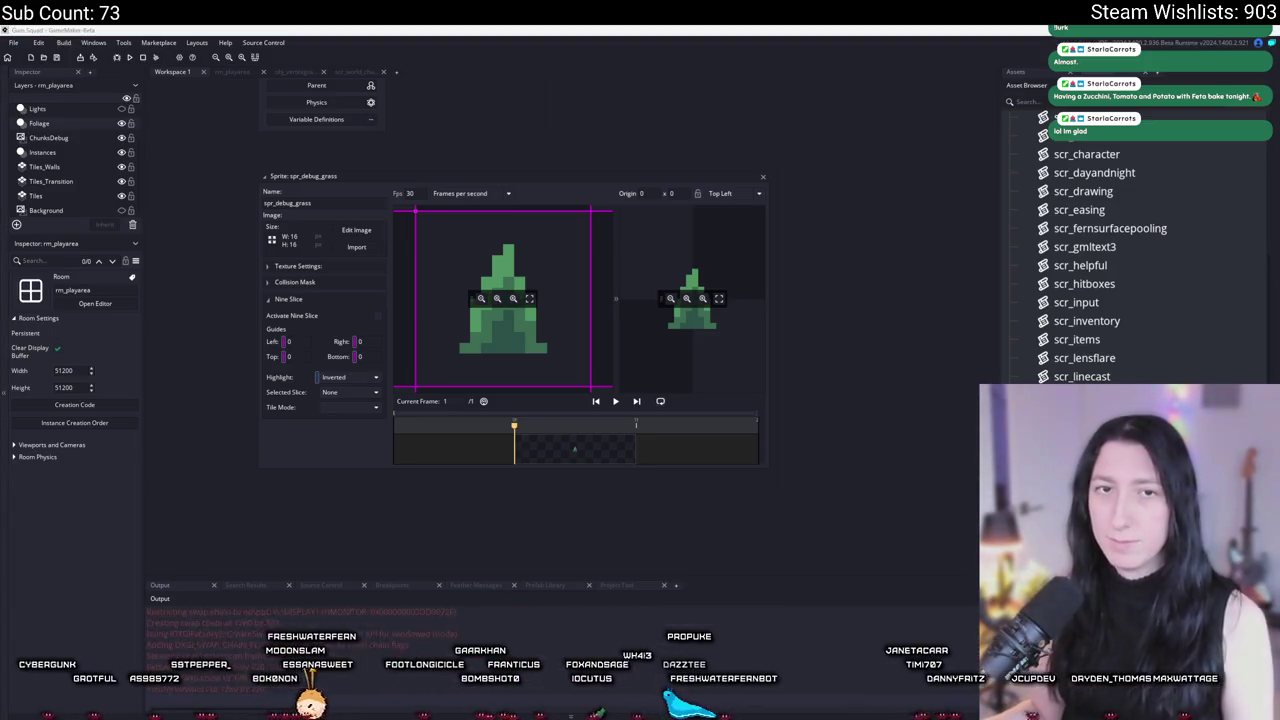
click(628, 360)
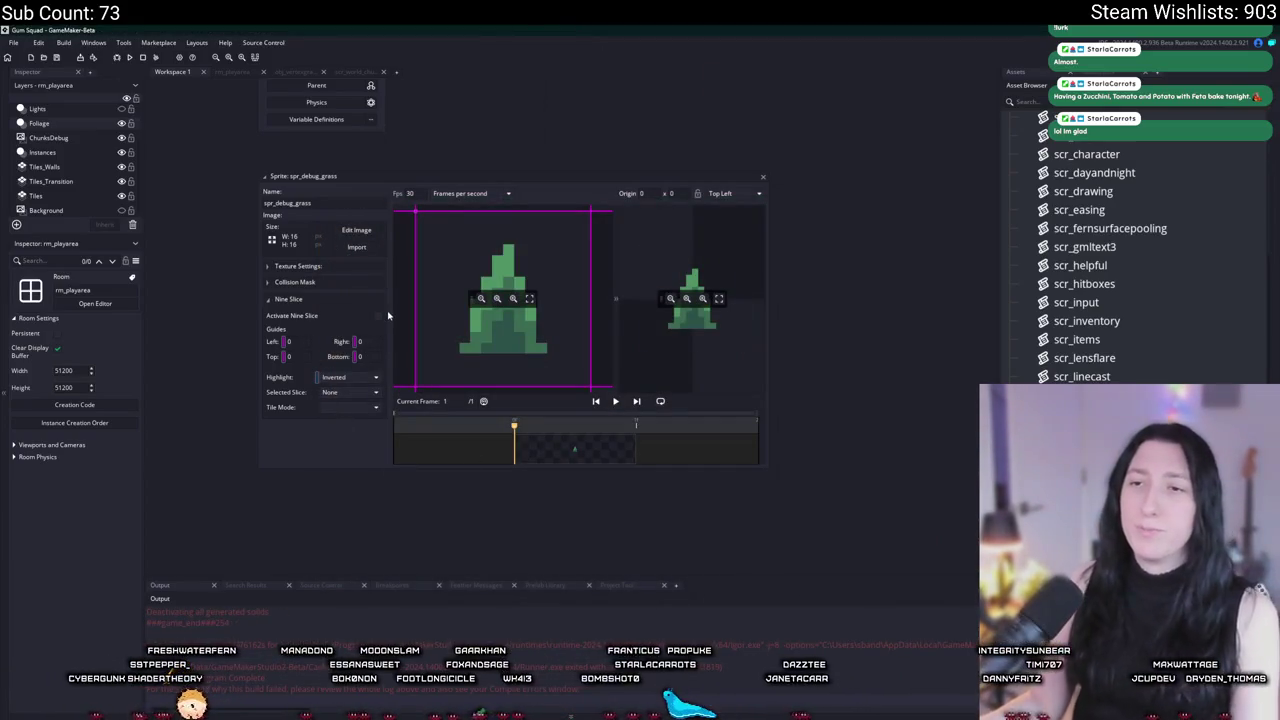
click(379, 317)
Step: Inspect the sprite's texture and collision mask settings, then close the spr_debug_grass editor
click(338, 272)
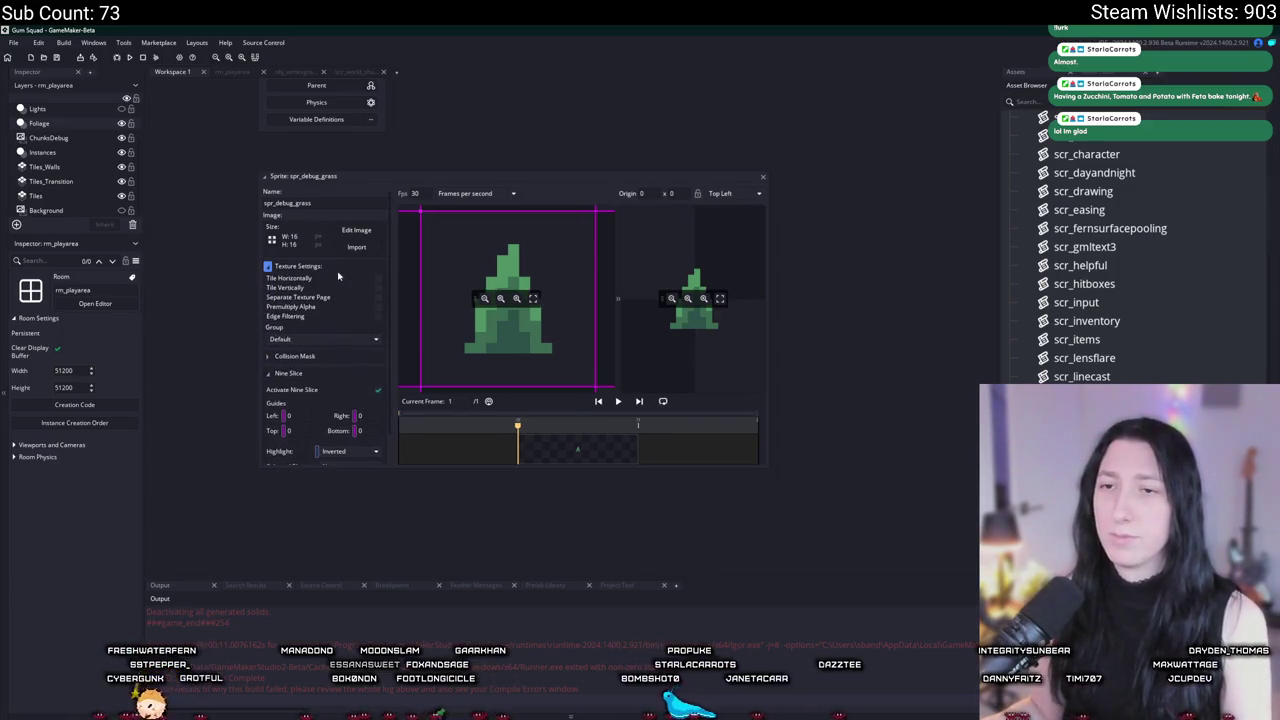
click(307, 274)
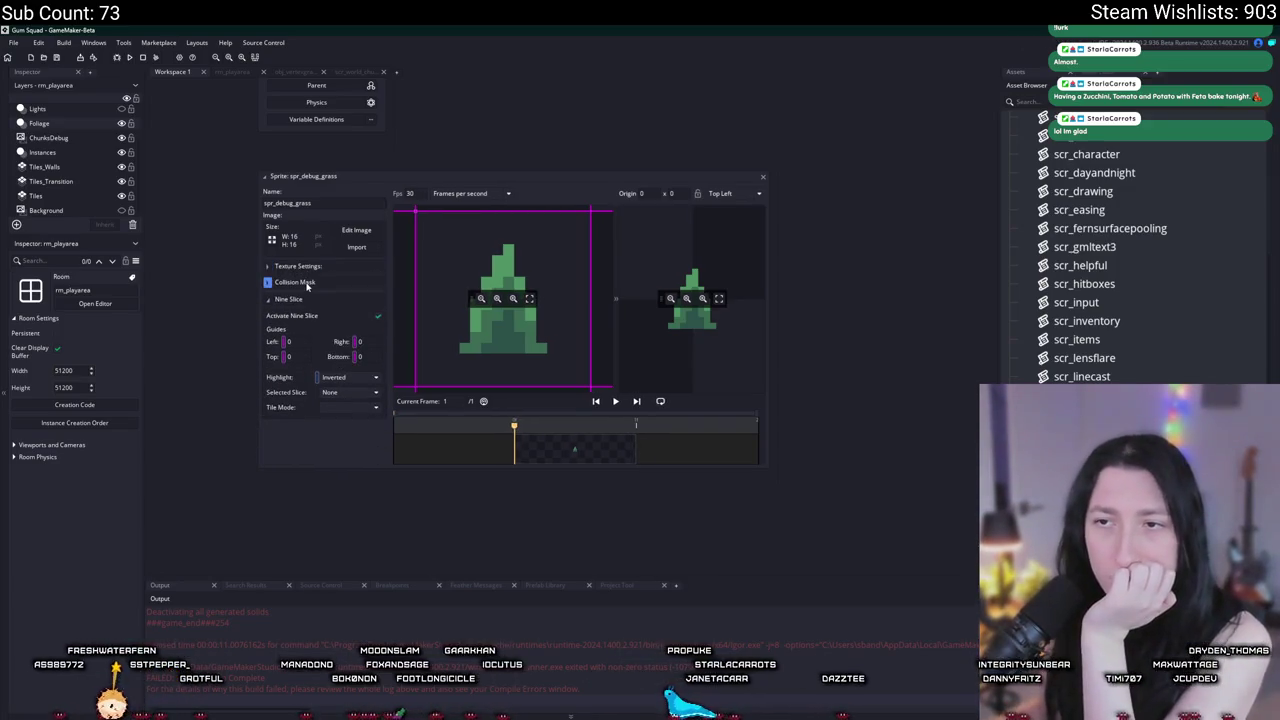
click(307, 284)
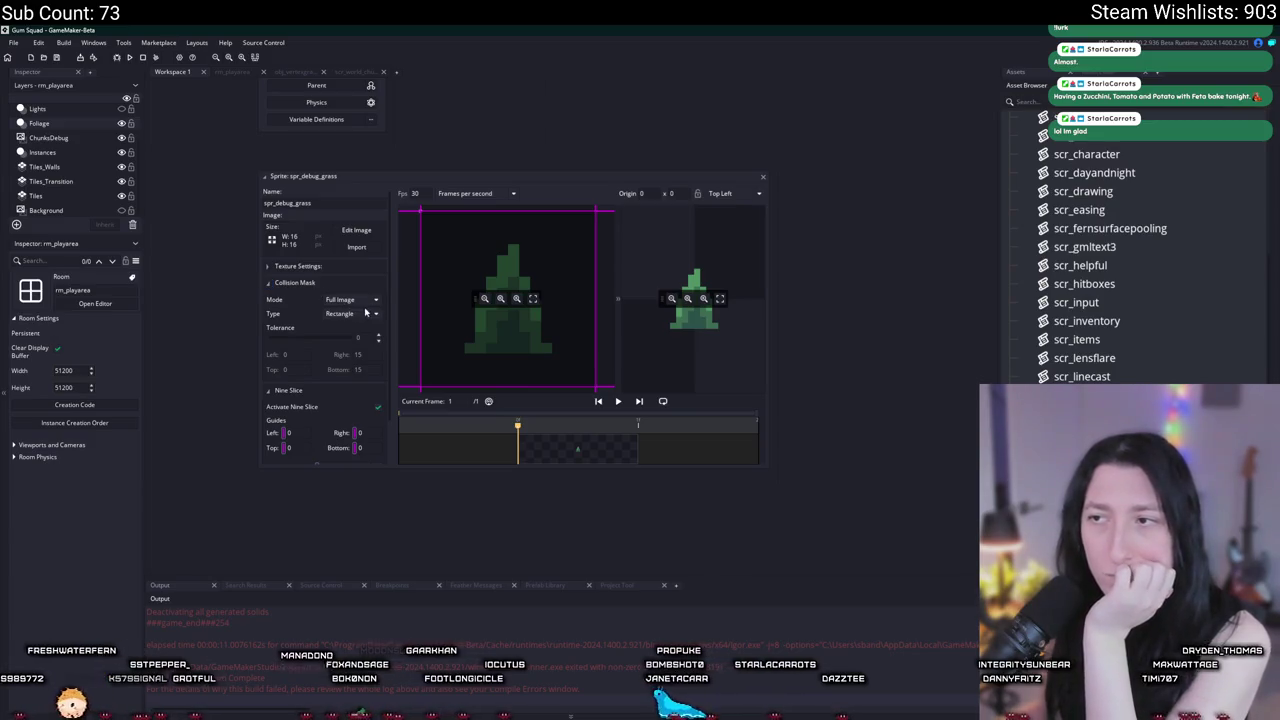
click(368, 233)
click(419, 71)
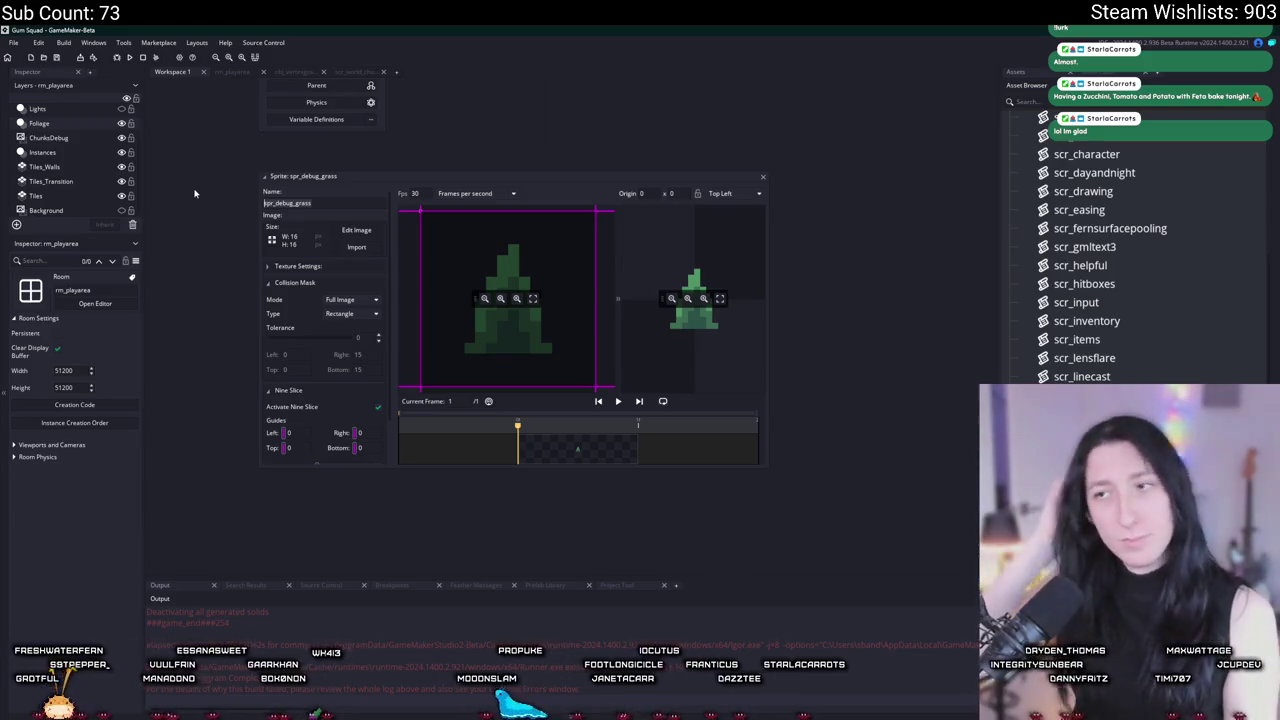
click(288, 390)
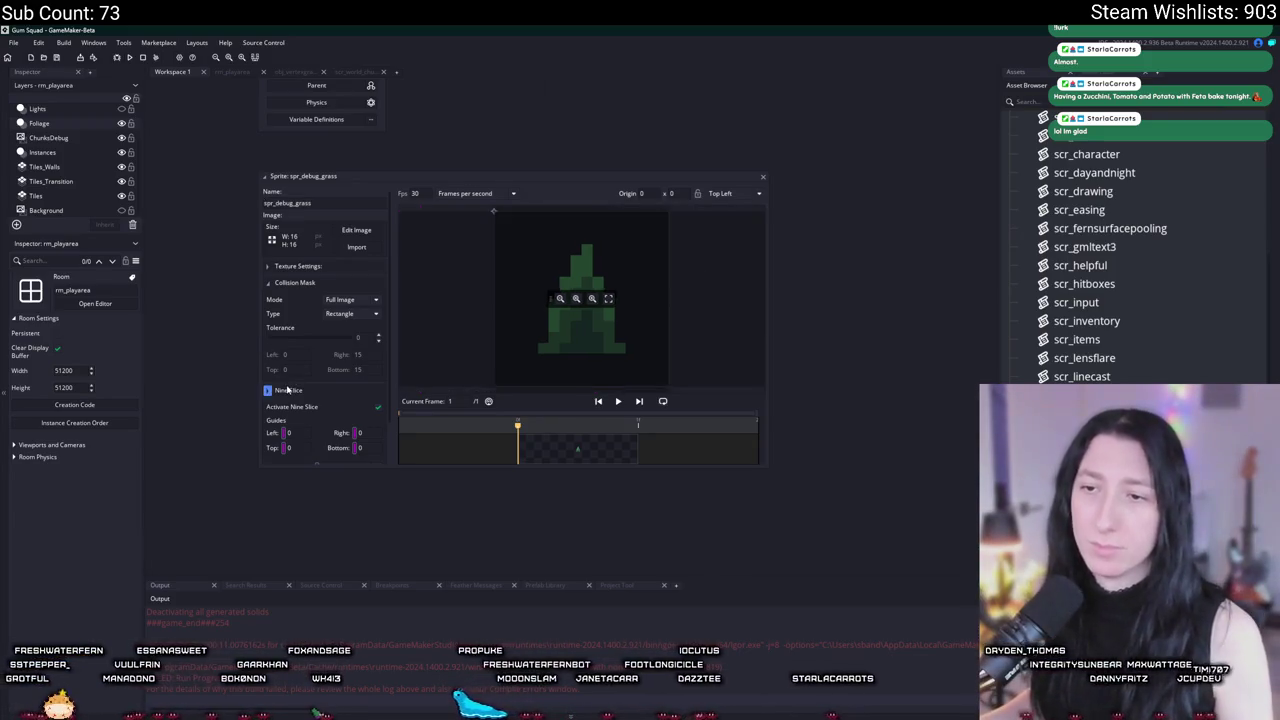
click(763, 177)
scroll(618, 437, up, 2)
scroll(752, 514, up, 5)
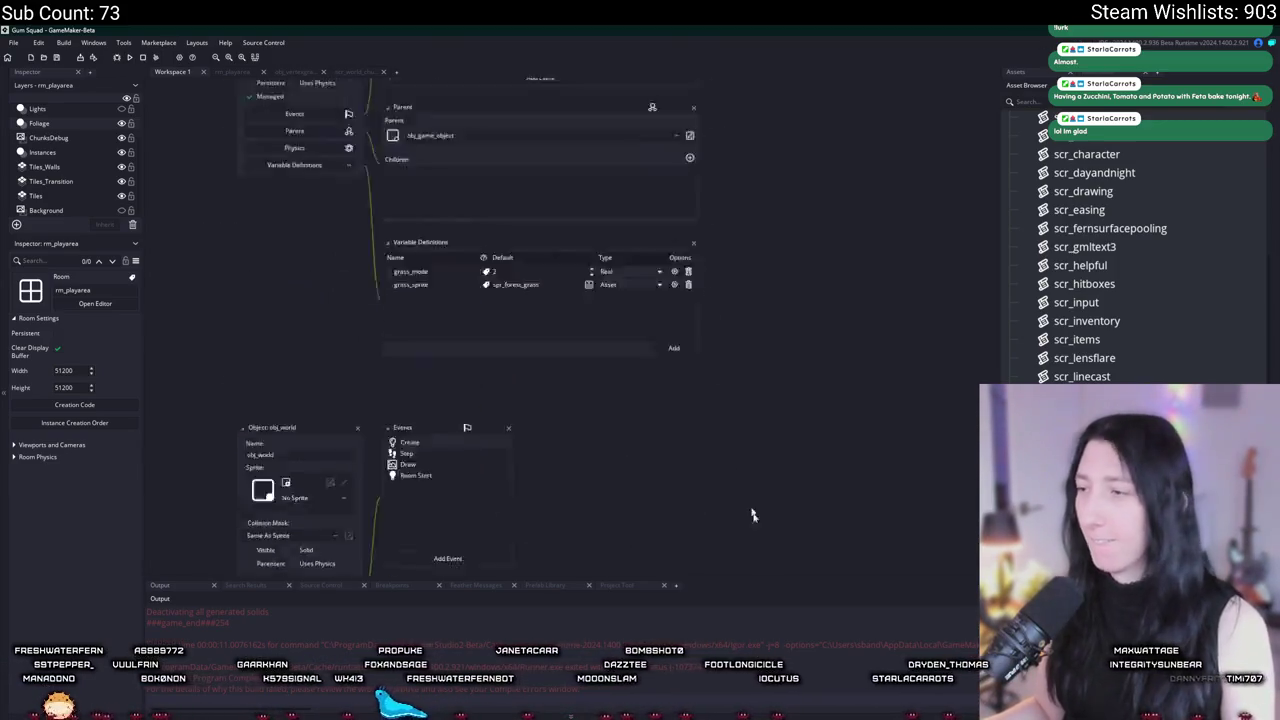
Step: Add 'mask_index = spr_debug_grass;' below sprite_index in the Create event, then run the game and start a lobby
double_click(490, 128)
click(544, 224)
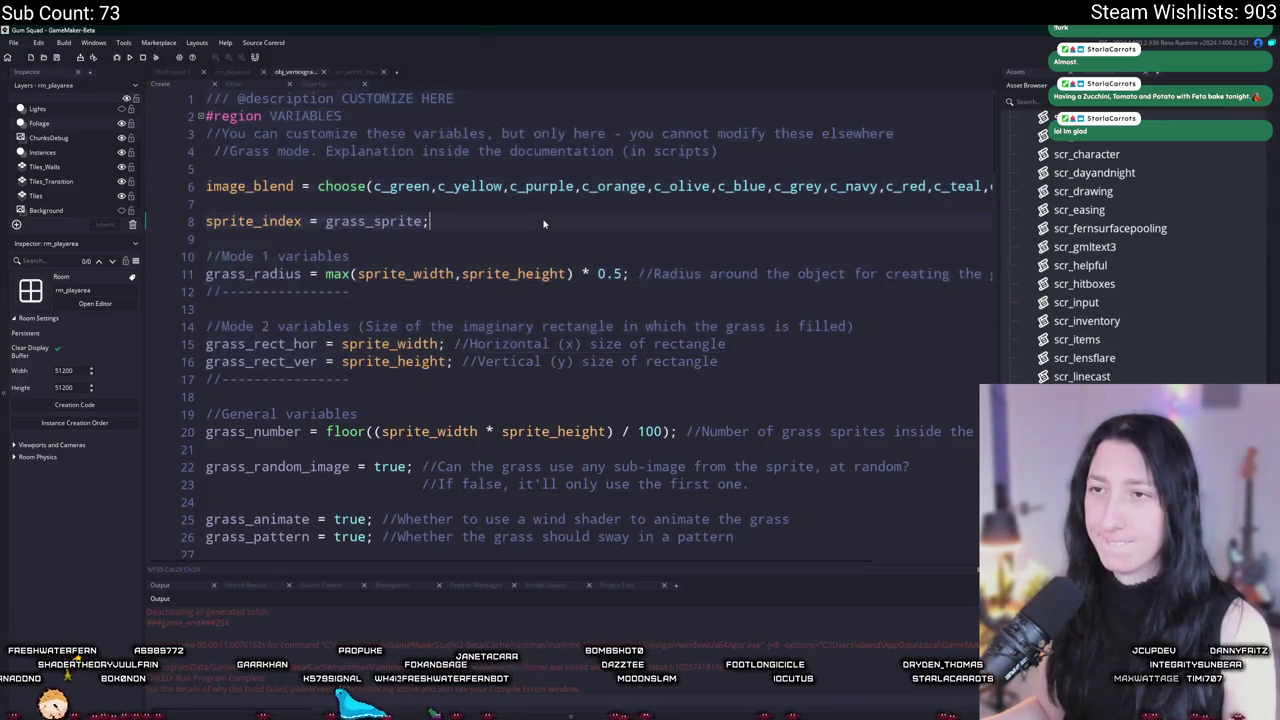
scroll(524, 208, down, 15)
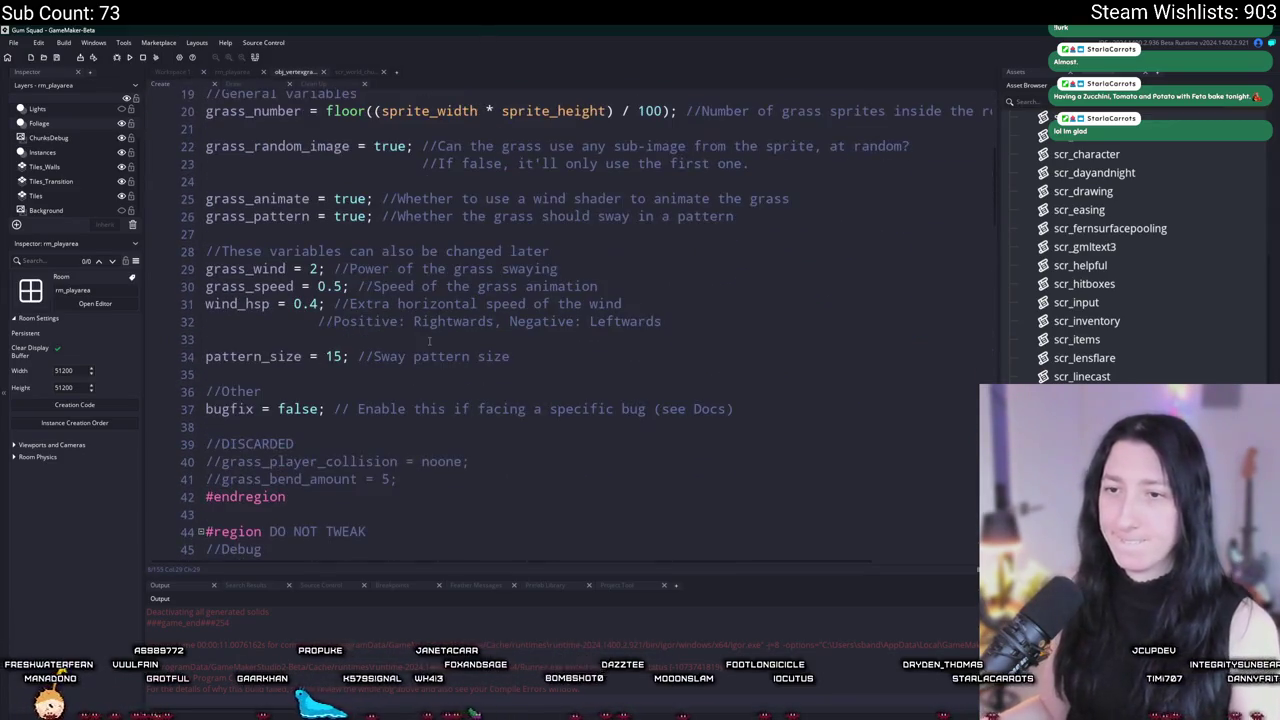
mouse_move(491, 559)
mouse_down()
mouse_move(491, 590)
mouse_move(295, 28)
mouse_move(106, 28)
mouse_up()
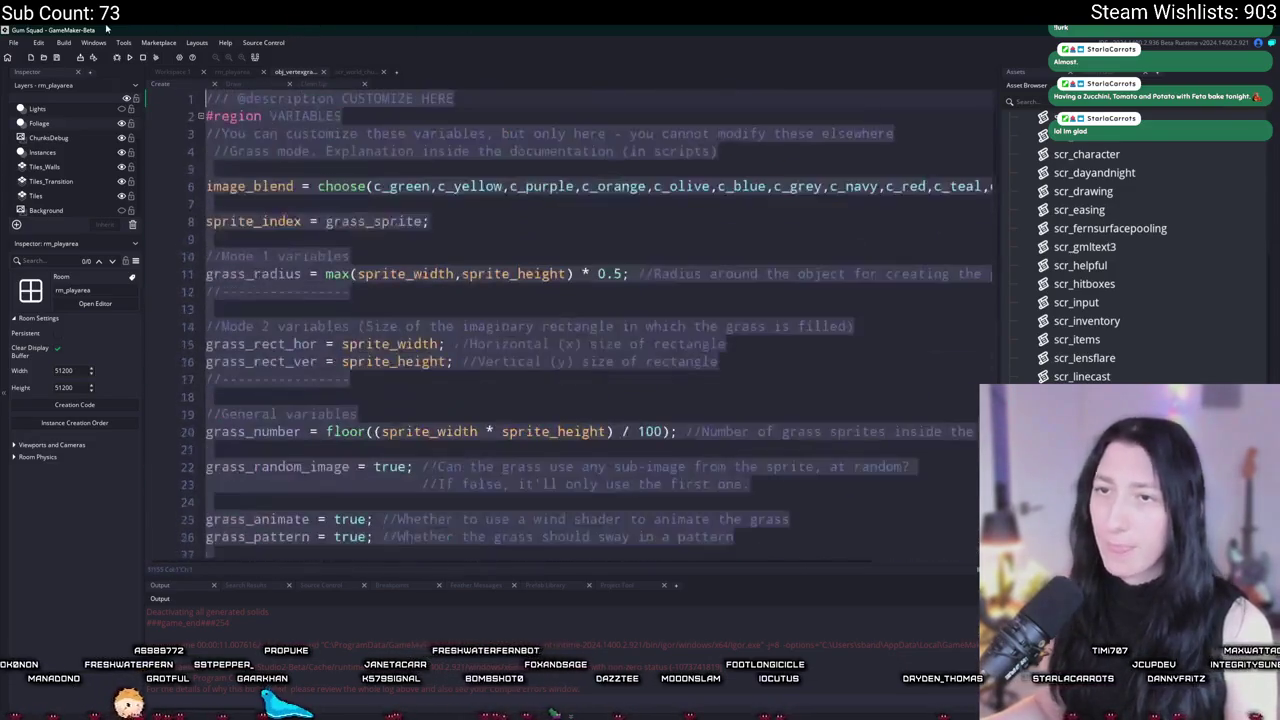
click(454, 234)
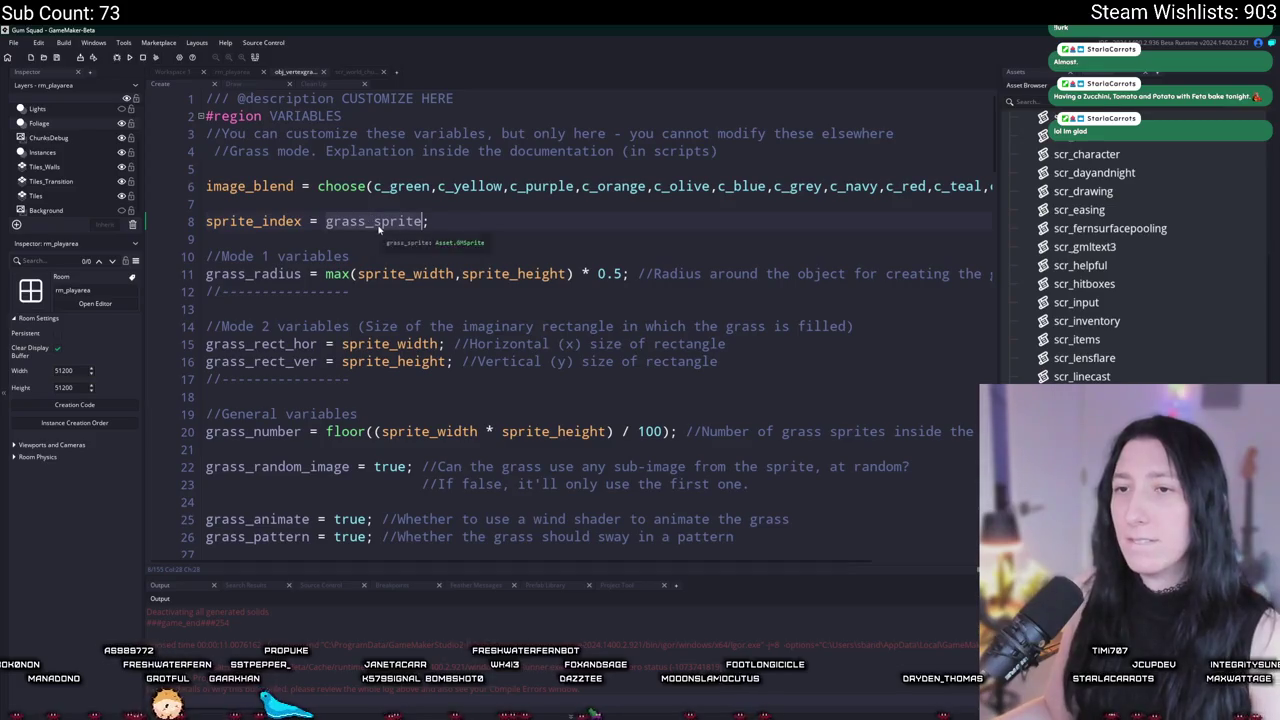
click(506, 234)
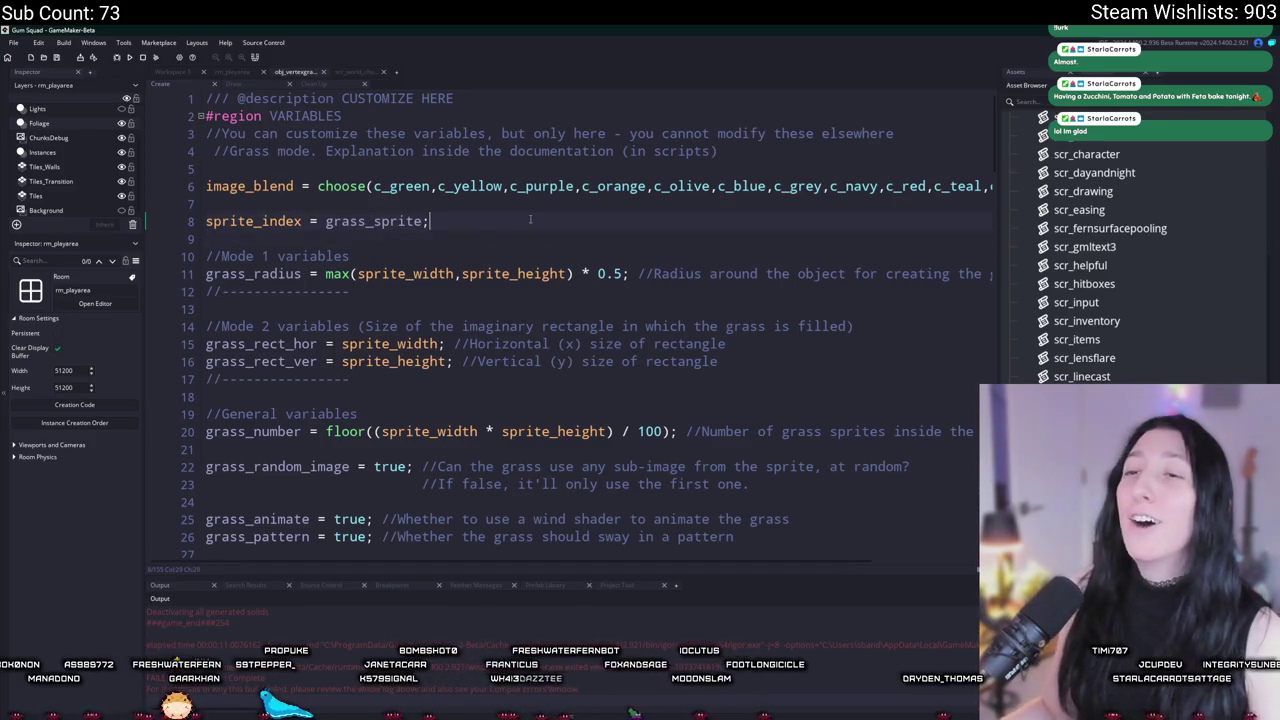
key(Return)
text(mask_index = )
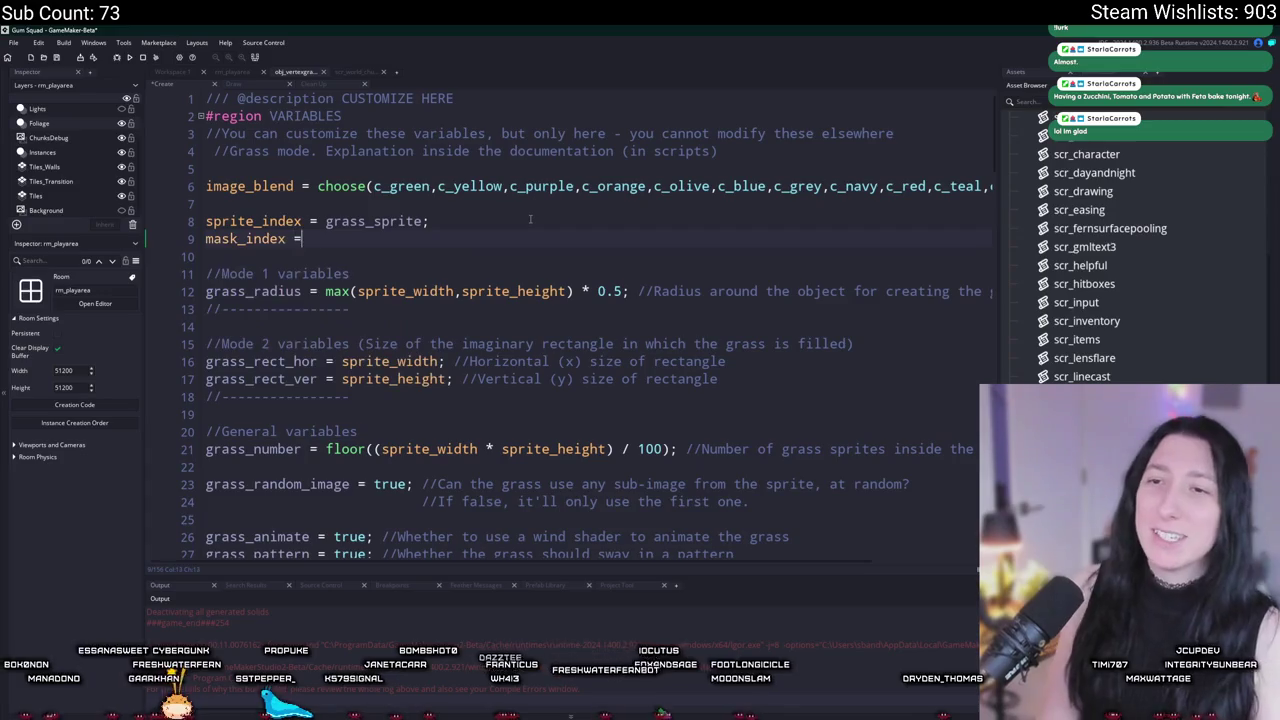
text(spr_debug_g)
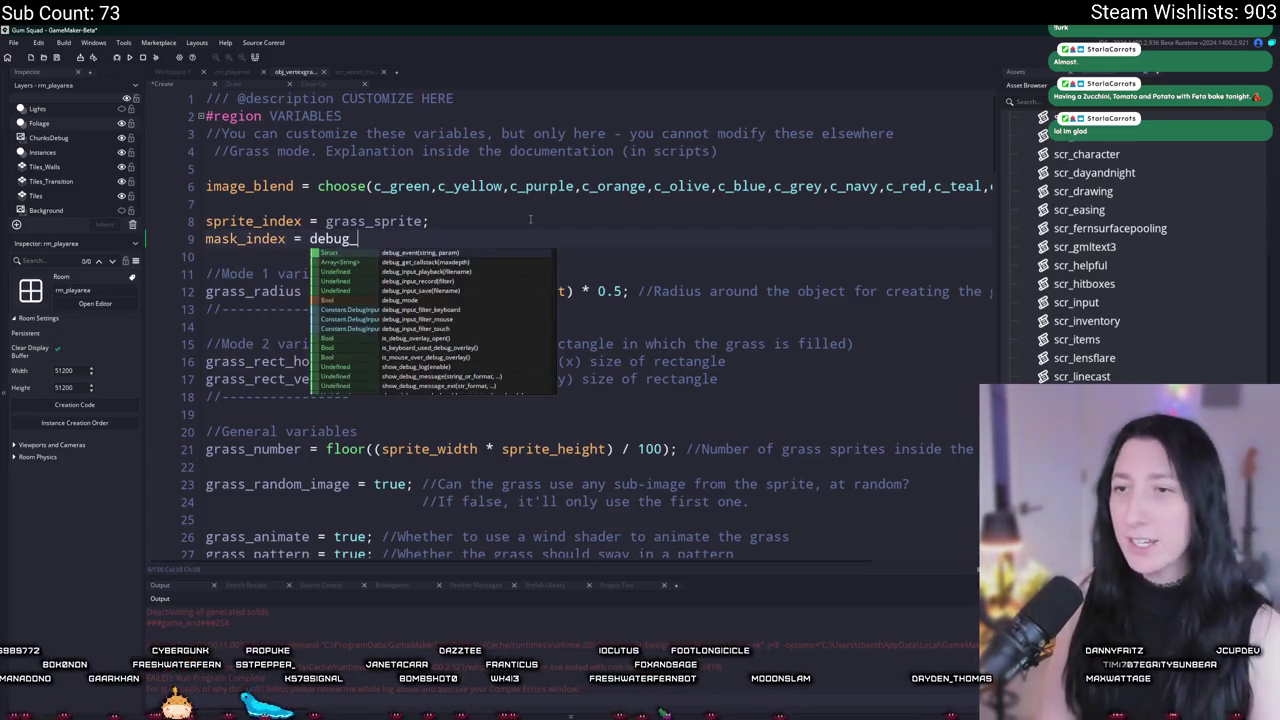
key(Return)
key(F5)
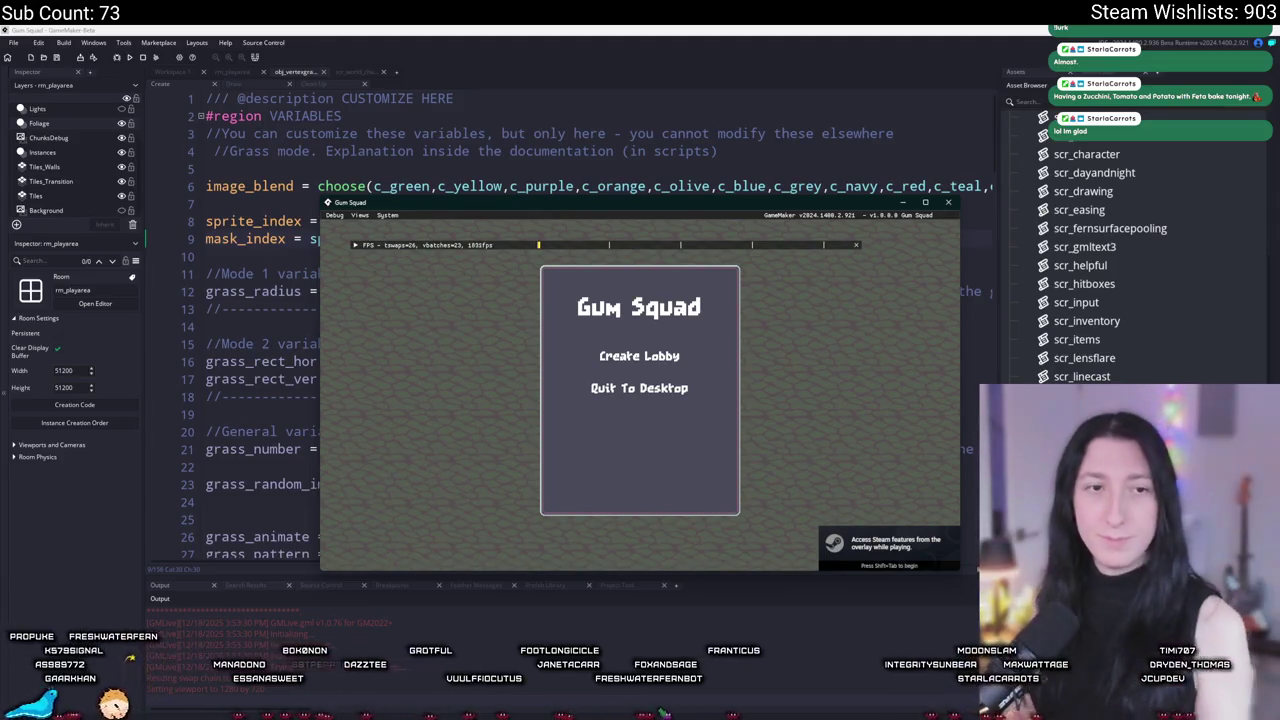
click(639, 356)
Step: Maximize the game window and walk the player up, left, right and down with WASD
double_click(520, 203)
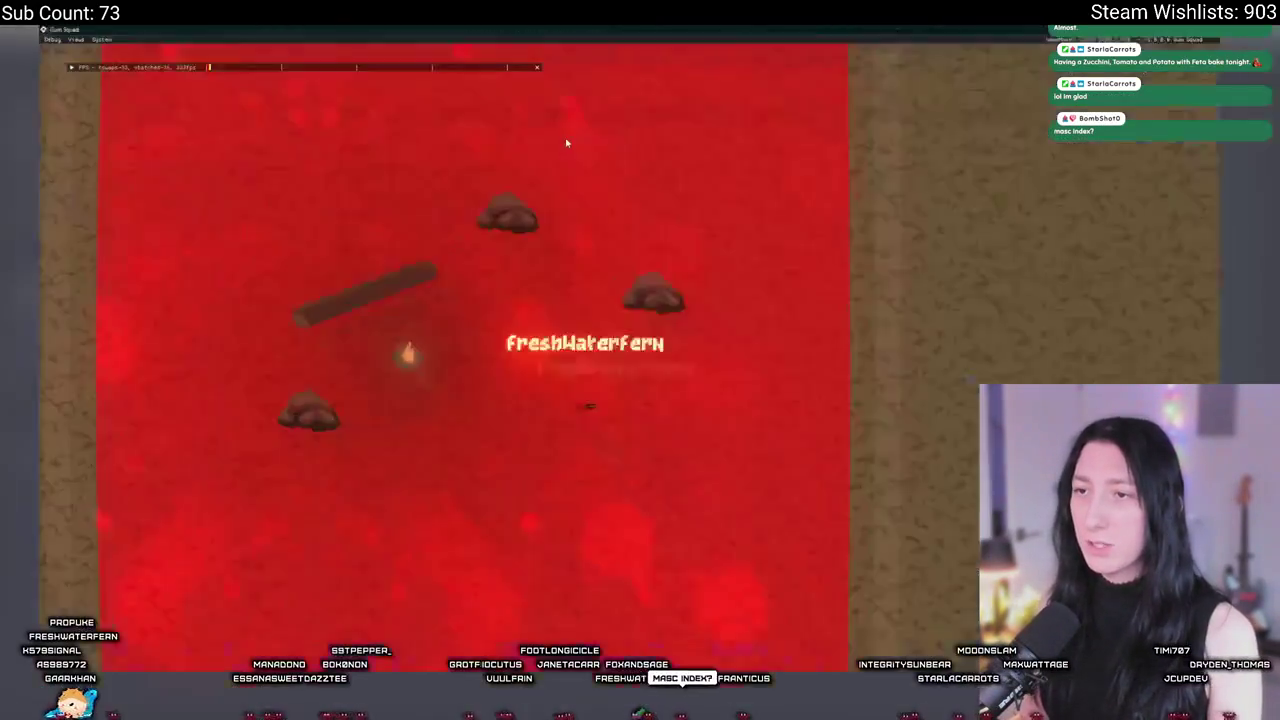
key(w)
key(a)
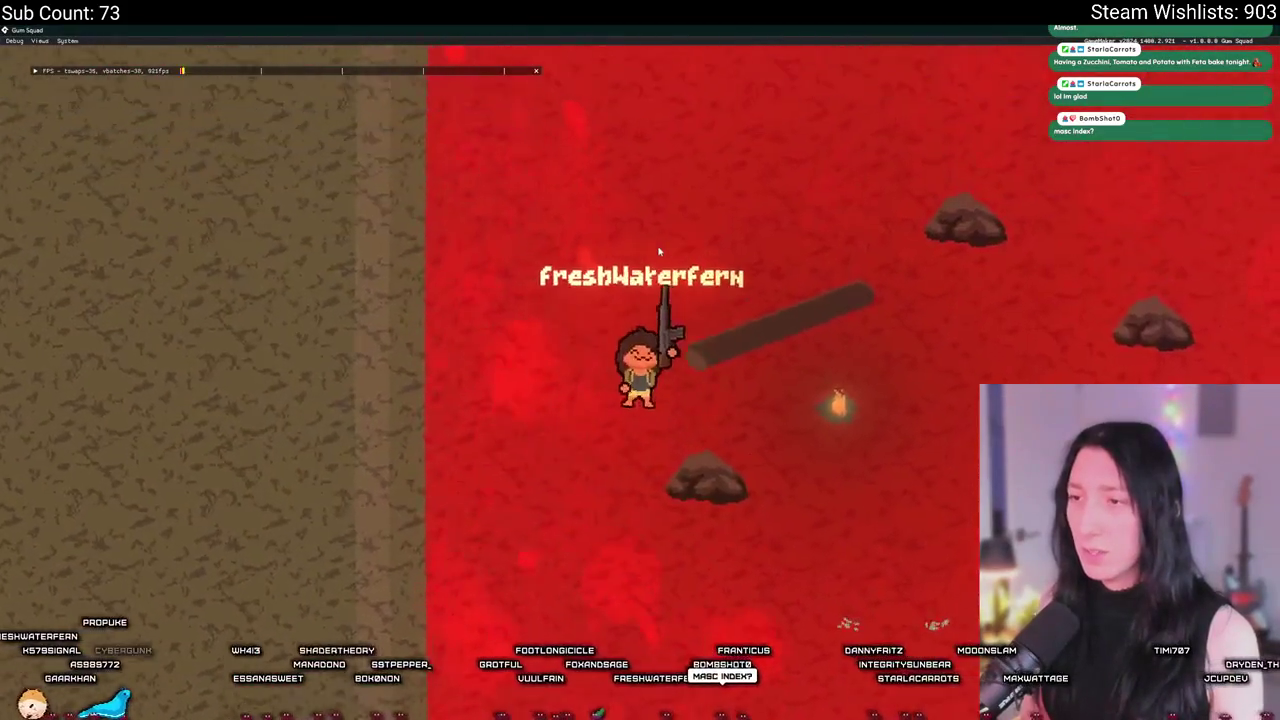
key(d)
key(w)
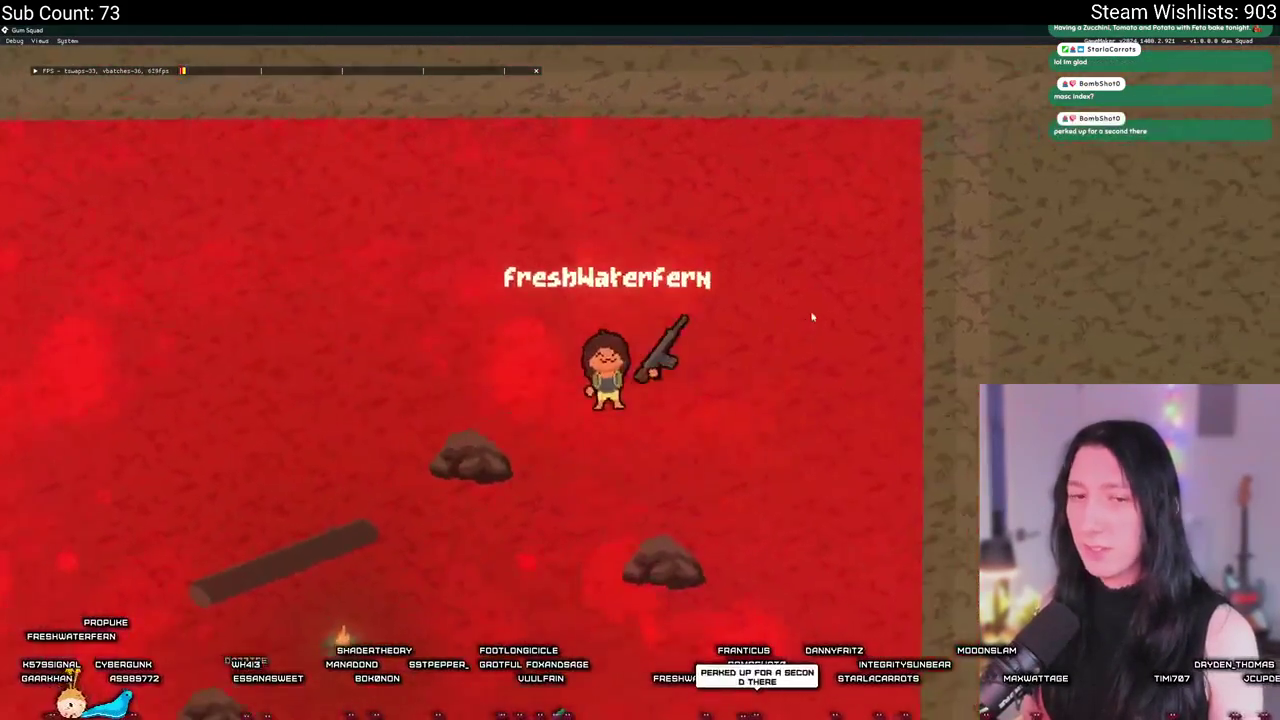
key(s)
key(a)
key(w)
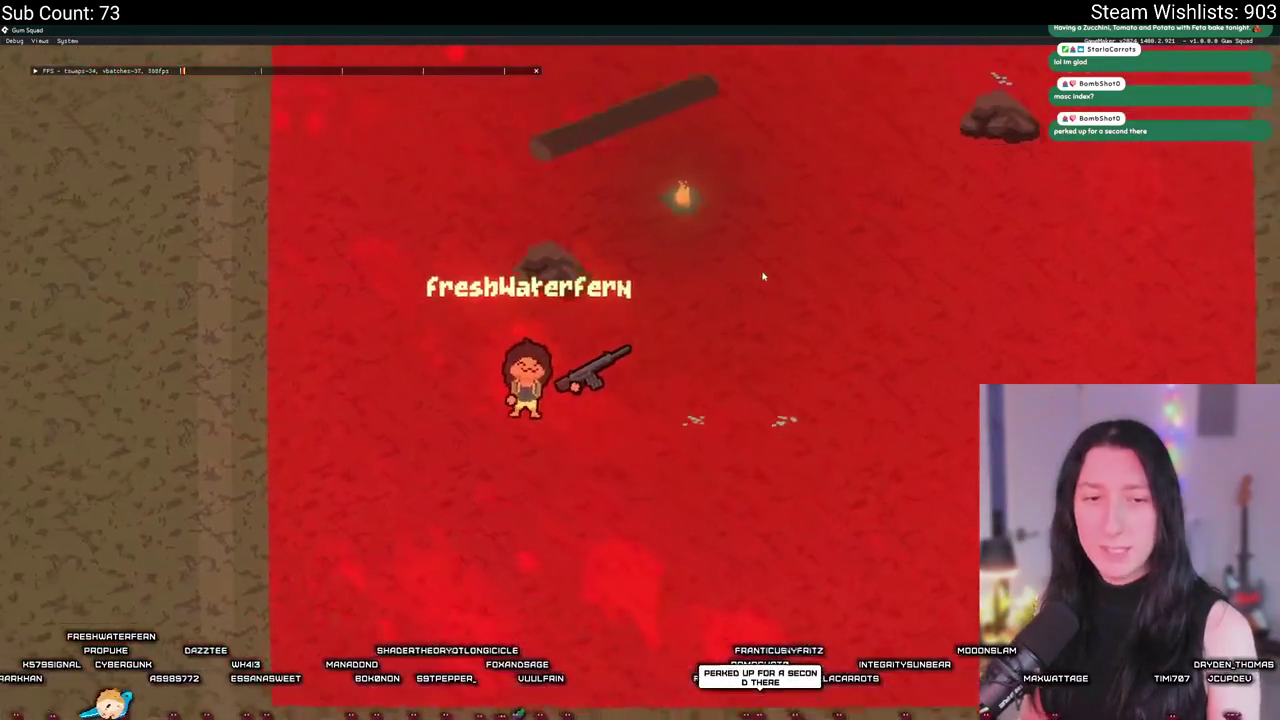
Step: Keep walking the player across and out of the red grass area until the Code Error appears
key(s)
key(d)
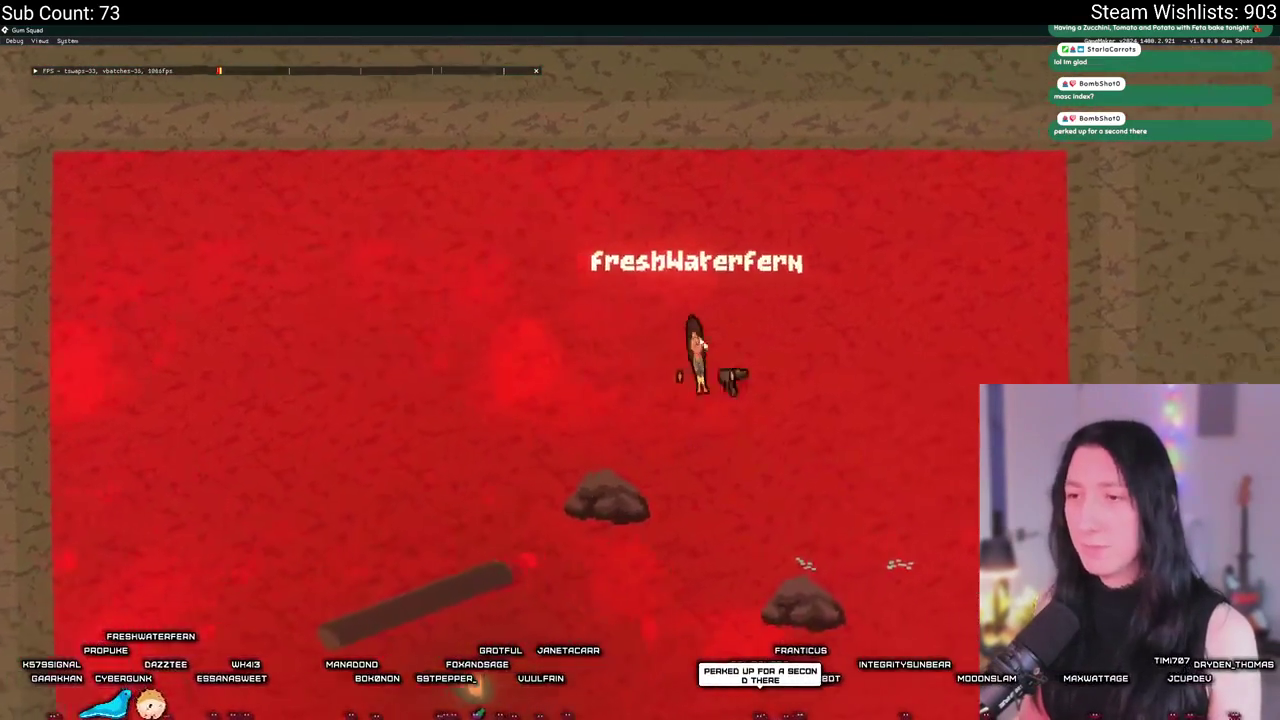
key(d)
key(s)
key(a)
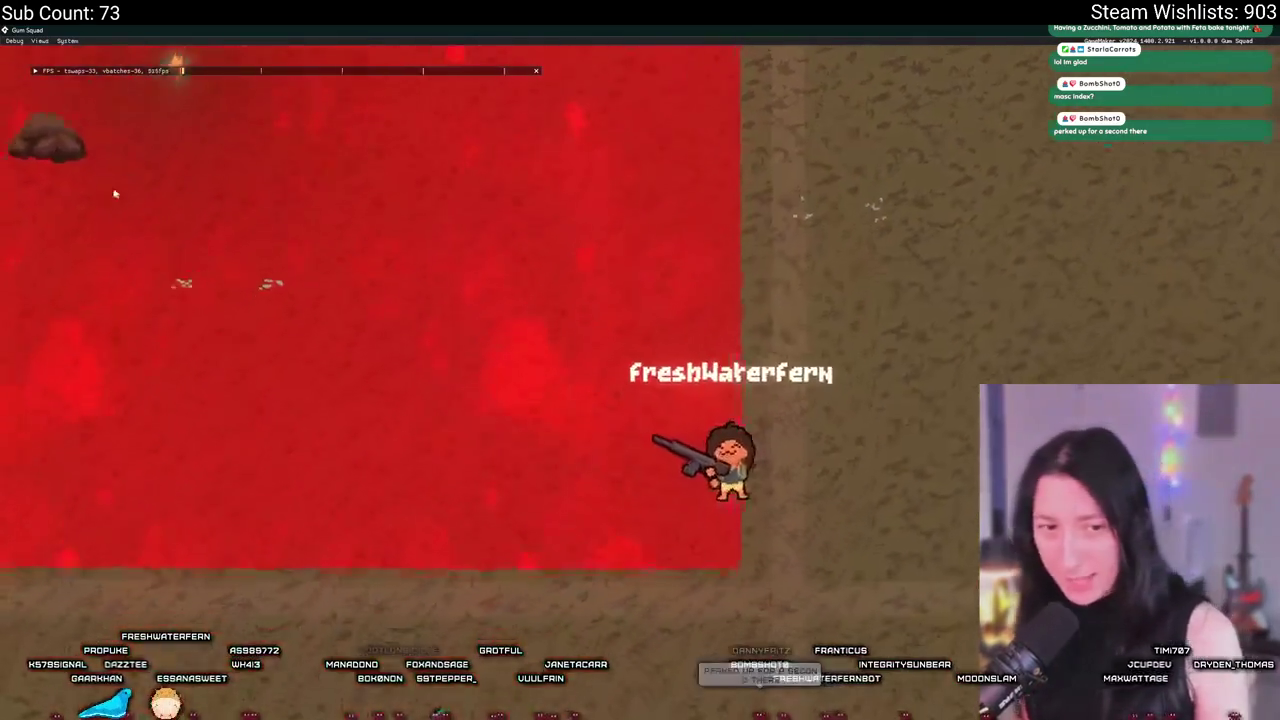
key(a)
key(w)
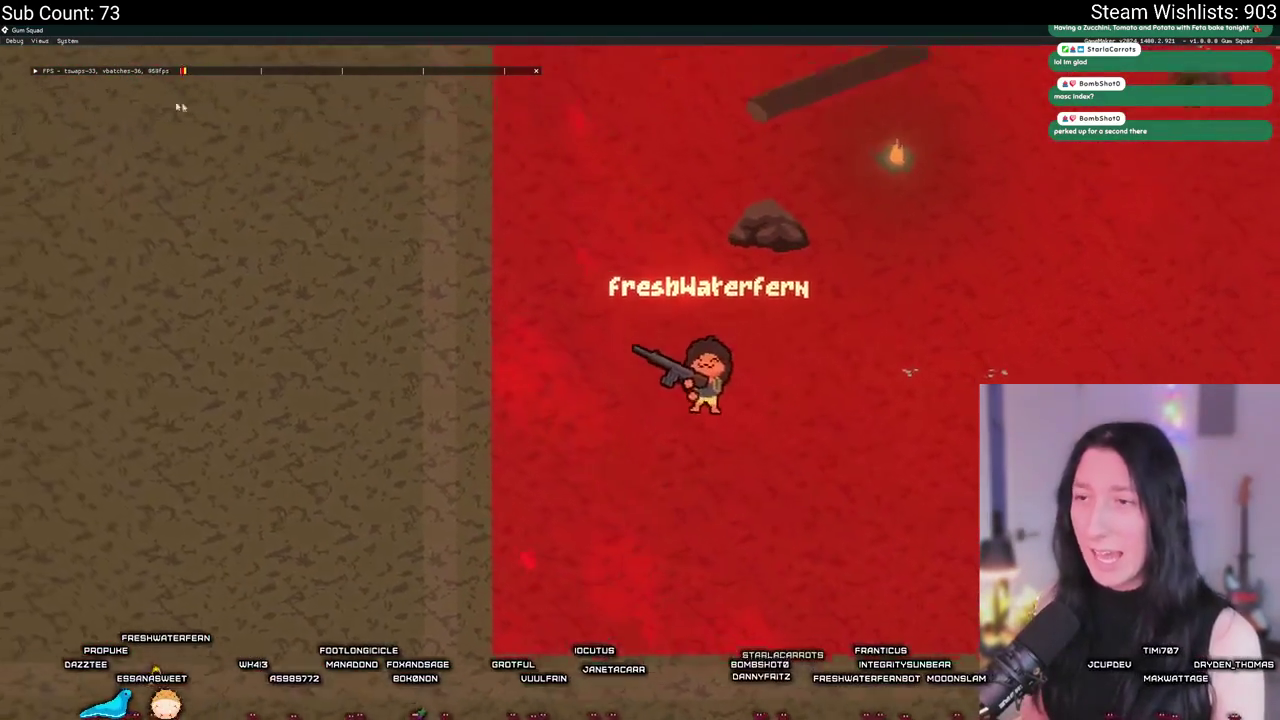
key(w)
key(a)
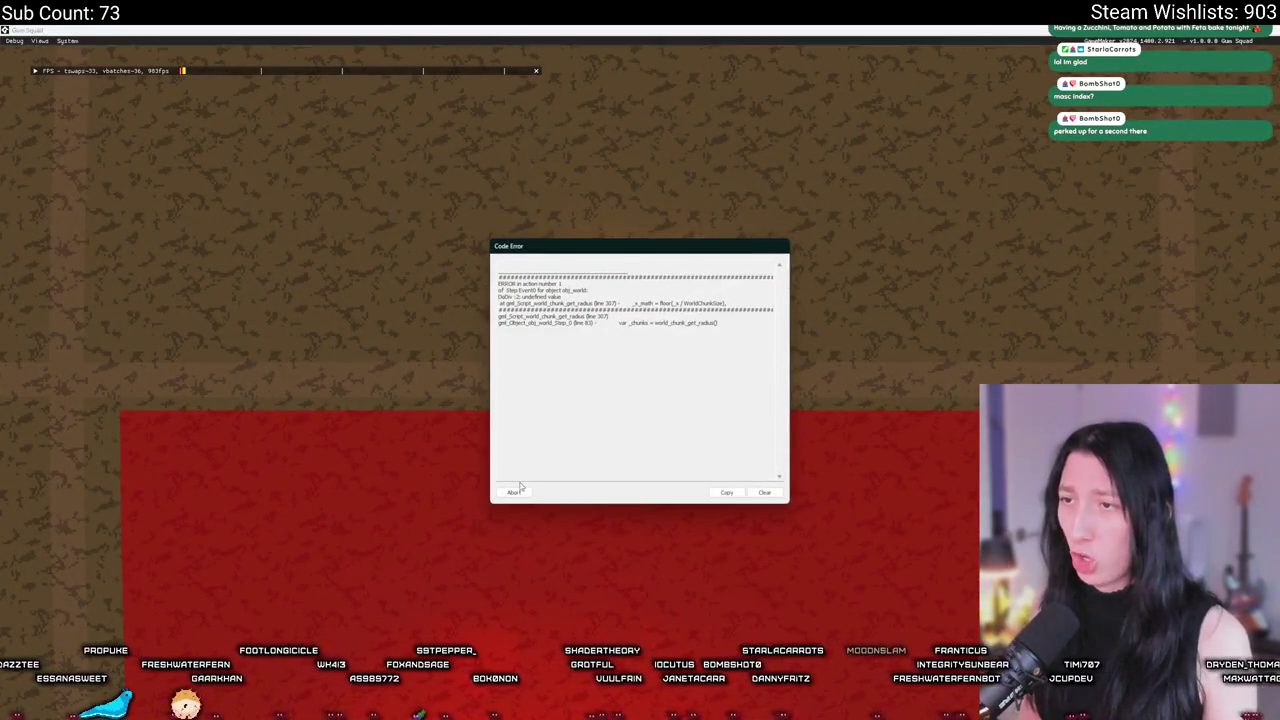
Step: Abort the crashed game and comment out lines 4–8 in obj_vertexgrass's Draw event with Ctrl+K
click(512, 492)
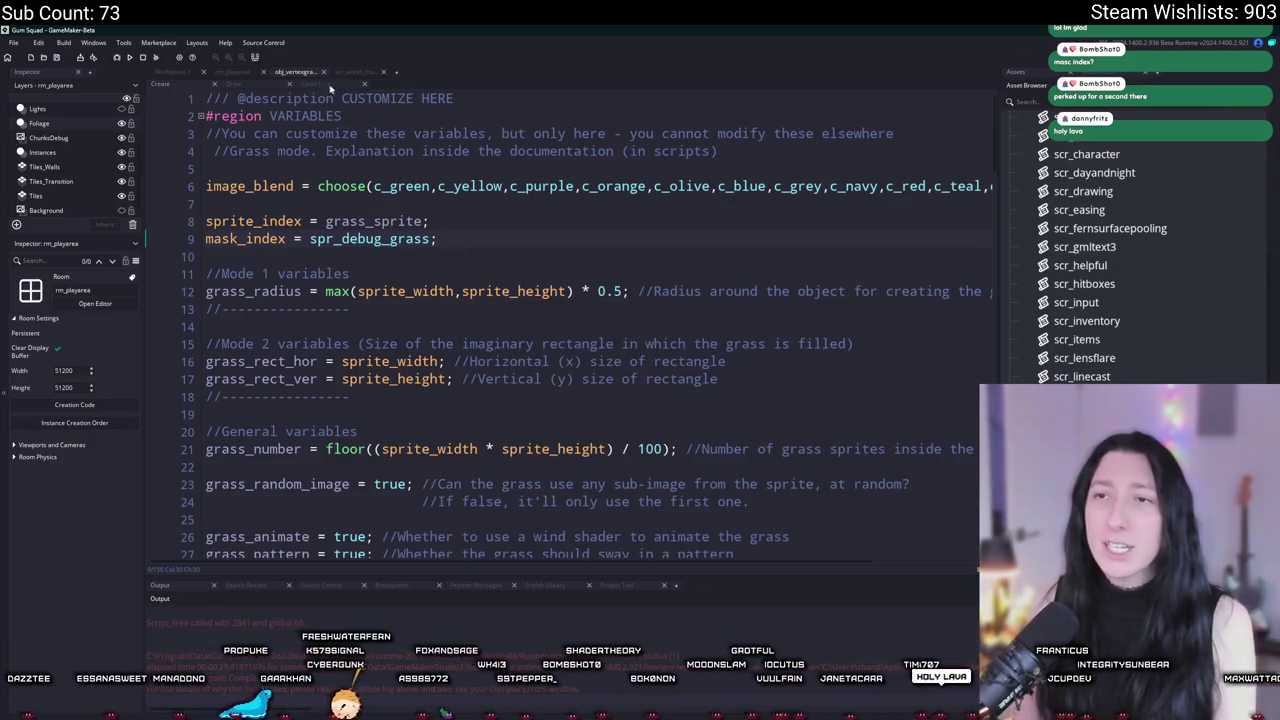
click(352, 71)
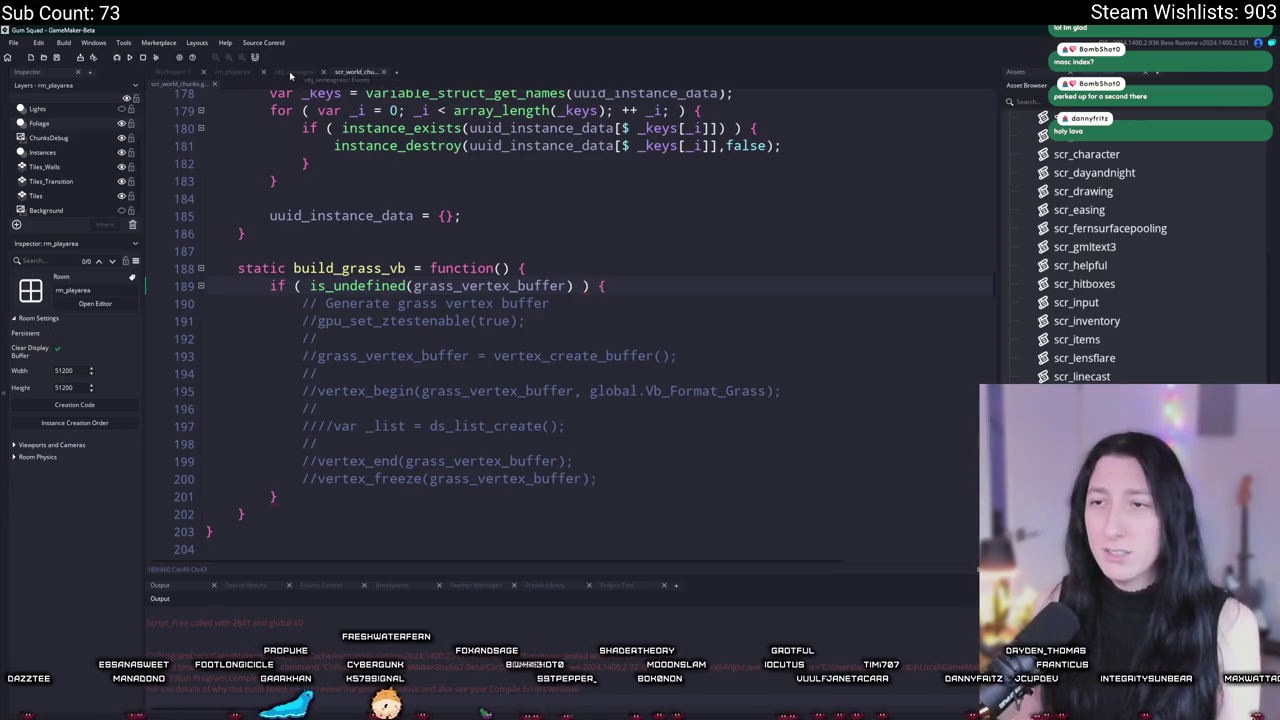
click(289, 71)
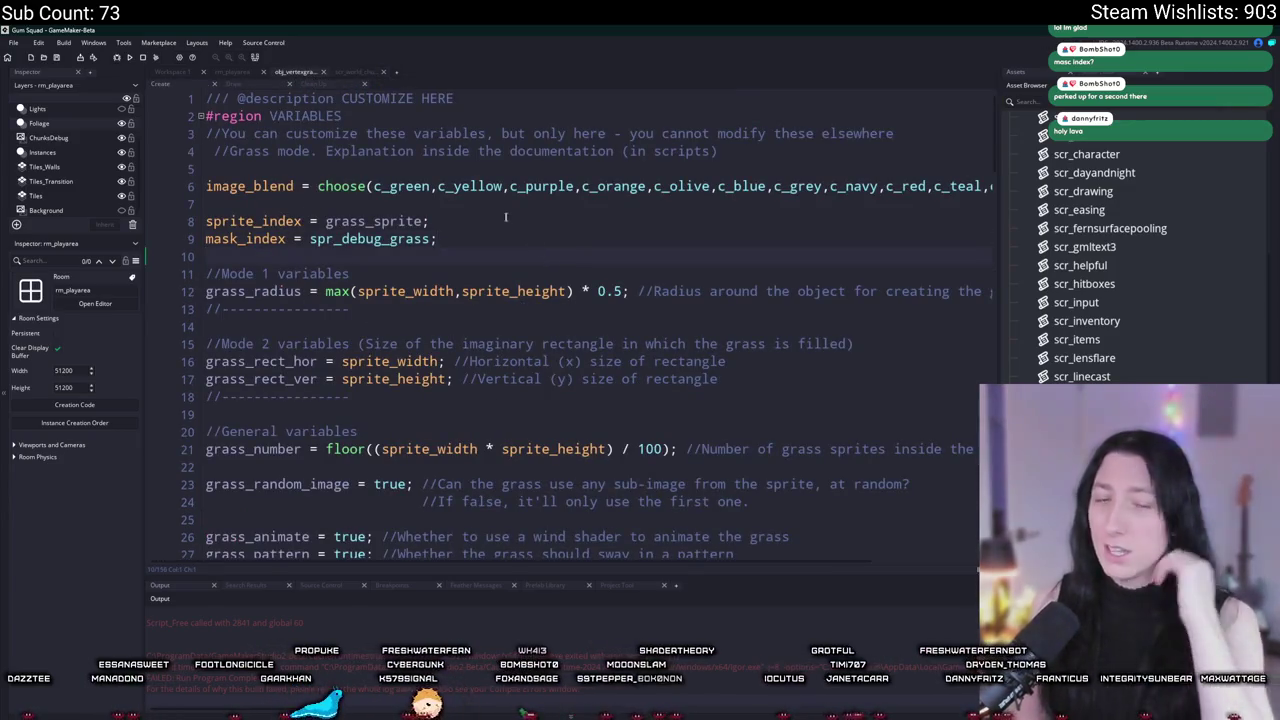
click(233, 83)
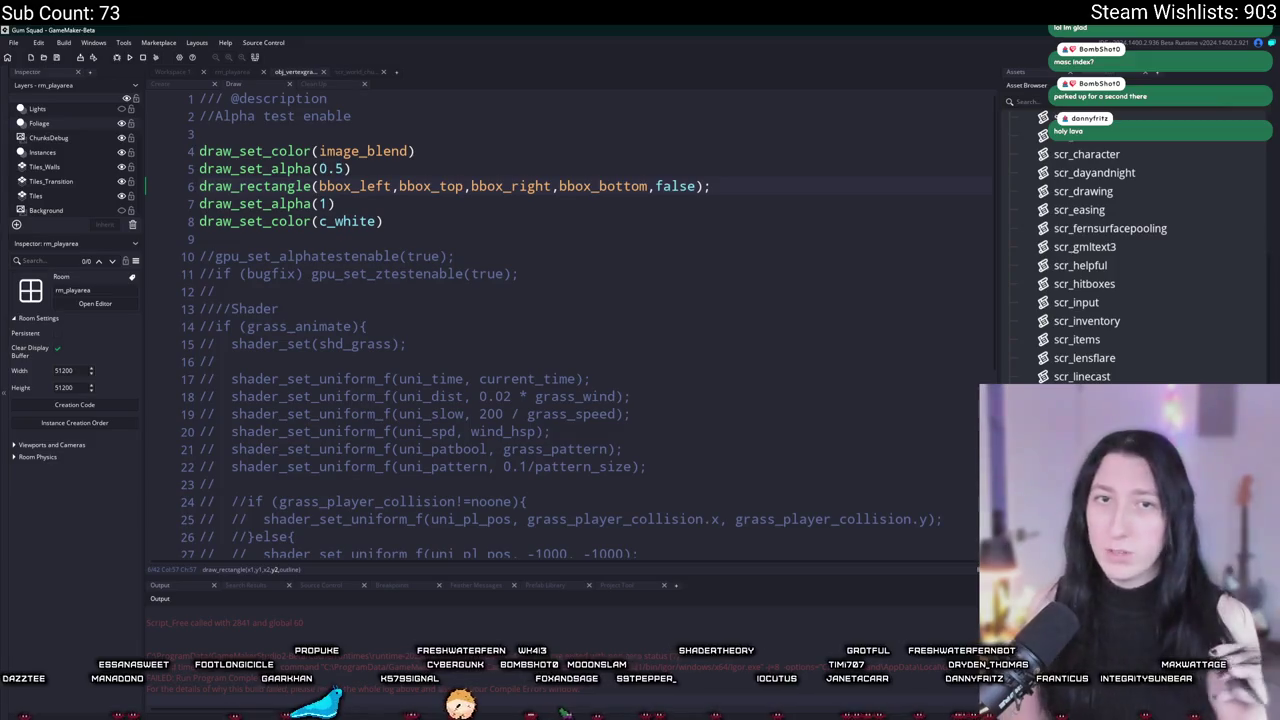
click(257, 203)
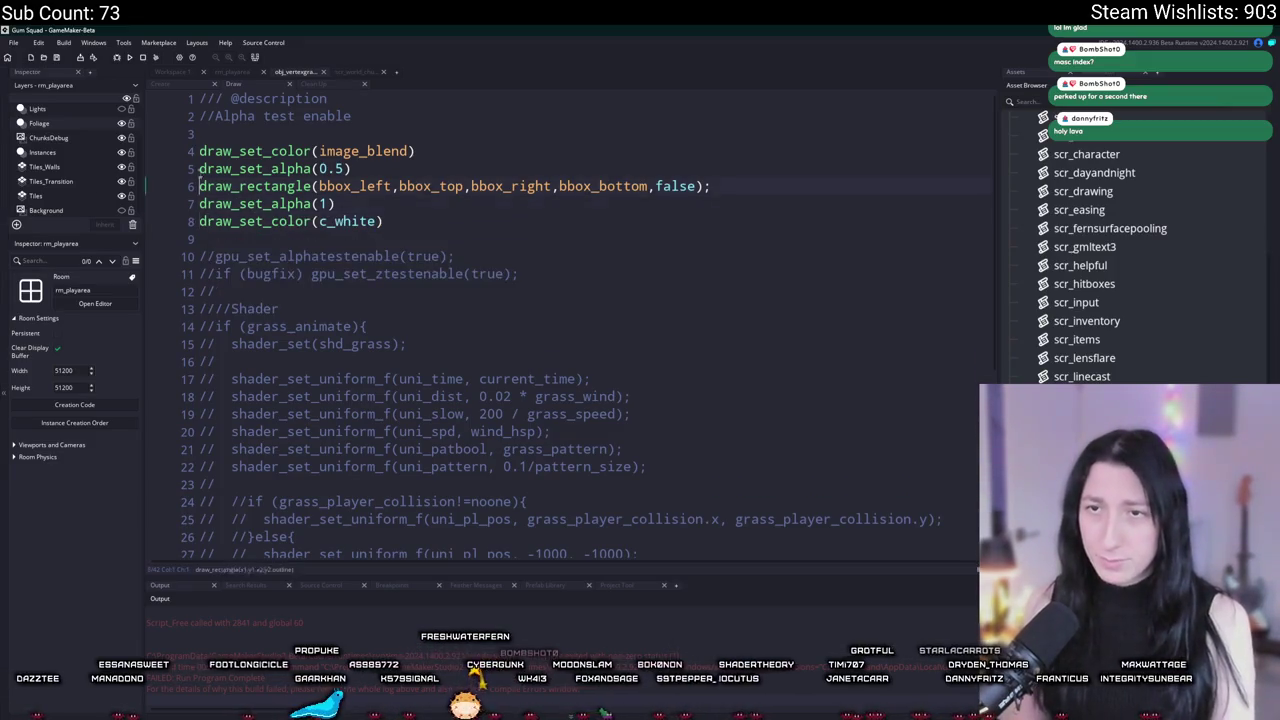
key(ctrl+k)
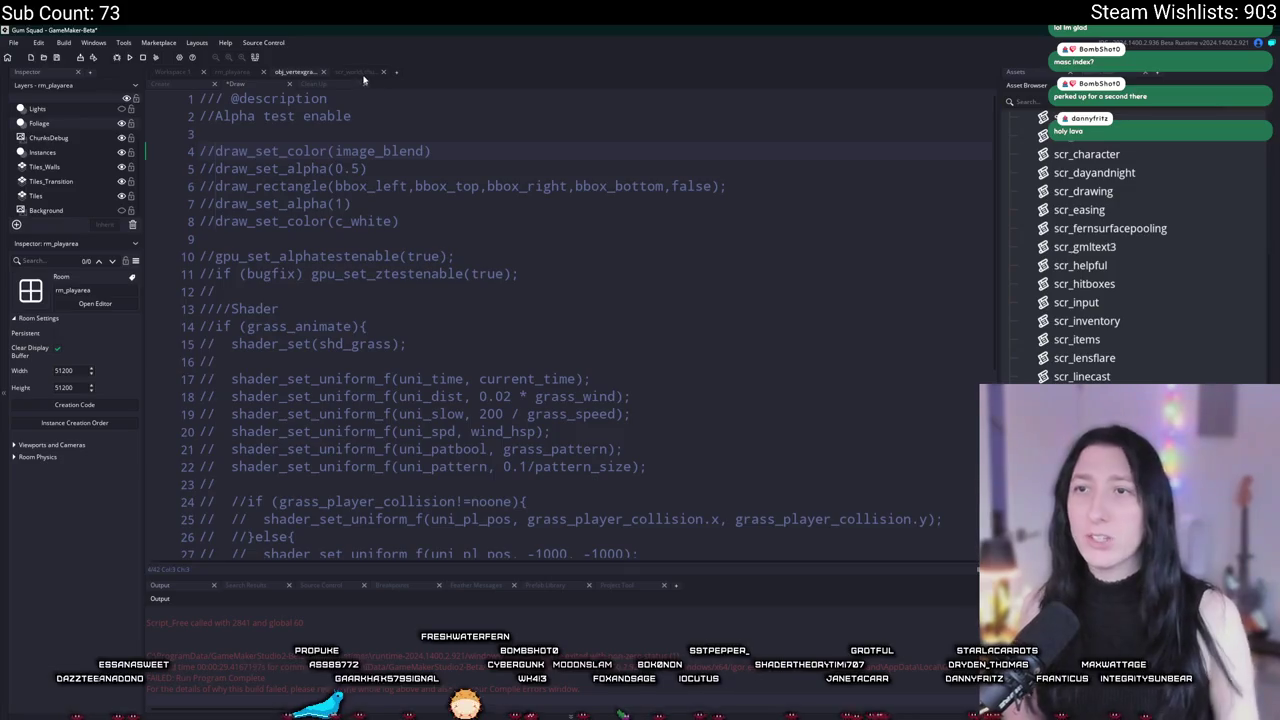
Step: Go back to the world chunk script and the object editors workspace, panning to its code window
click(362, 74)
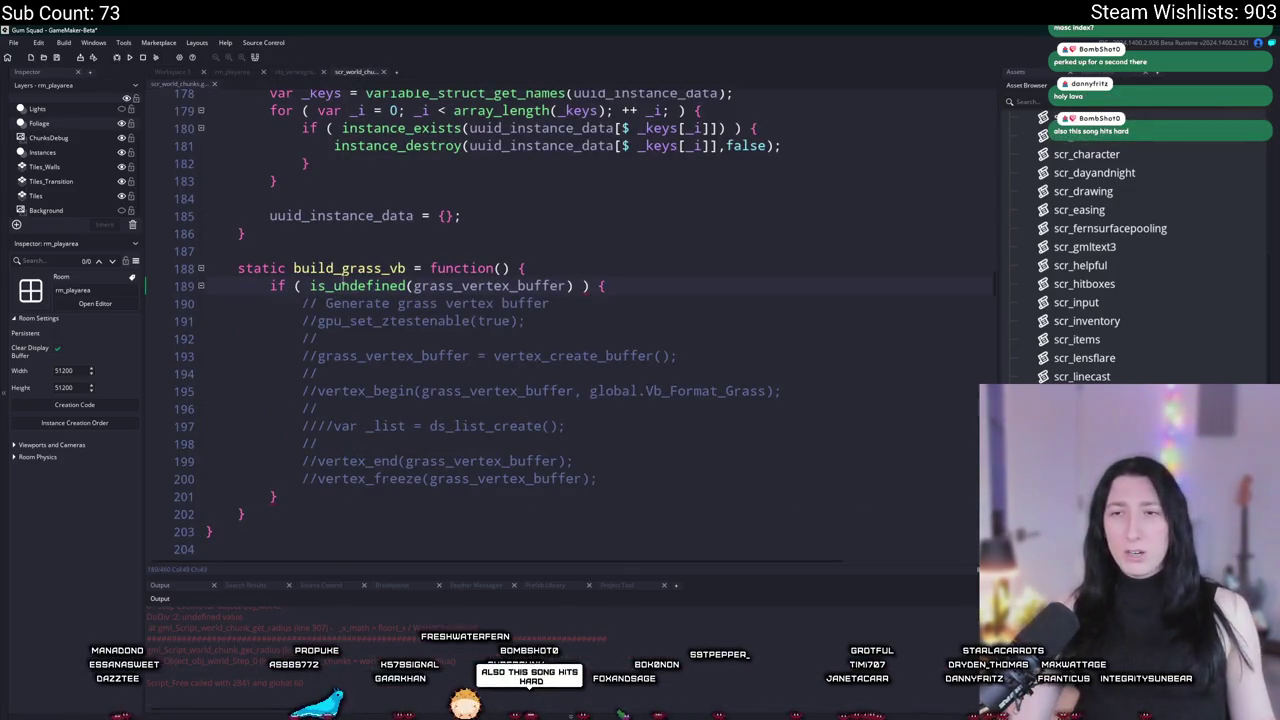
click(178, 82)
drag(446, 174, 461, 393)
key(ctrl+t)
text(obj_wo)
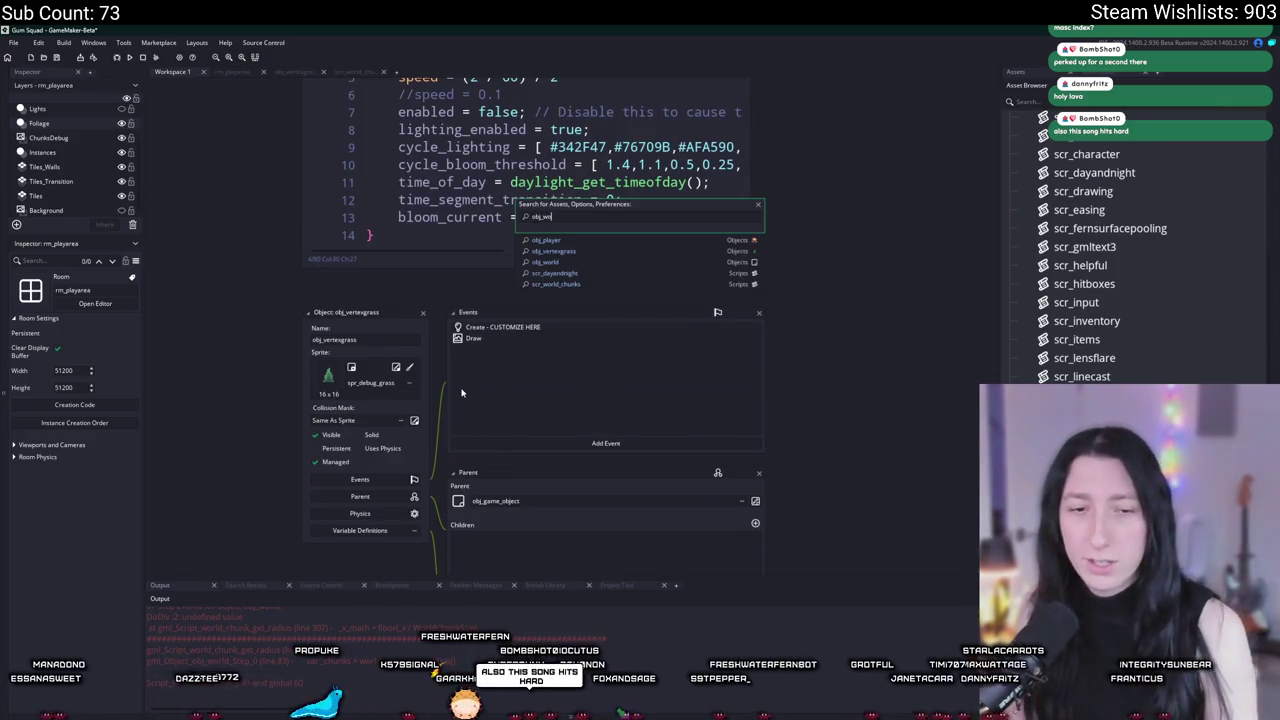
key(Return)
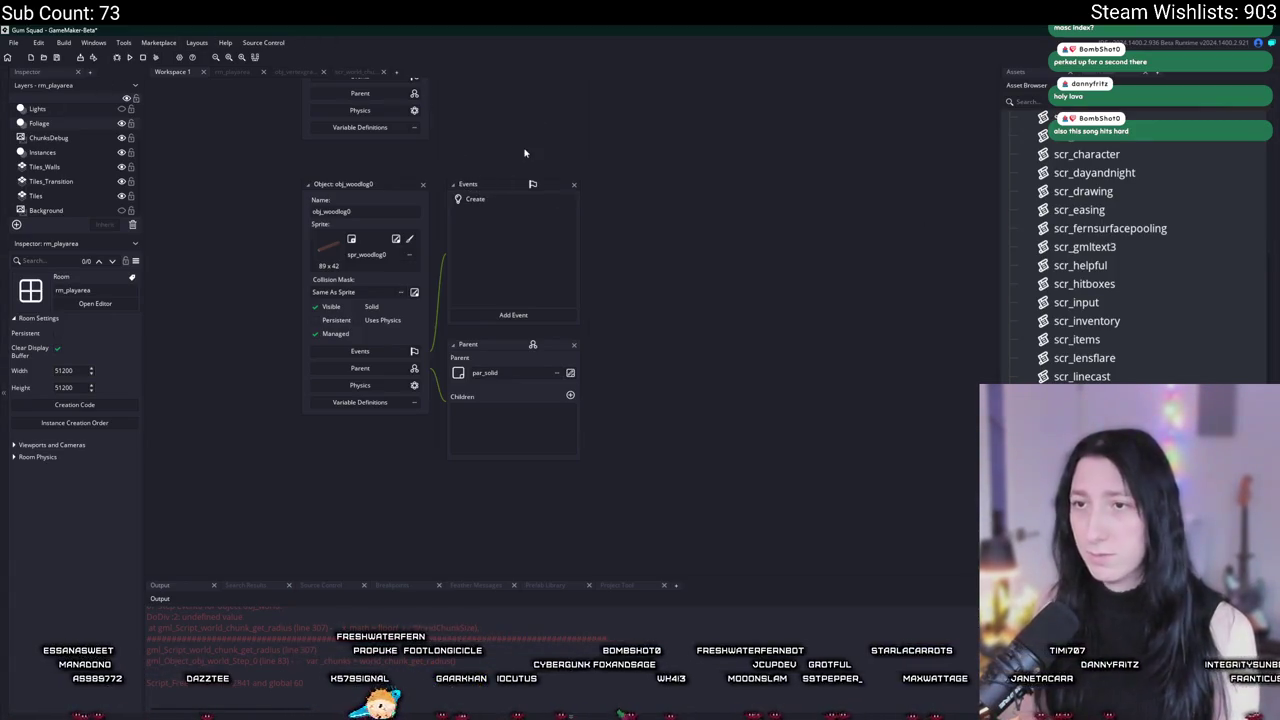
scroll(535, 380, up, 3)
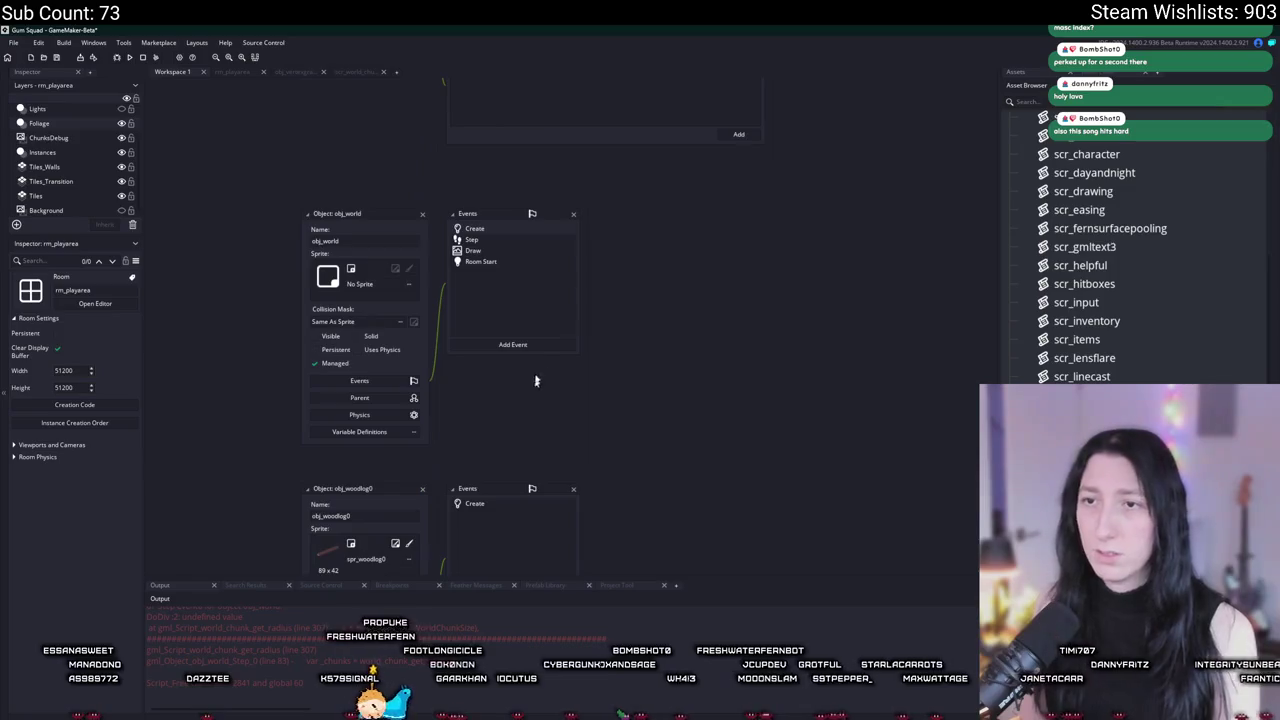
double_click(508, 243)
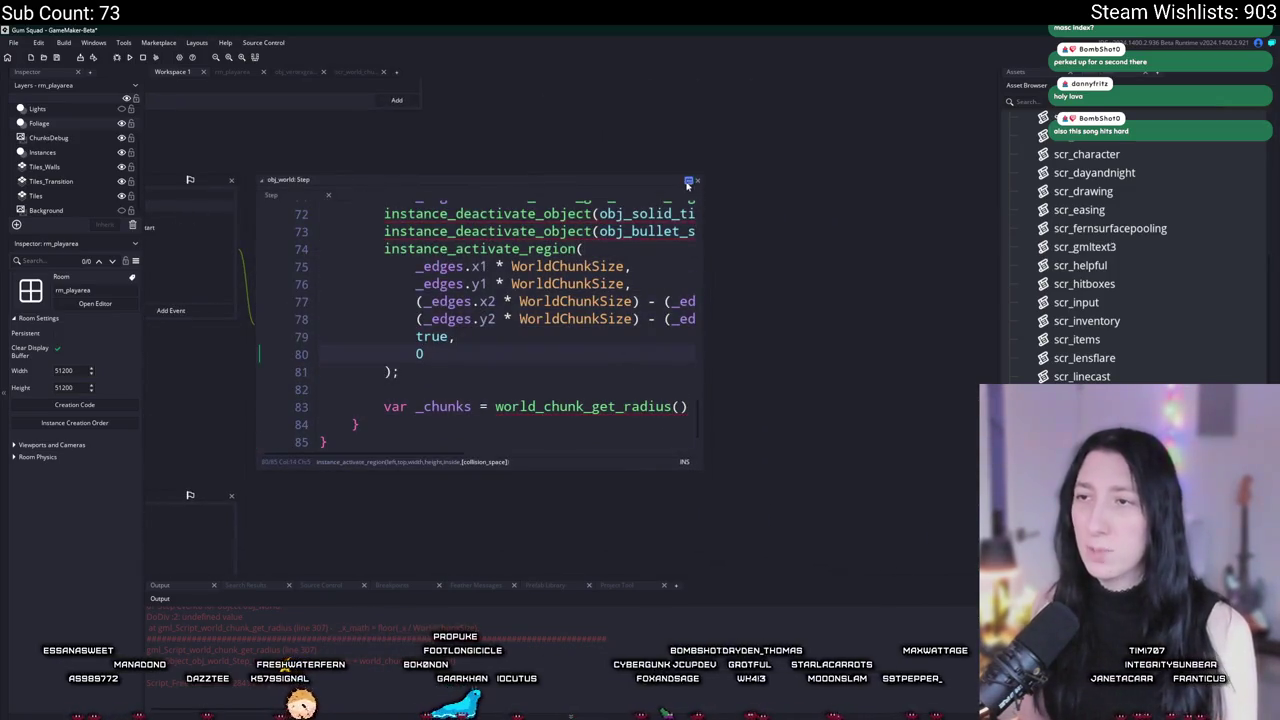
click(687, 183)
scroll(559, 420, down, 2)
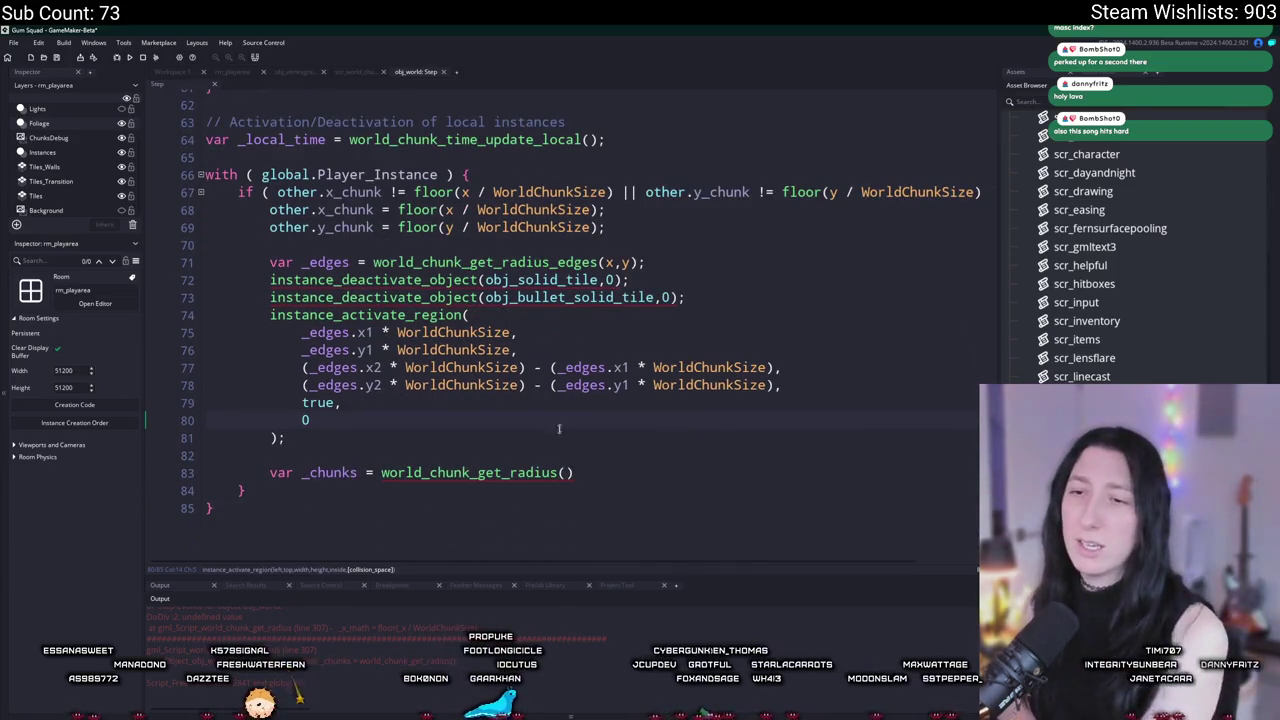
scroll(554, 420, up, 5)
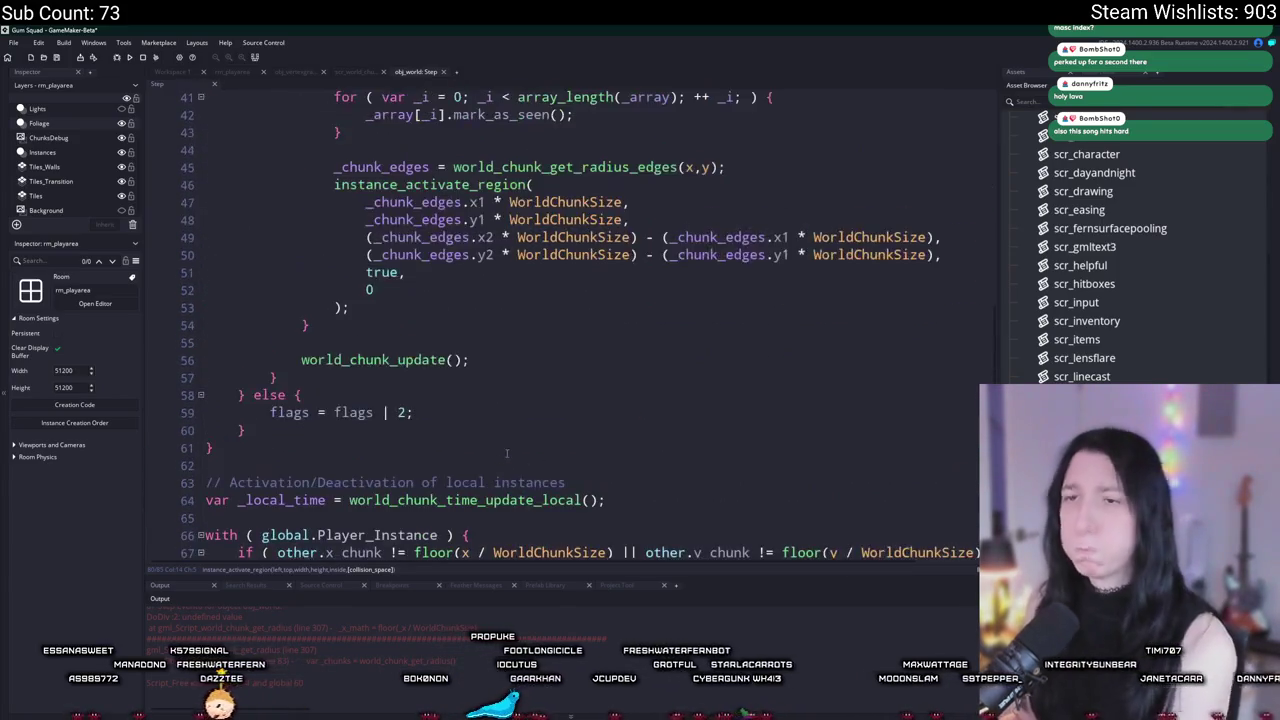
scroll(507, 443, up, 12)
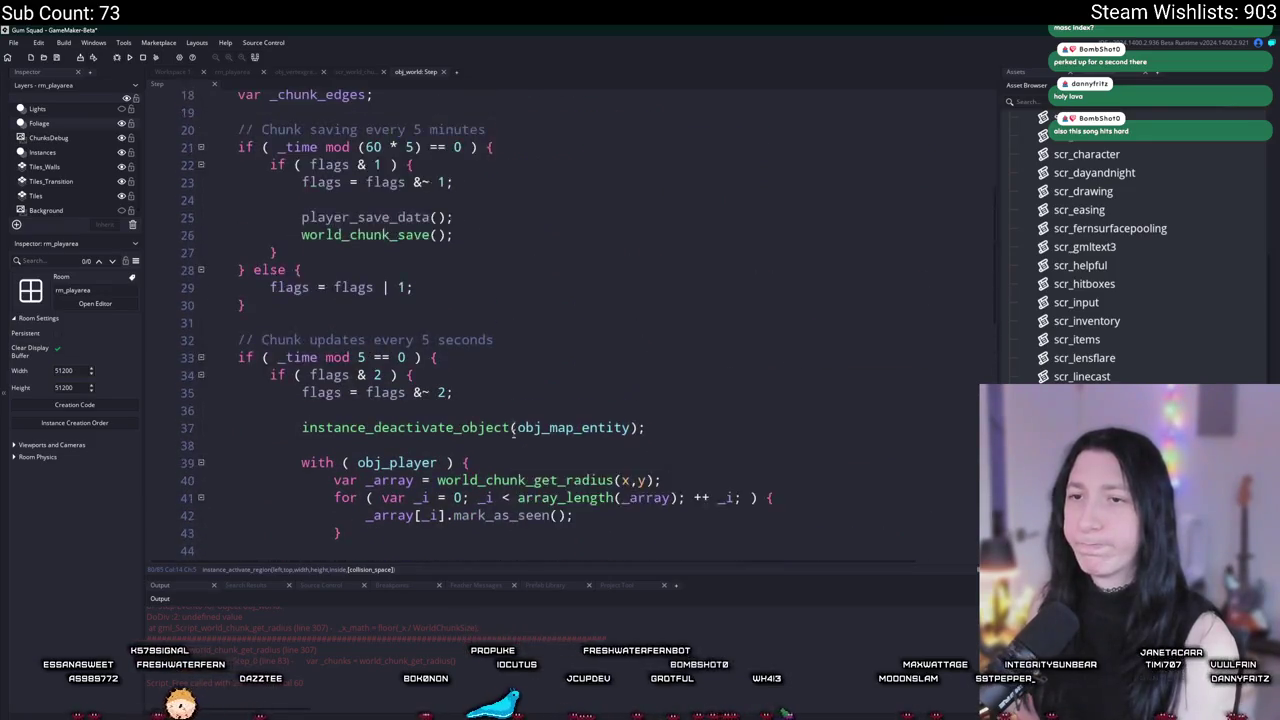
scroll(512, 433, up, 2)
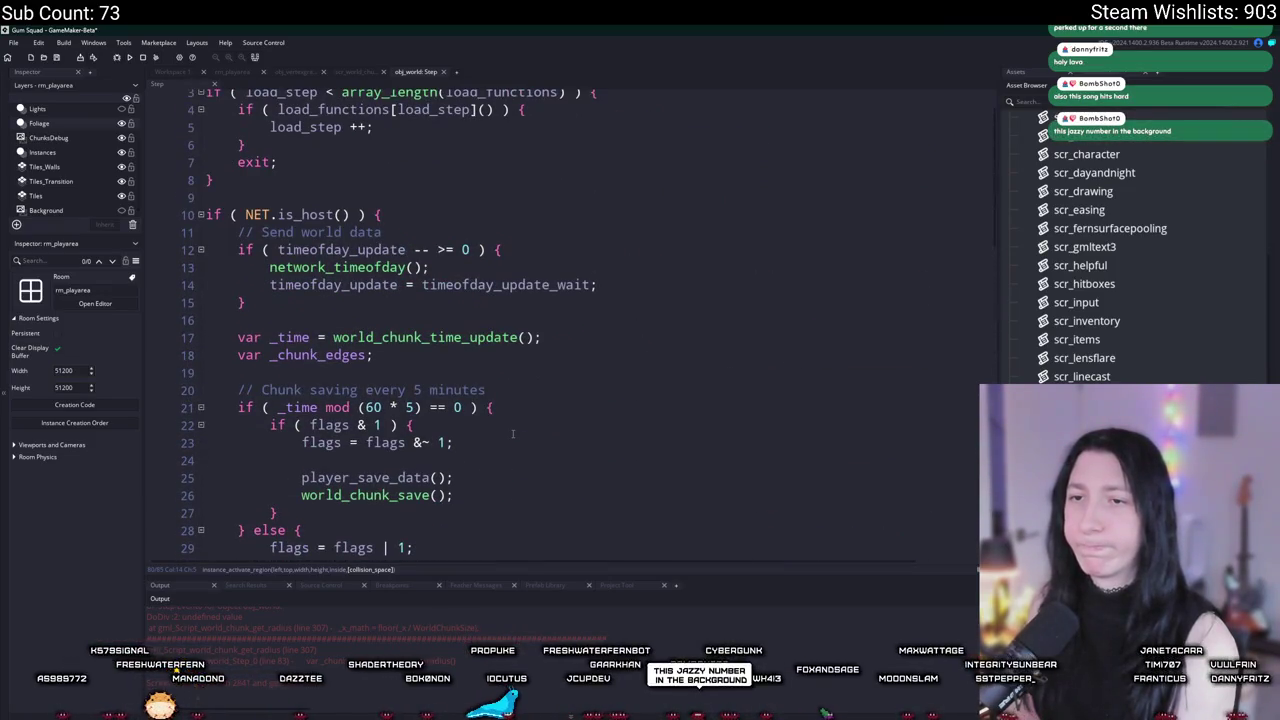
scroll(512, 433, up, 1)
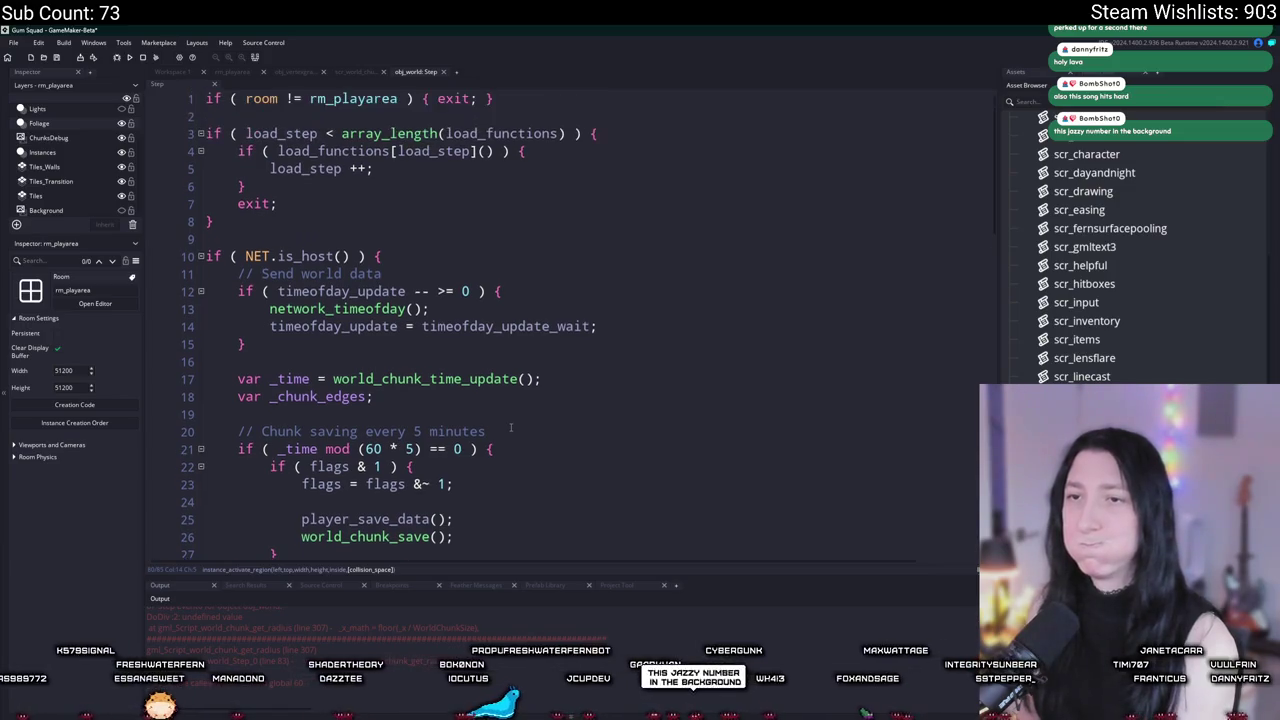
scroll(512, 433, down, 20)
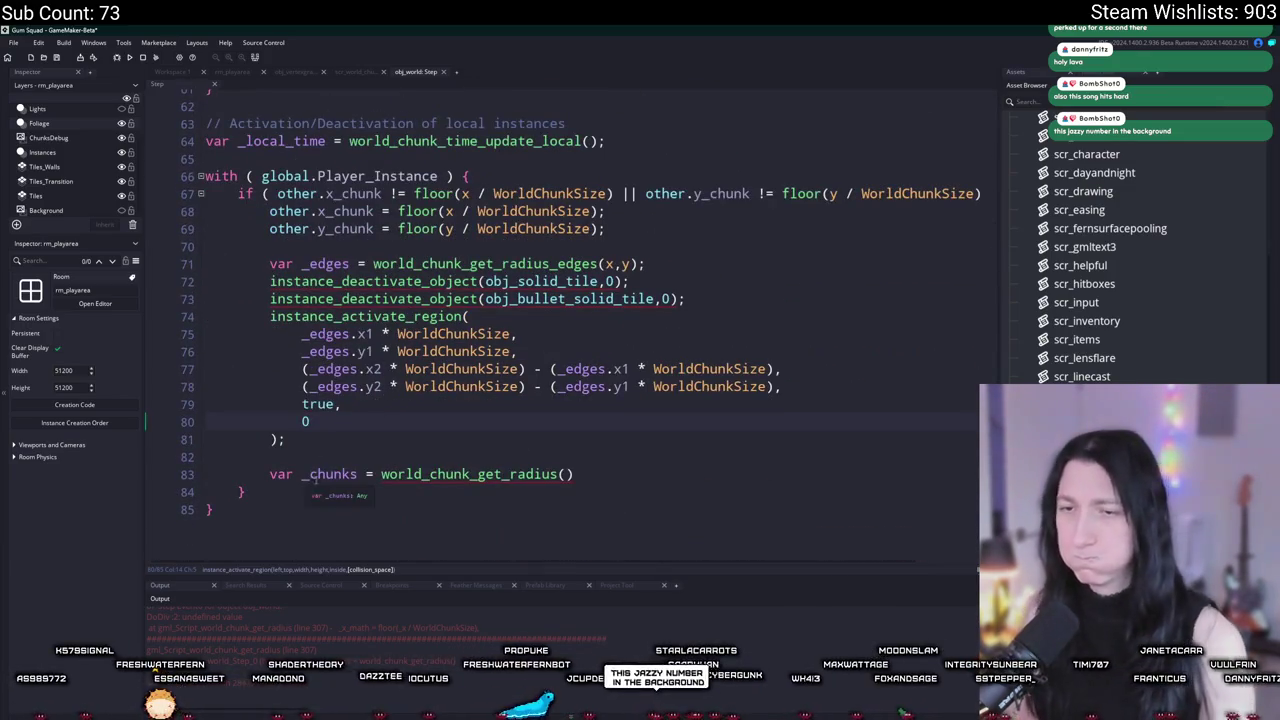
Step: Fill world_chunk_get_radius() on line 83 with global.Player_Instance.x, global.Player_Instance.y as arguments
click(270, 479)
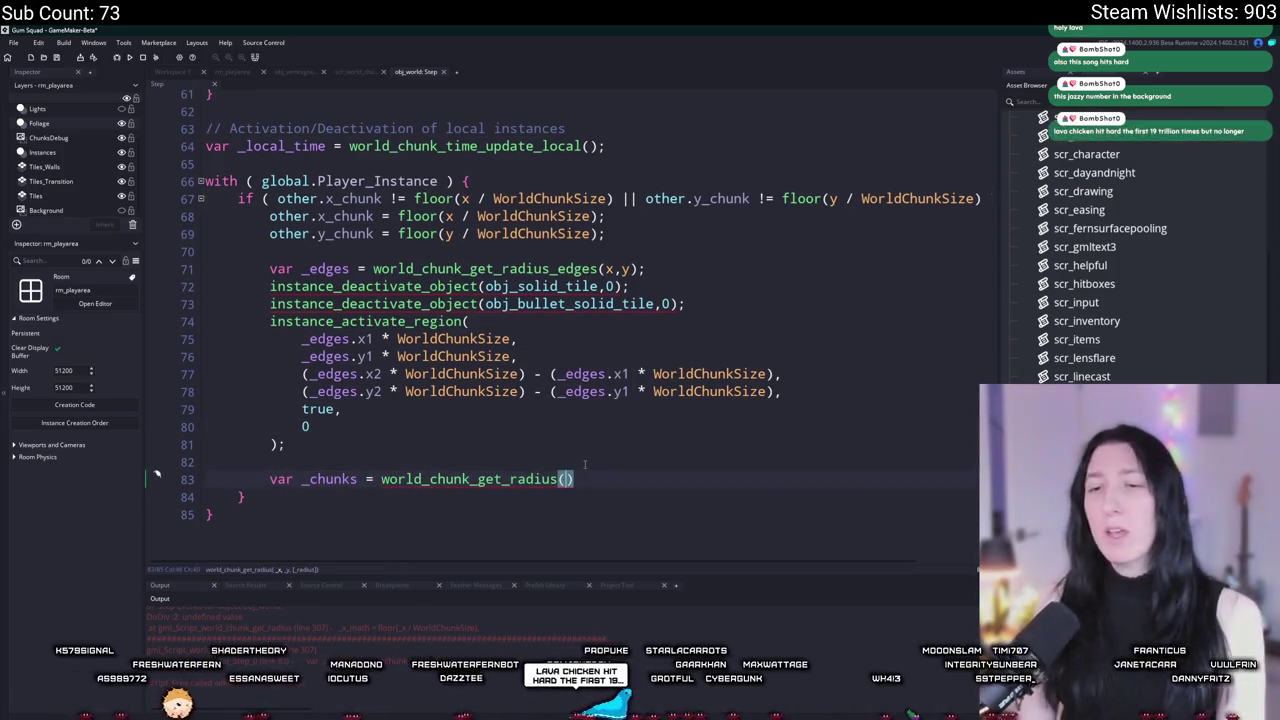
text(ol.Play)
key(Return)
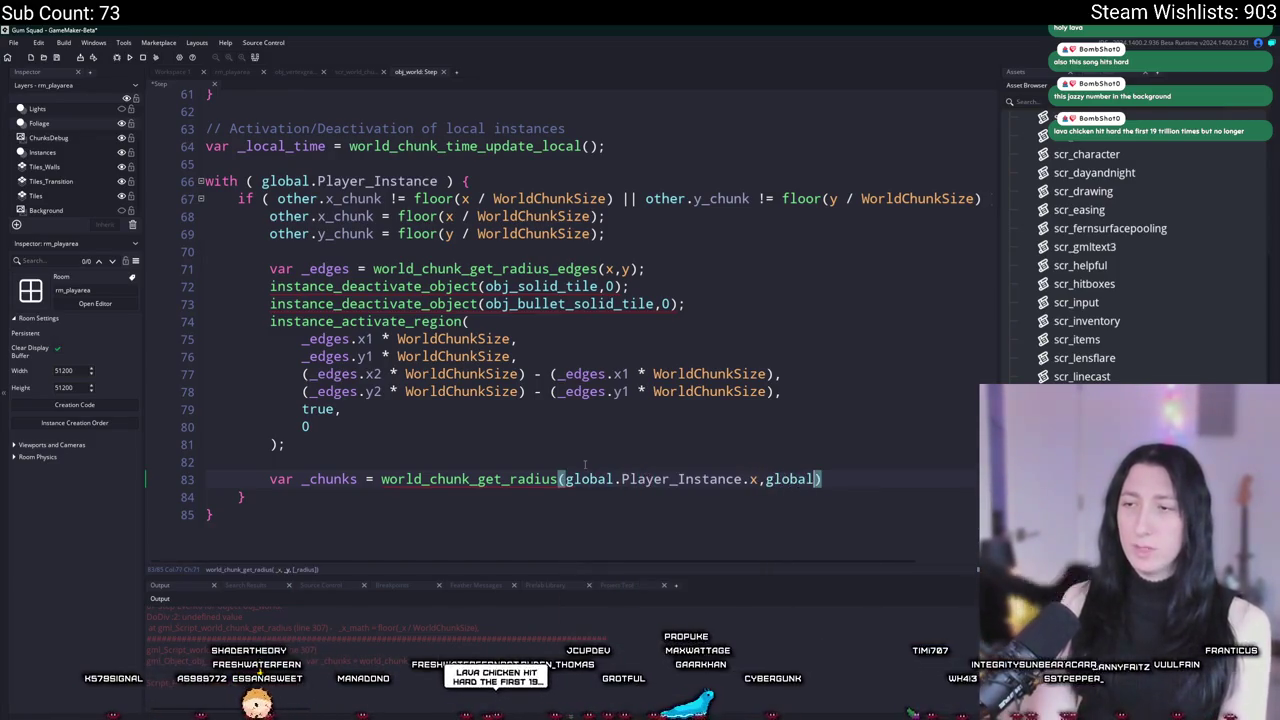
text(.Pla)
key(Return)
text(.y,)
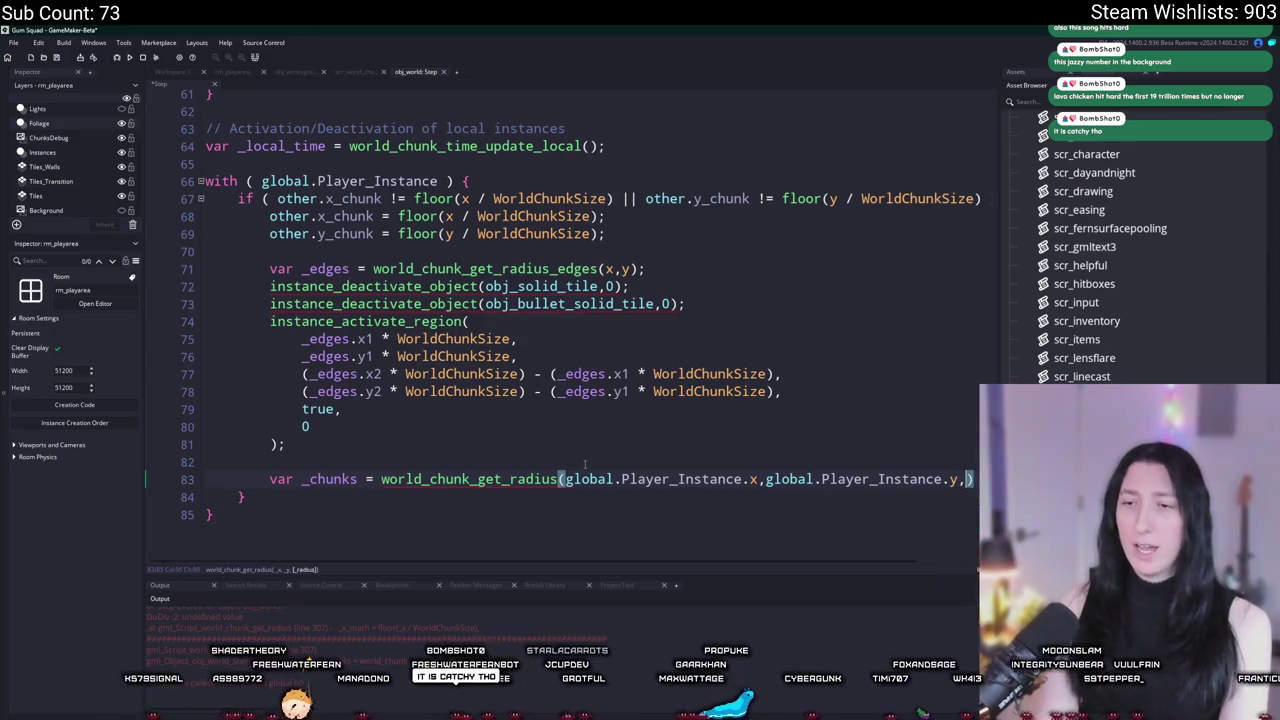
key(BackSpace)
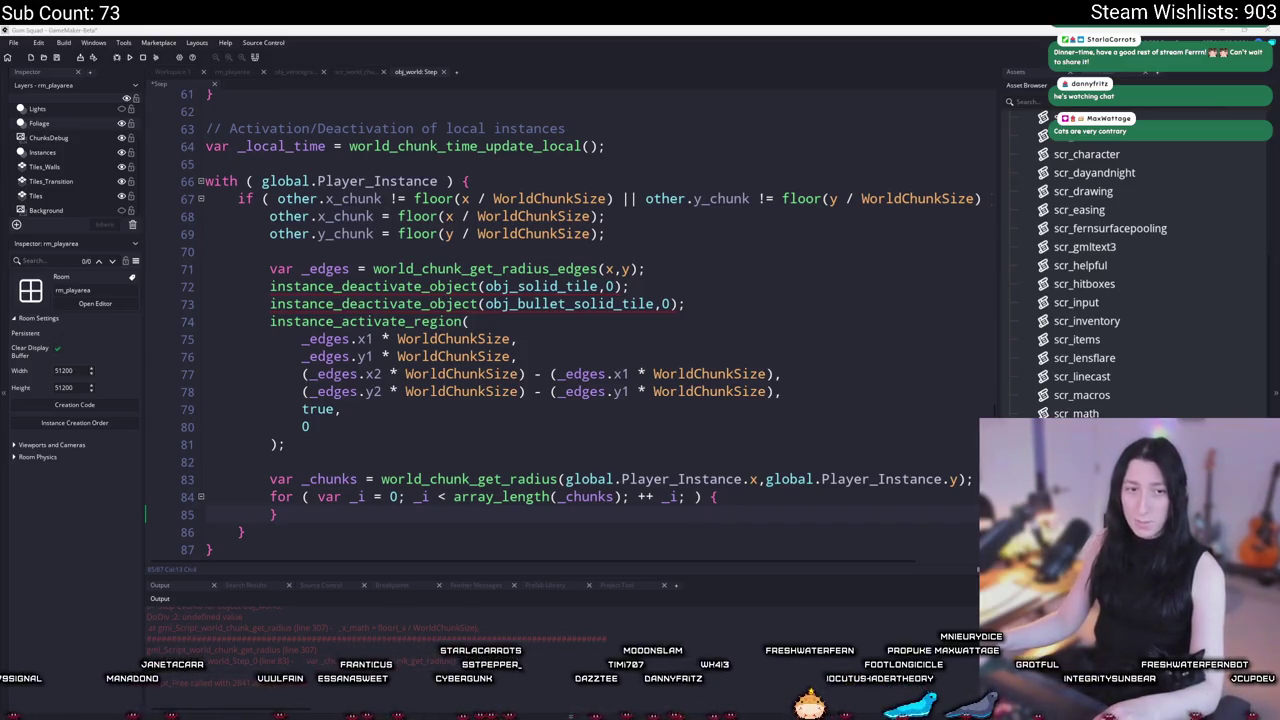
Step: Add _chunks[_i].build_grass_vb(); inside the for loop, copying the function name from scr_world_chunks
key(Return)
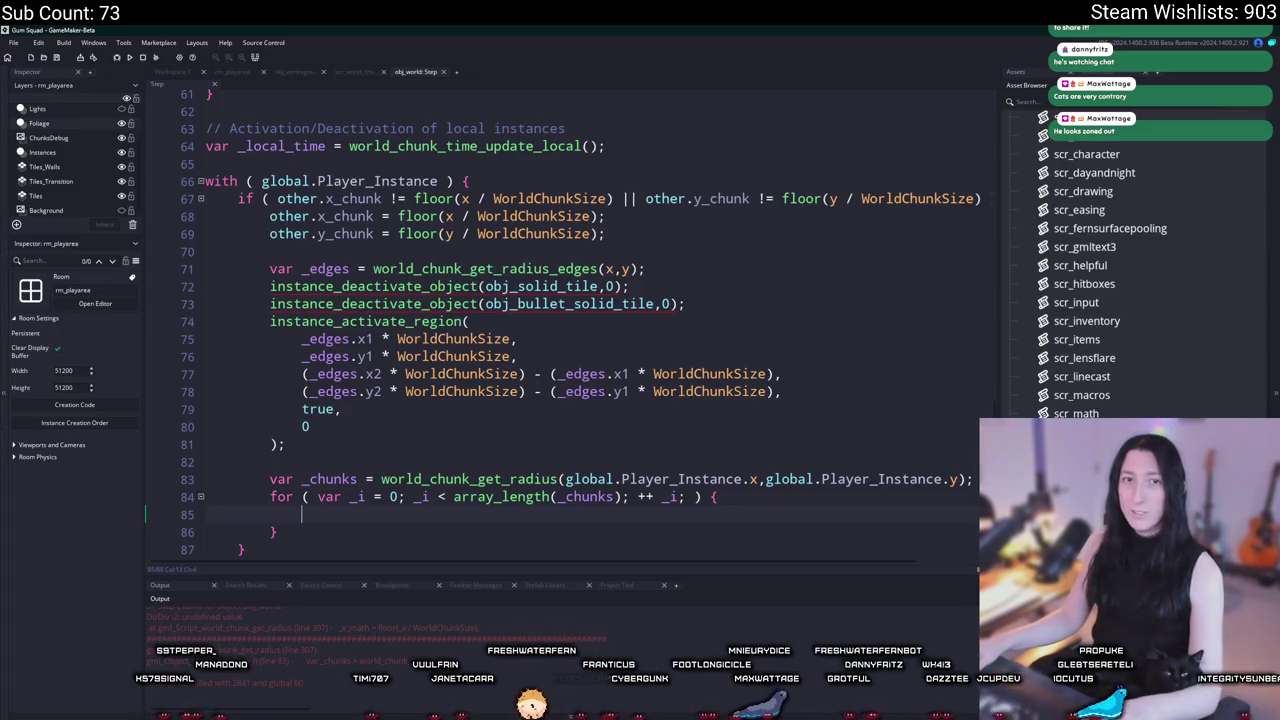
scroll(674, 282, down, 1)
key(F12)
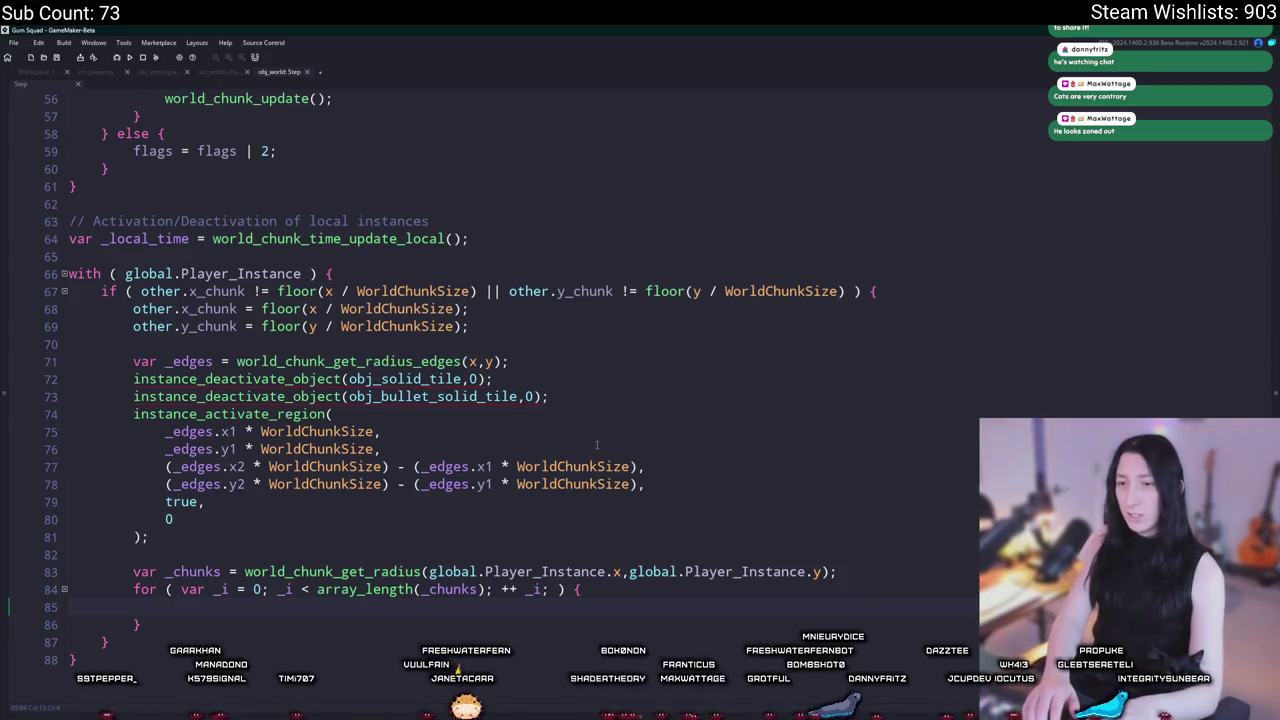
text(_chu)
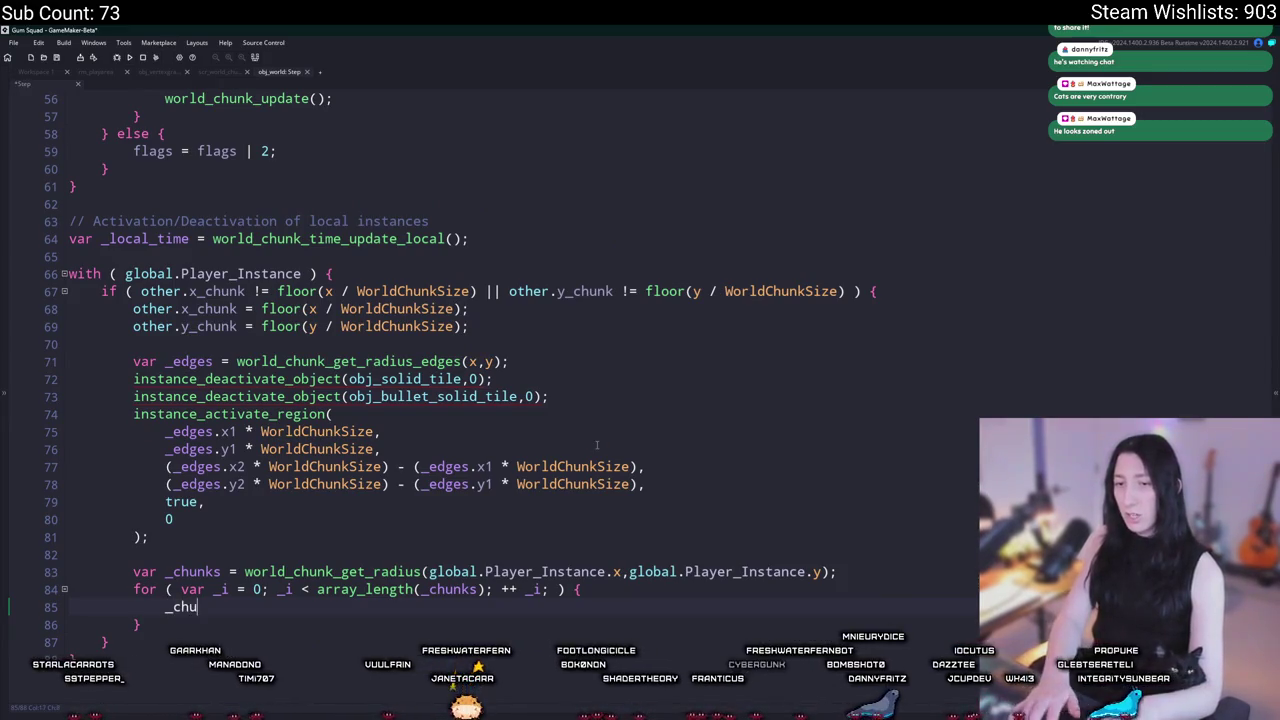
text(nks[_i].grass)
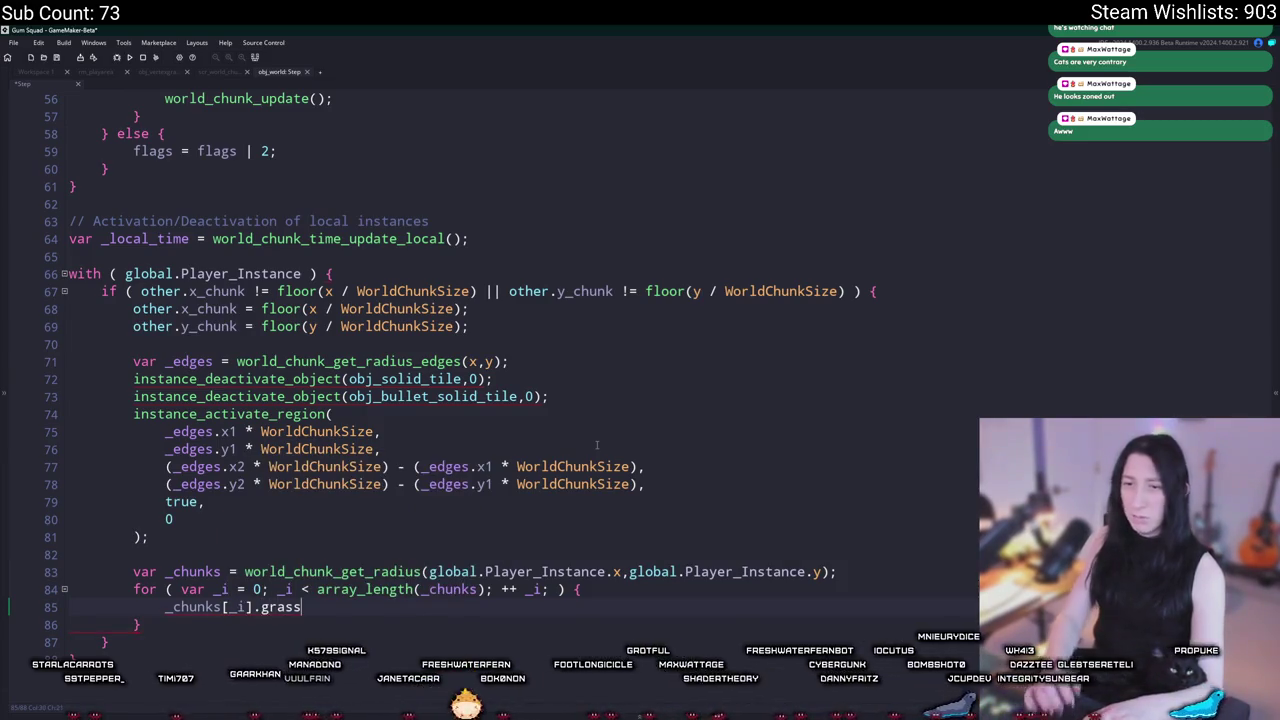
click(215, 72)
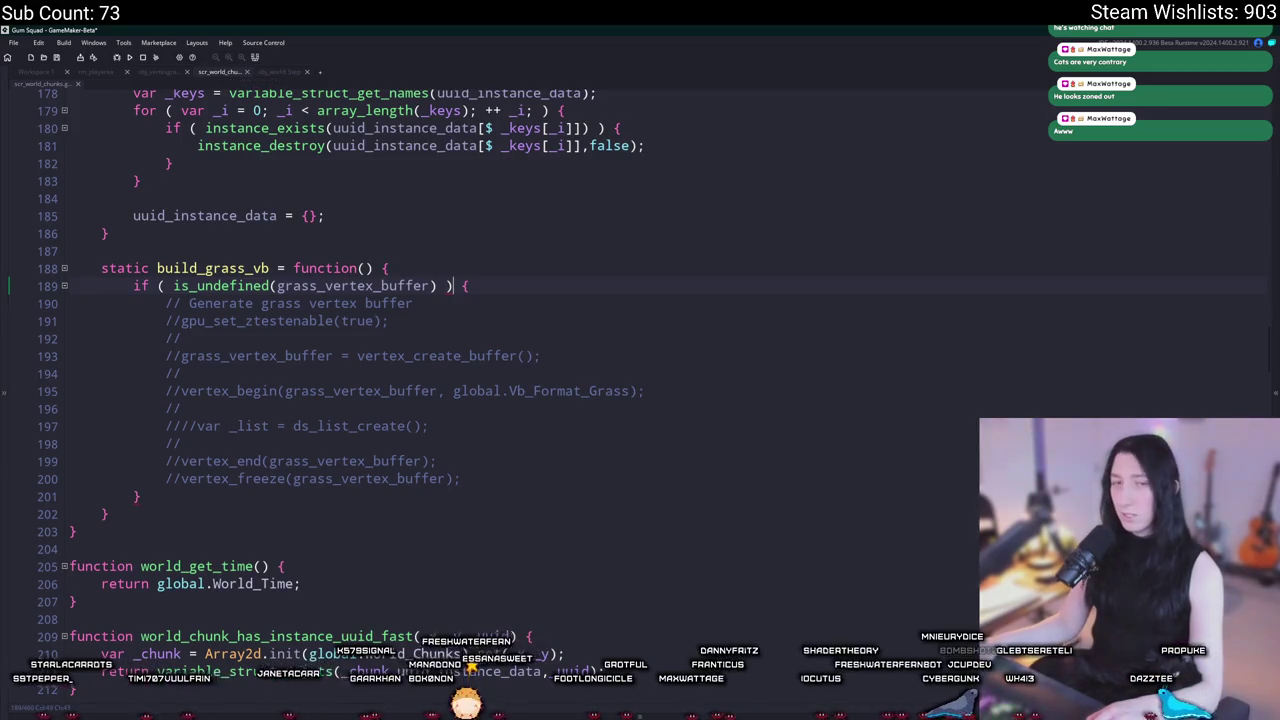
double_click(230, 268)
key(ctrl+c)
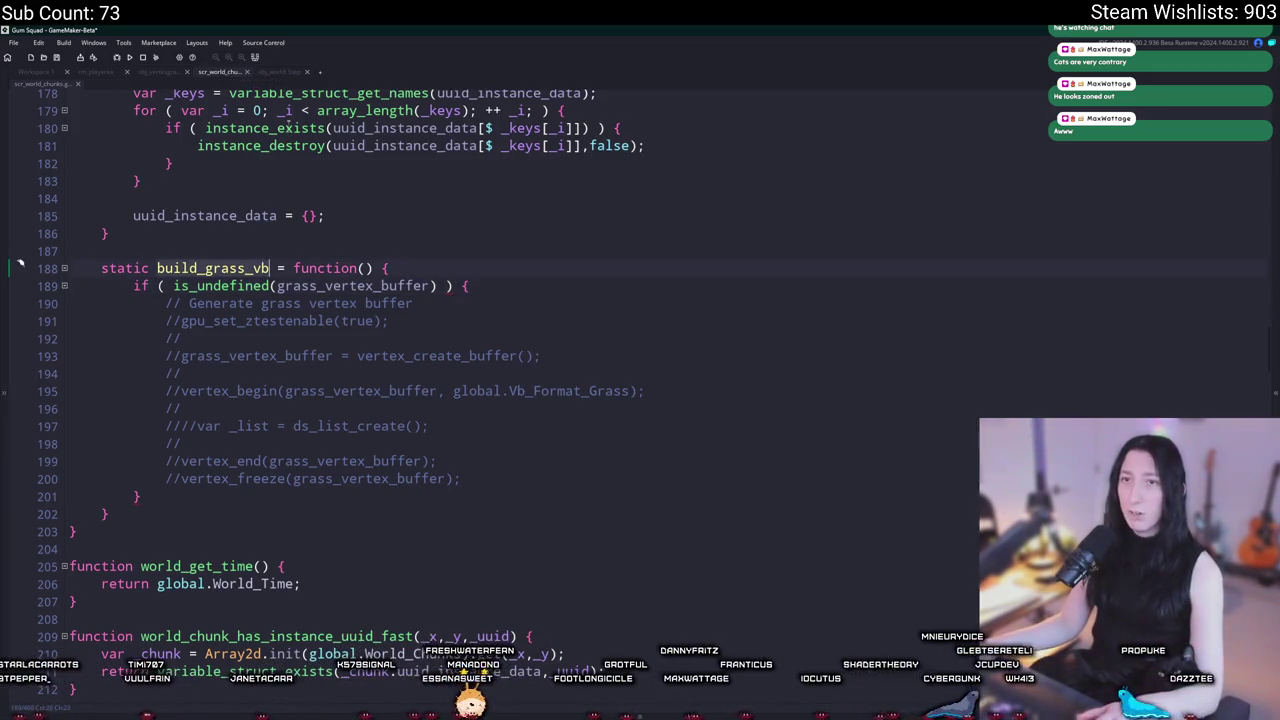
click(280, 72)
double_click(281, 607)
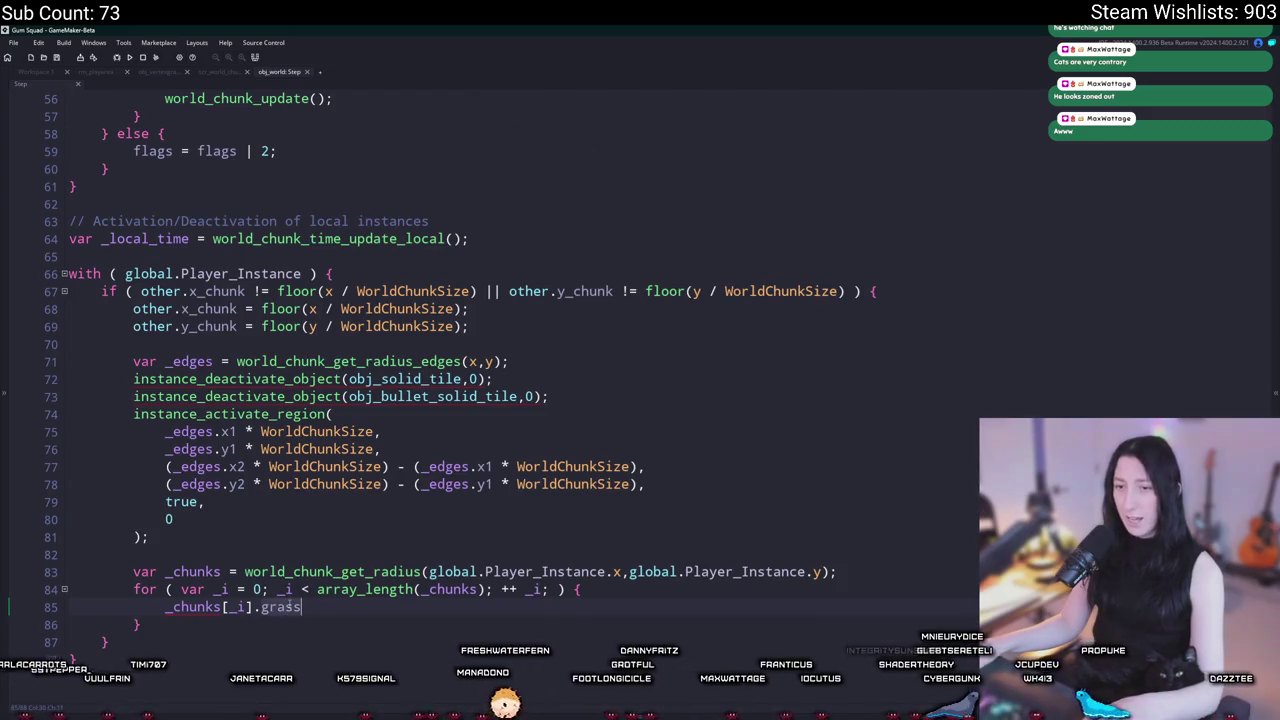
key(ctrl+v)
text(();)
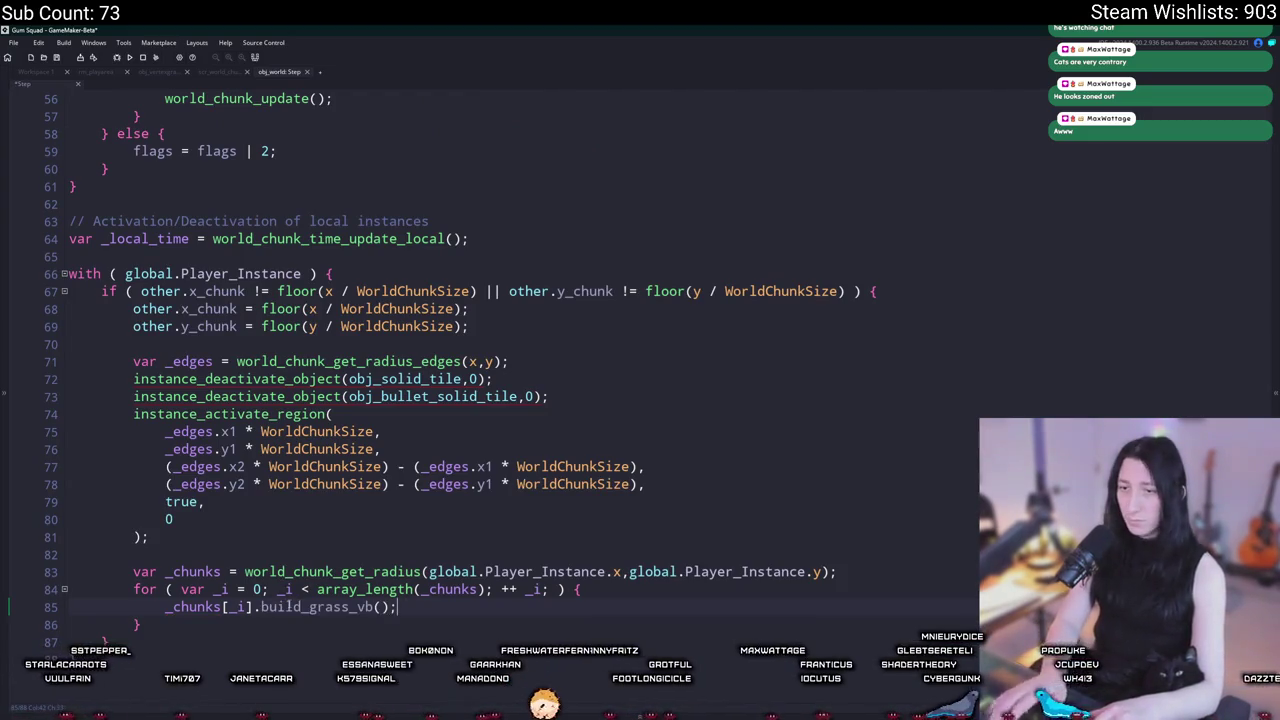
click(235, 73)
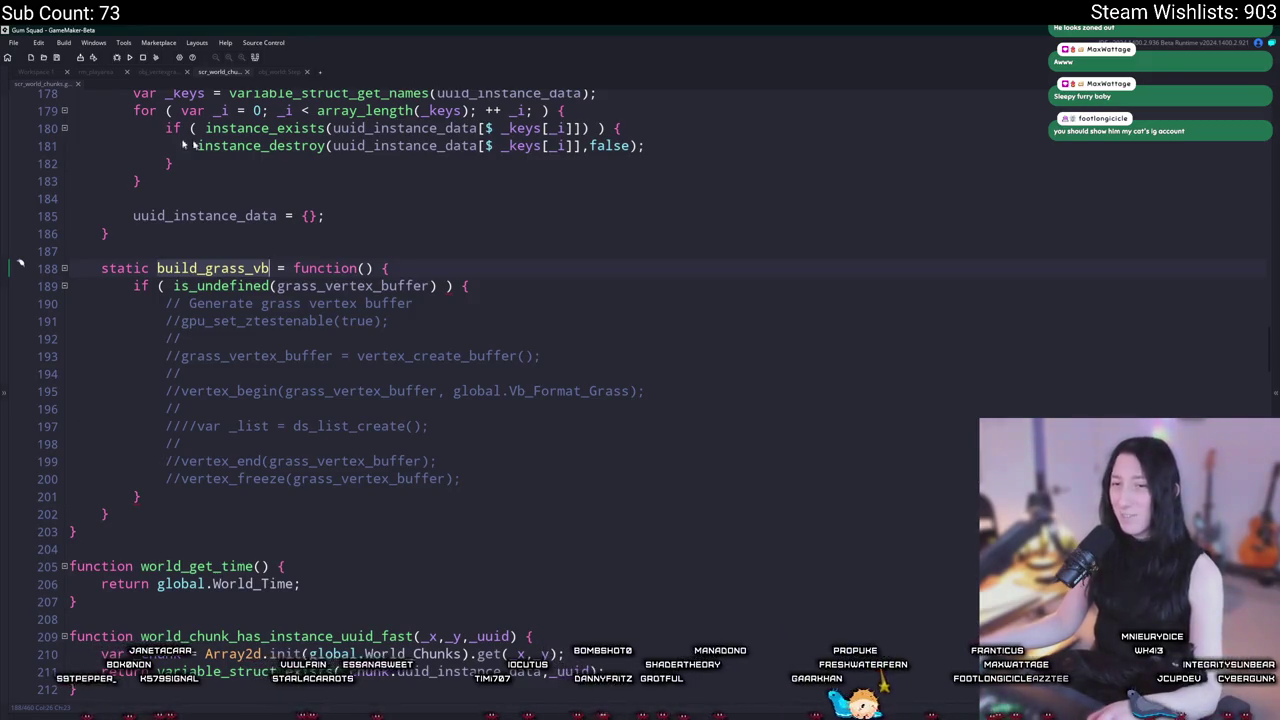
drag(182, 321, 160, 487)
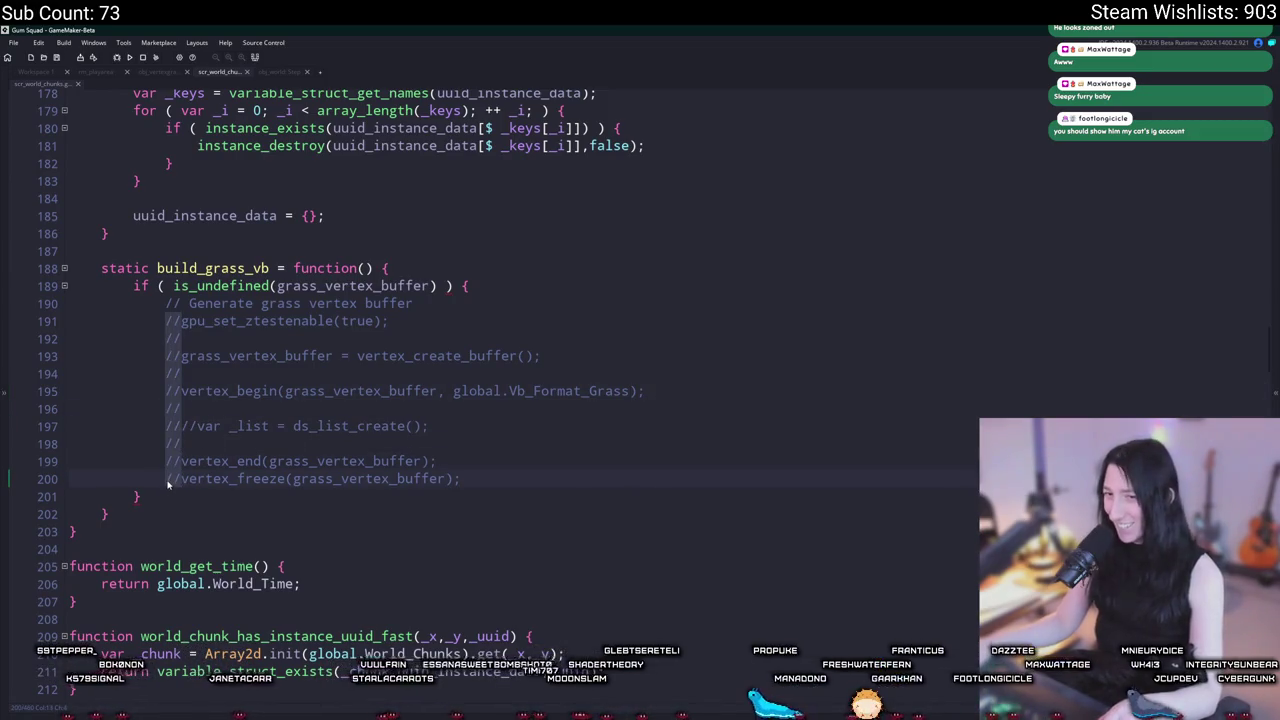
key(Delete)
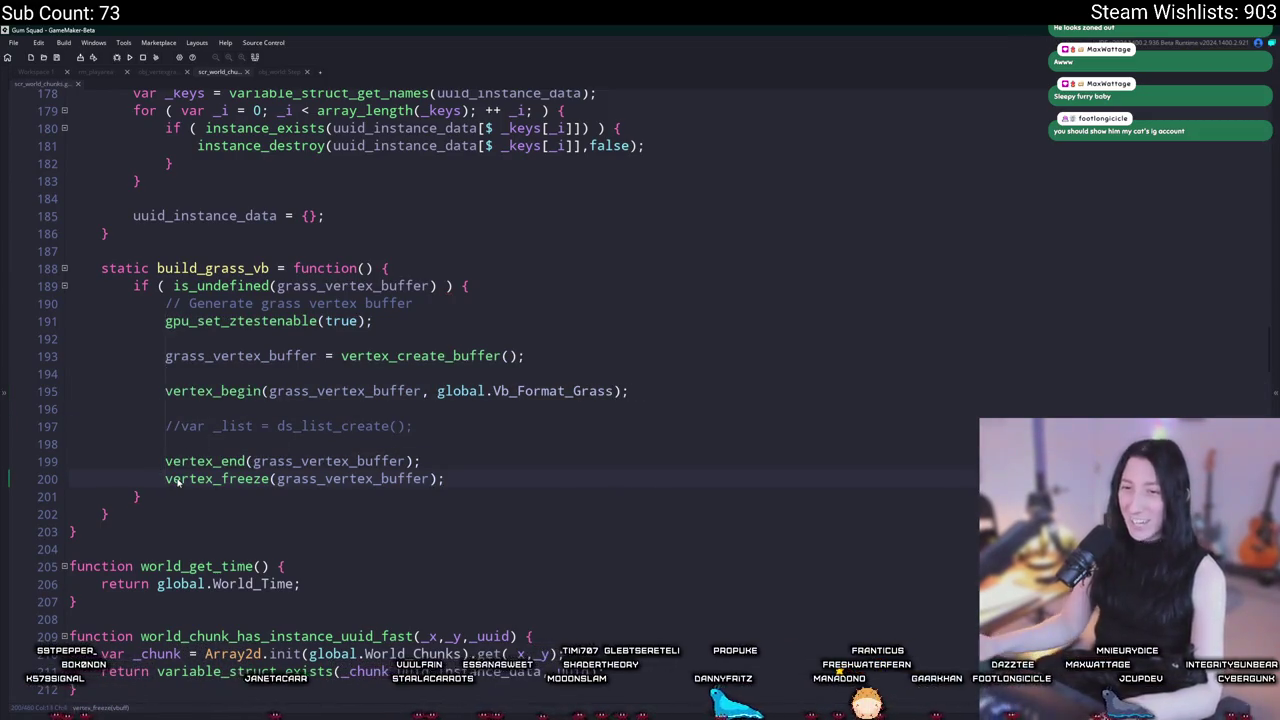
click(176, 426)
key(BackSpace)
key(BackSpace)
click(480, 424)
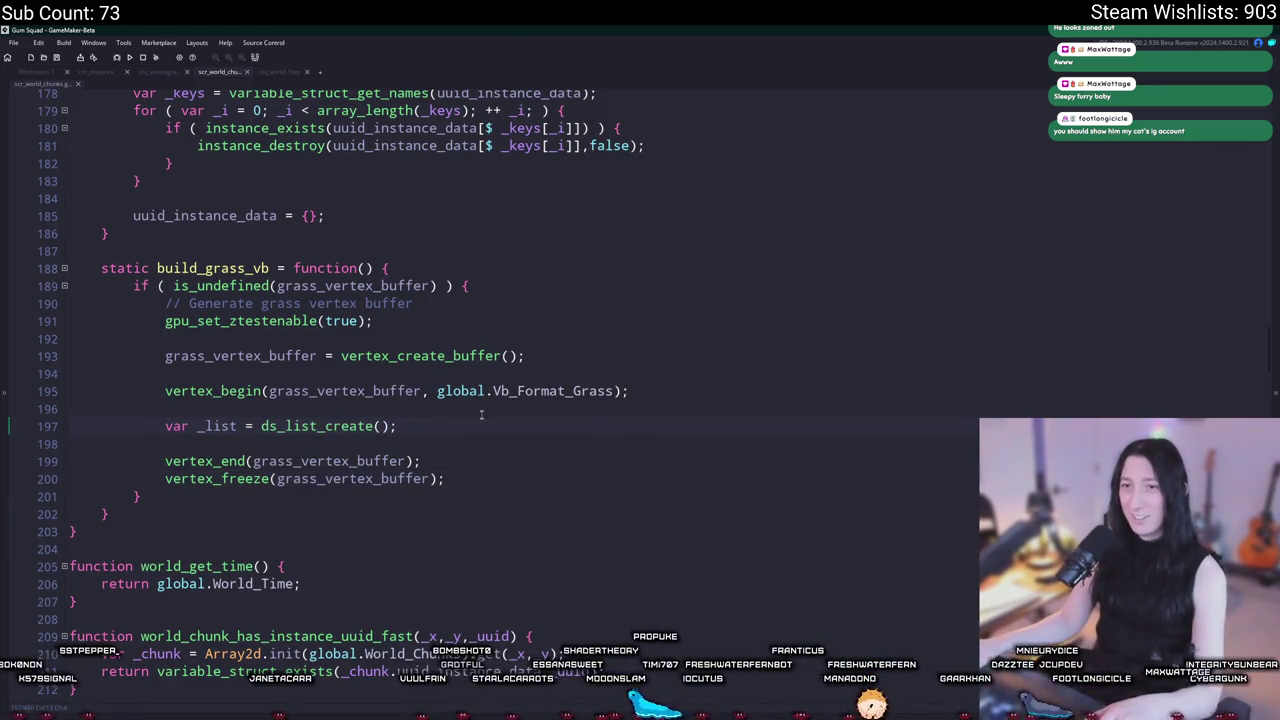
scroll(480, 424, up, 1)
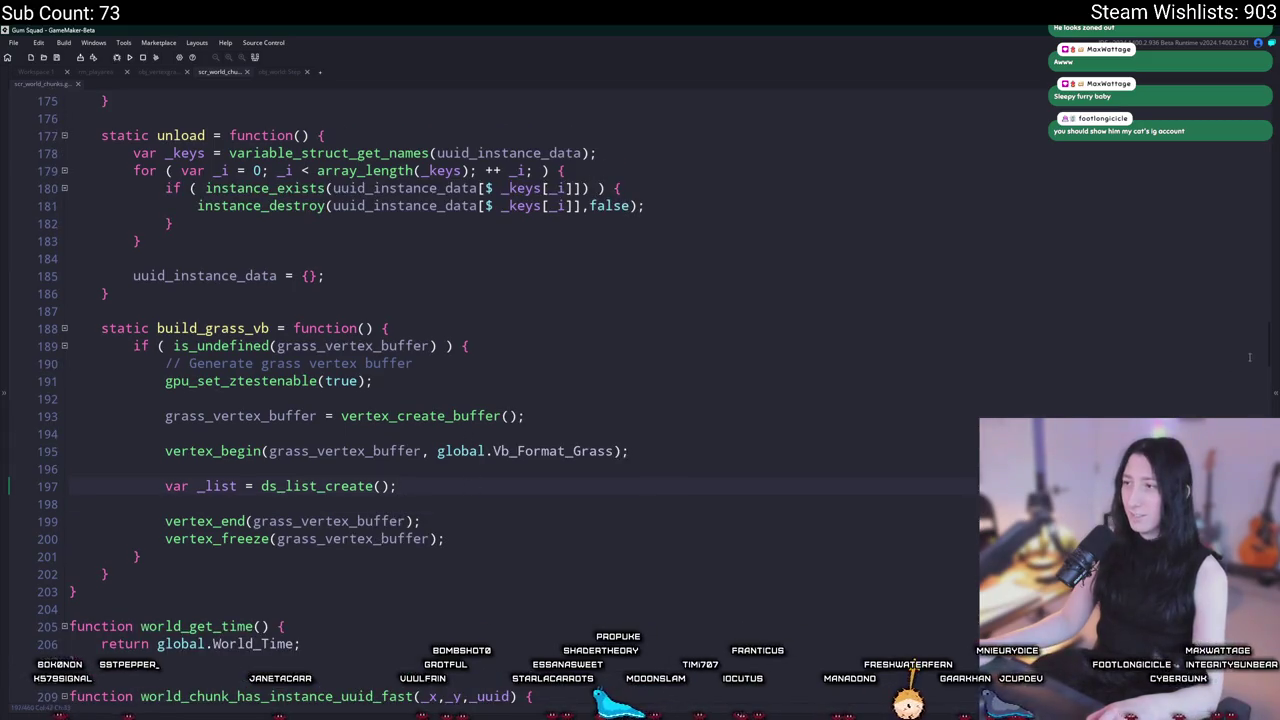
drag(1268, 353, 1250, 143)
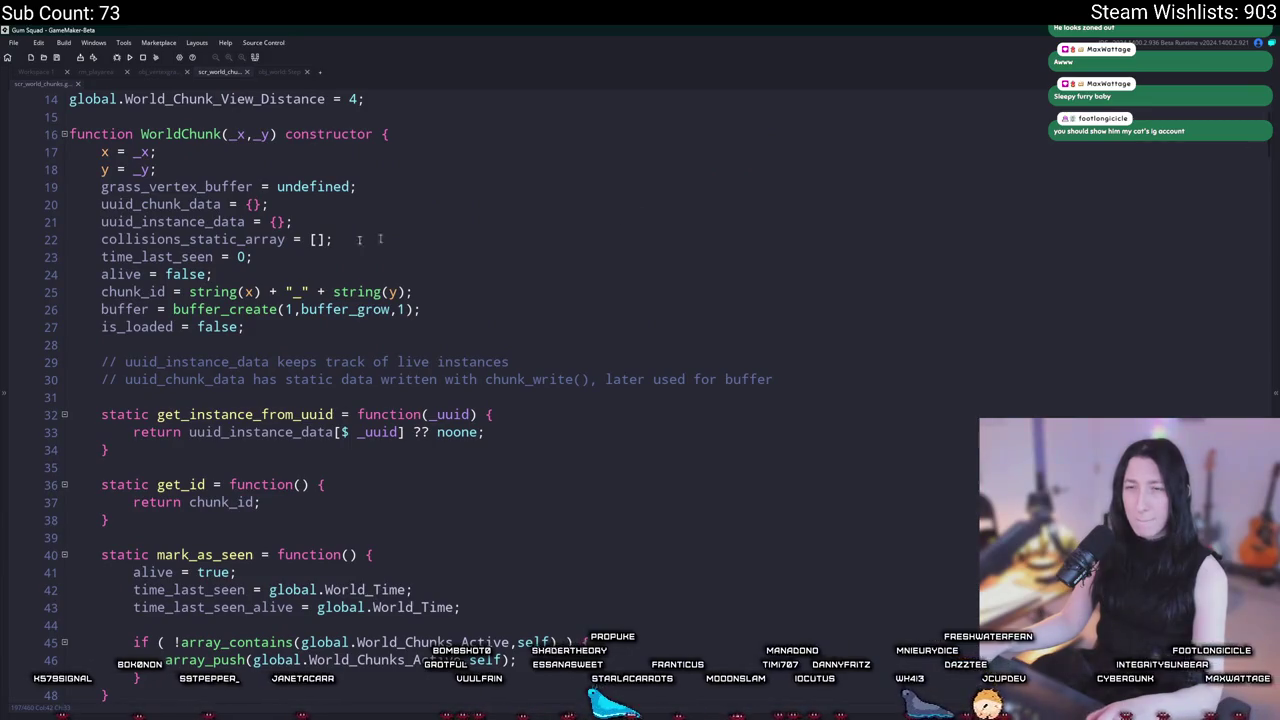
scroll(228, 428, down, 3)
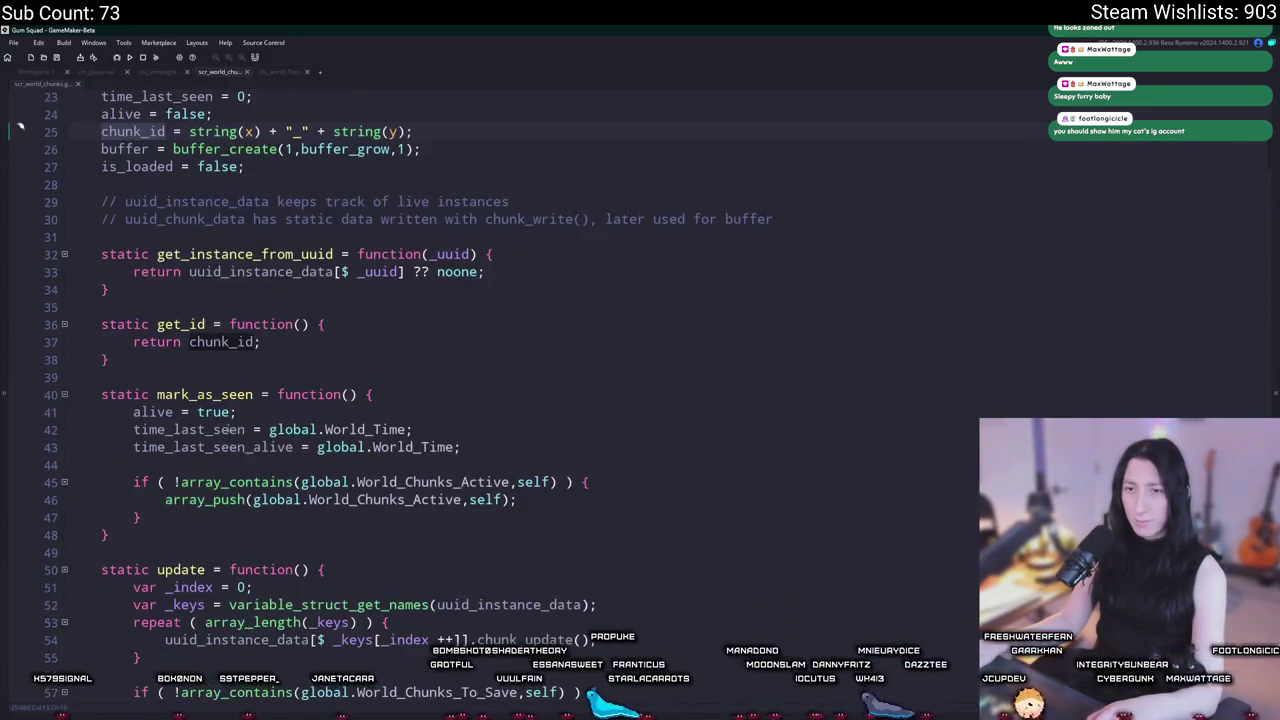
scroll(296, 368, down, 8)
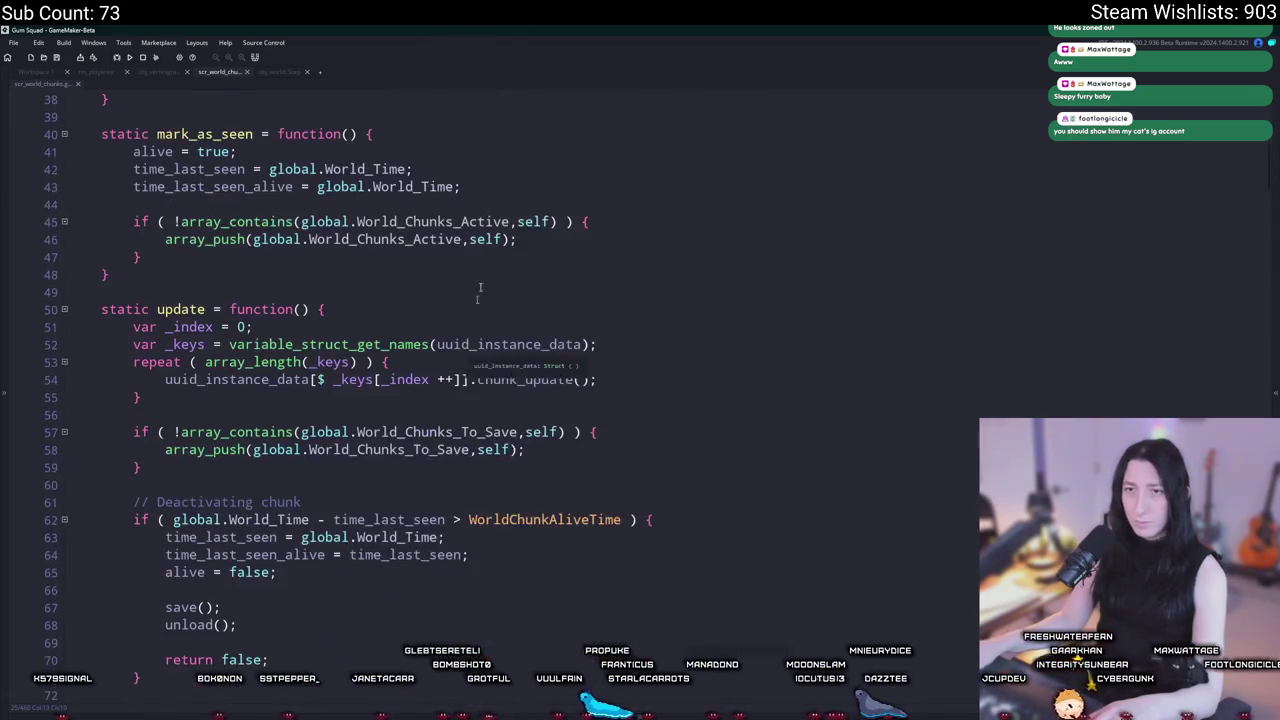
scroll(491, 406, down, 12)
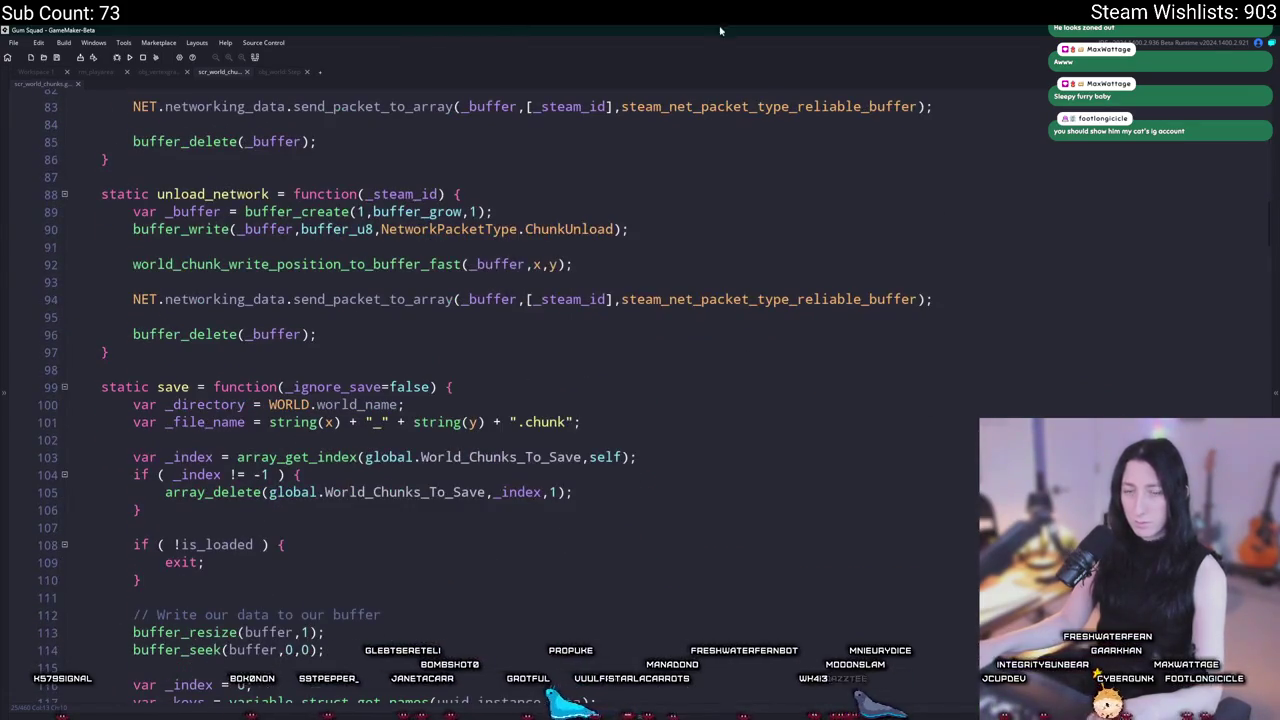
scroll(1265, 228, down, 20)
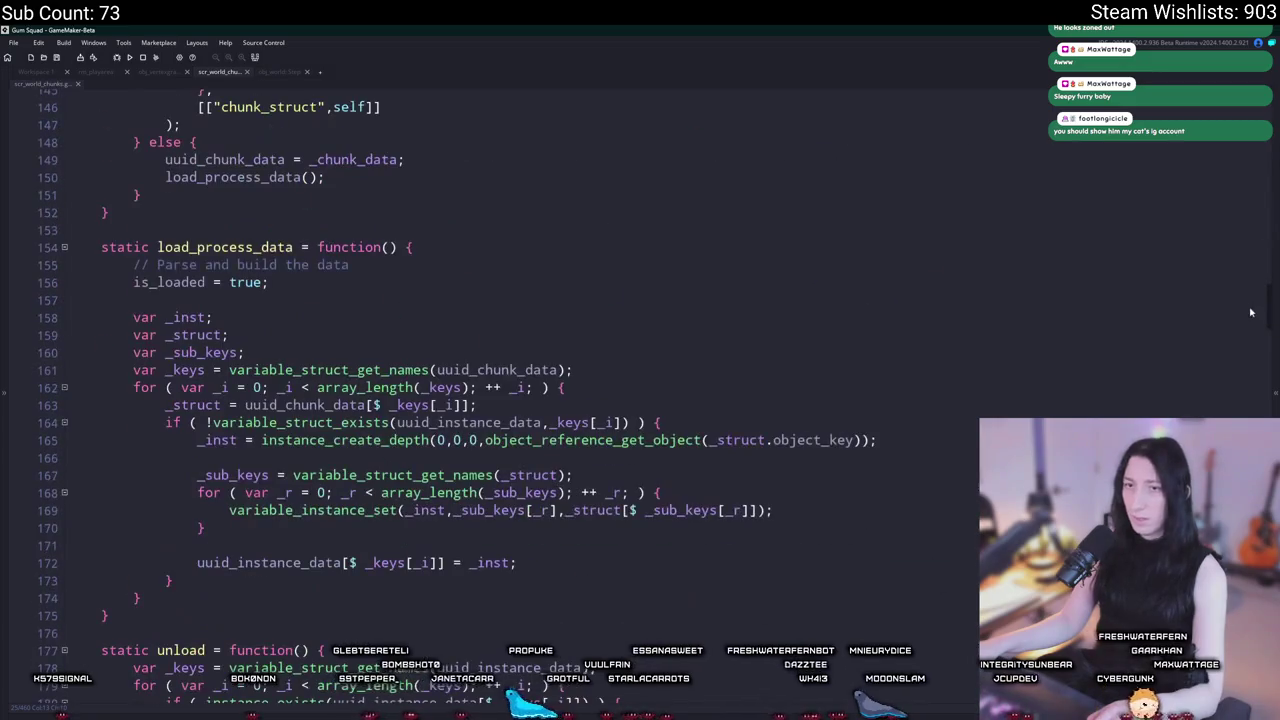
scroll(1250, 228, up, 16)
scroll(1248, 228, up, 16)
scroll(1240, 205, down, 1)
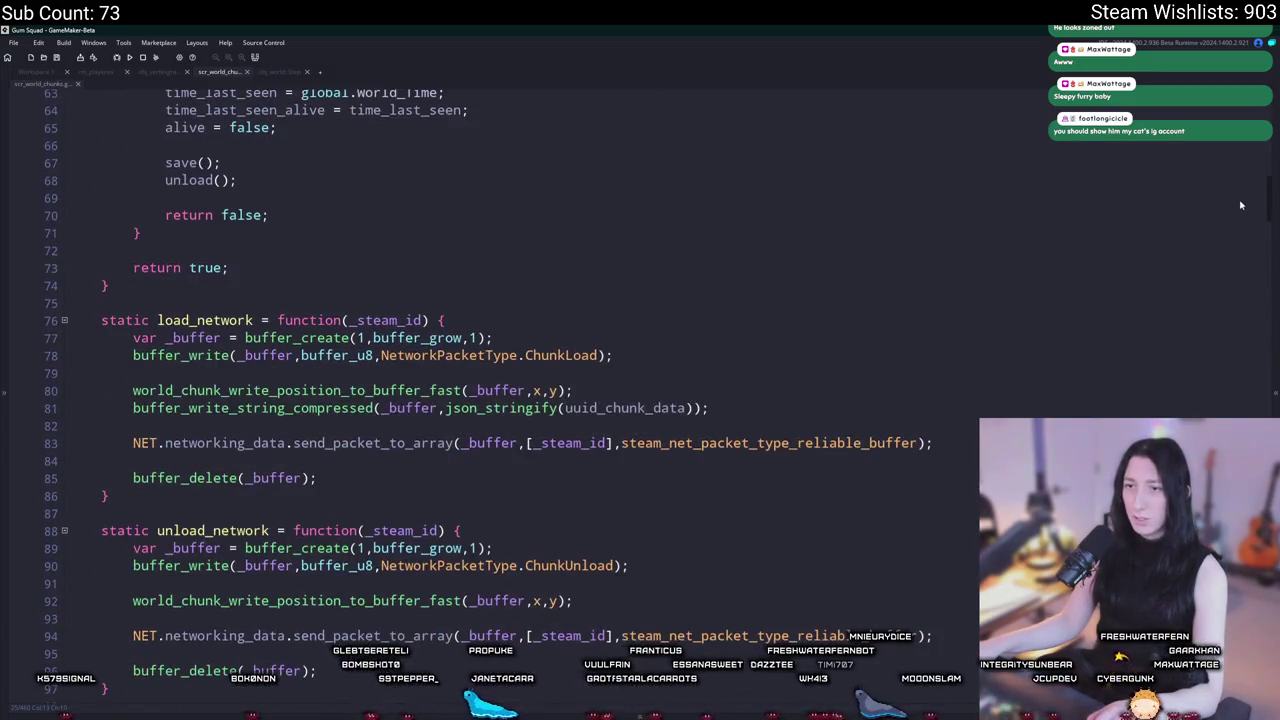
scroll(1238, 209, up, 20)
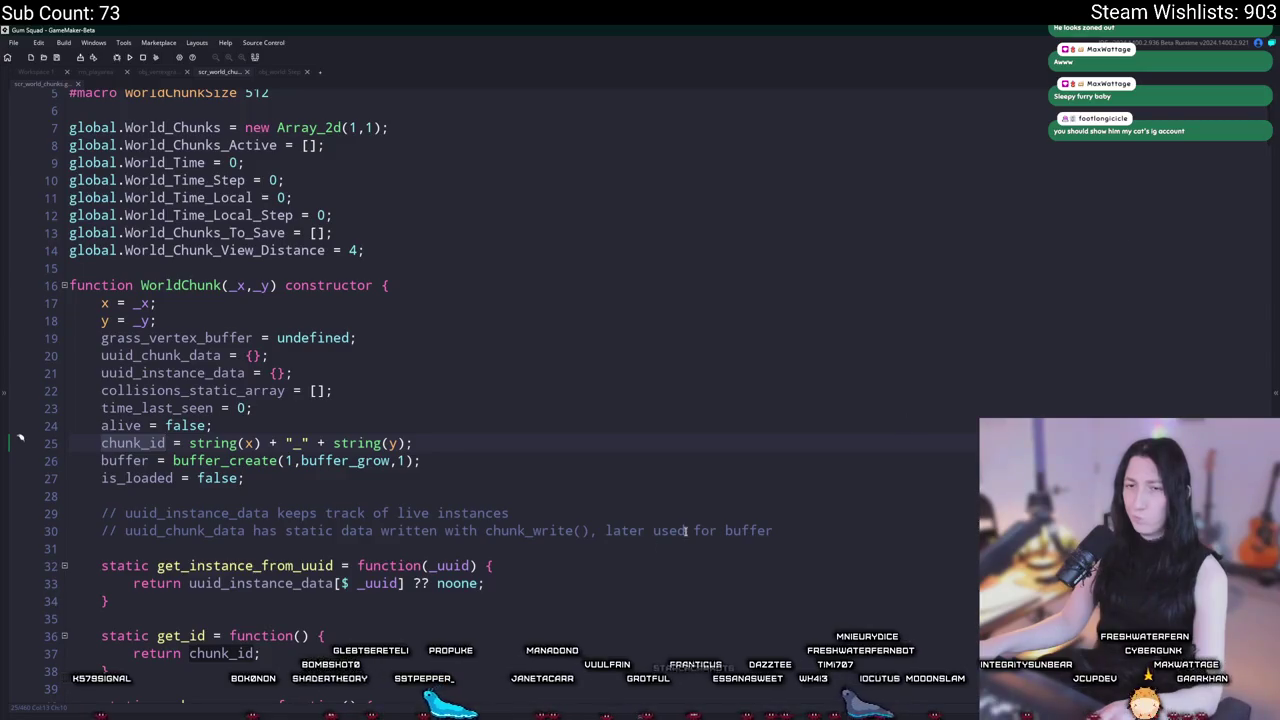
scroll(361, 441, down, 5)
Step: Write an empty 'static get_edges = function() {}' method below the uuid comments, then bring Discord forward
click(436, 348)
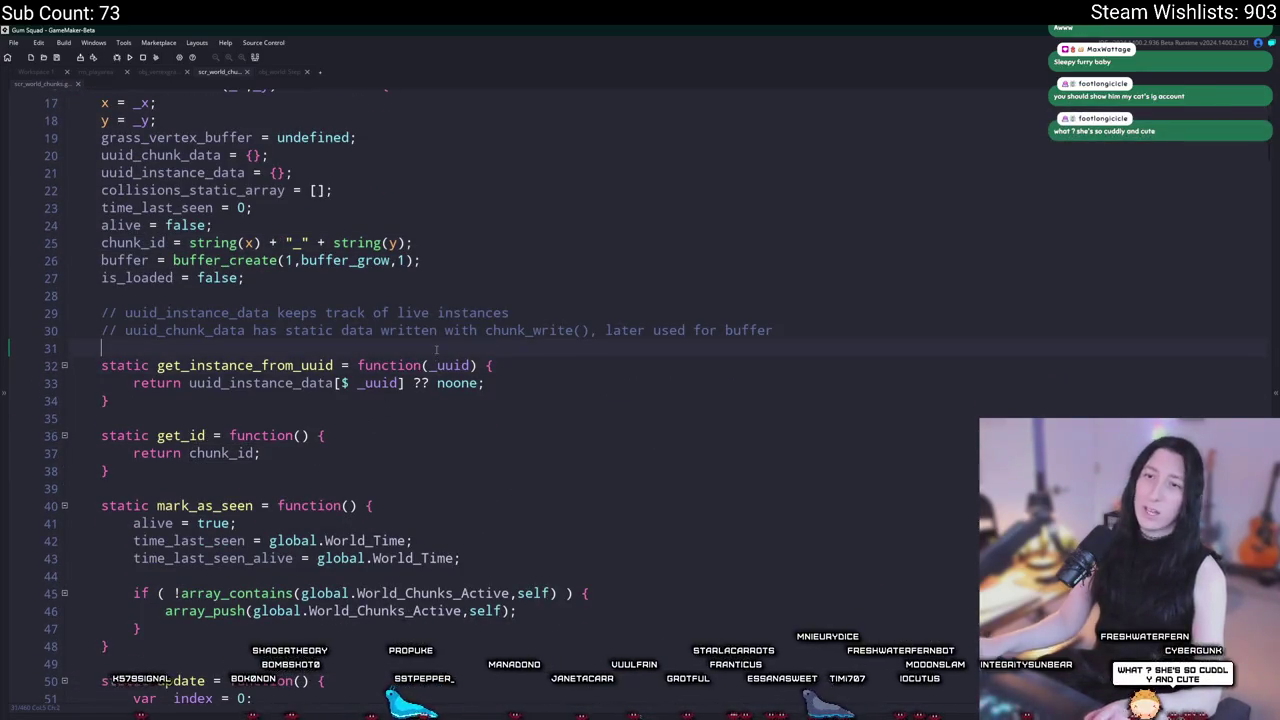
key(Return)
key(Return)
text(static )
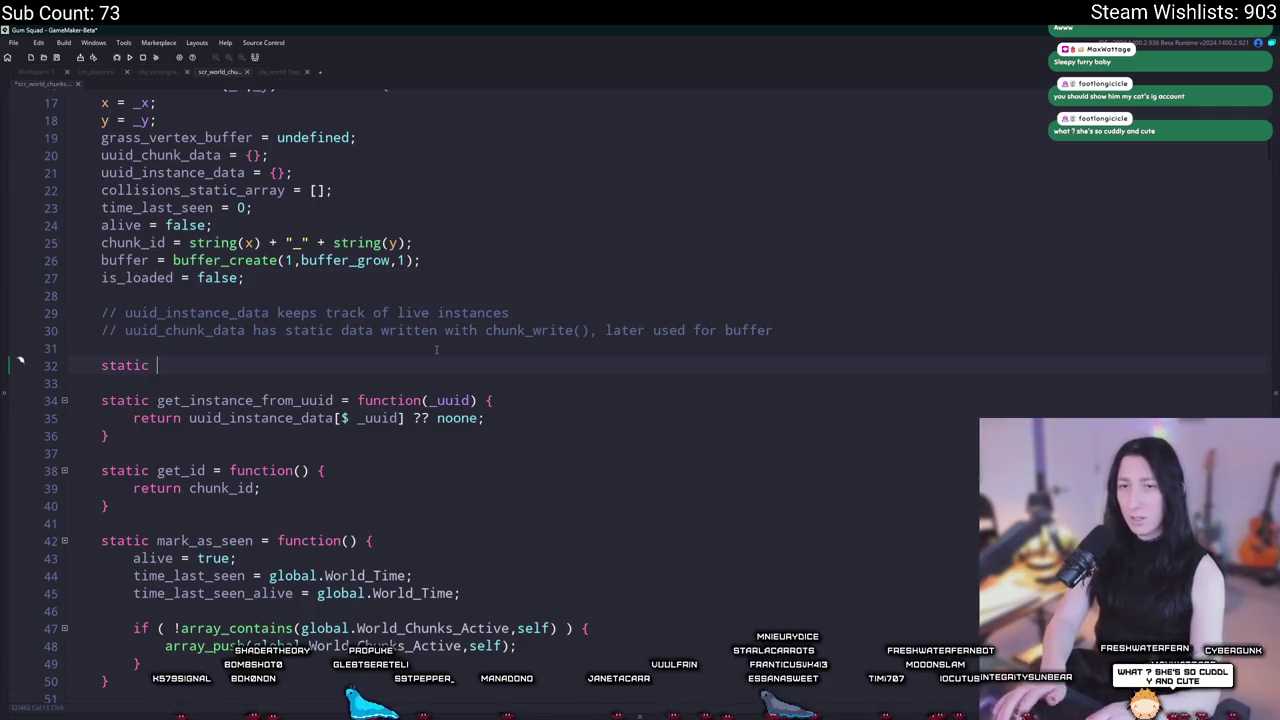
text(get_edges = functiuon)
key(BackSpace)
key(BackSpace)
text(on() {)
key(Return)
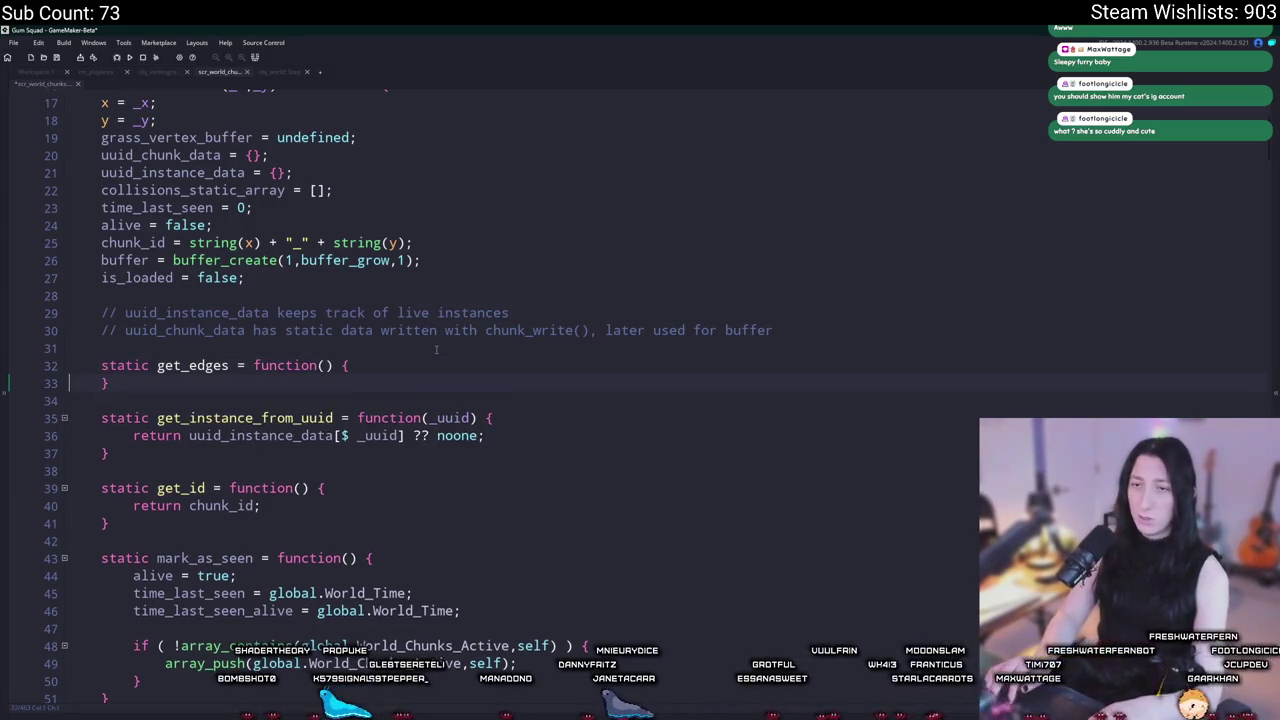
key(Return)
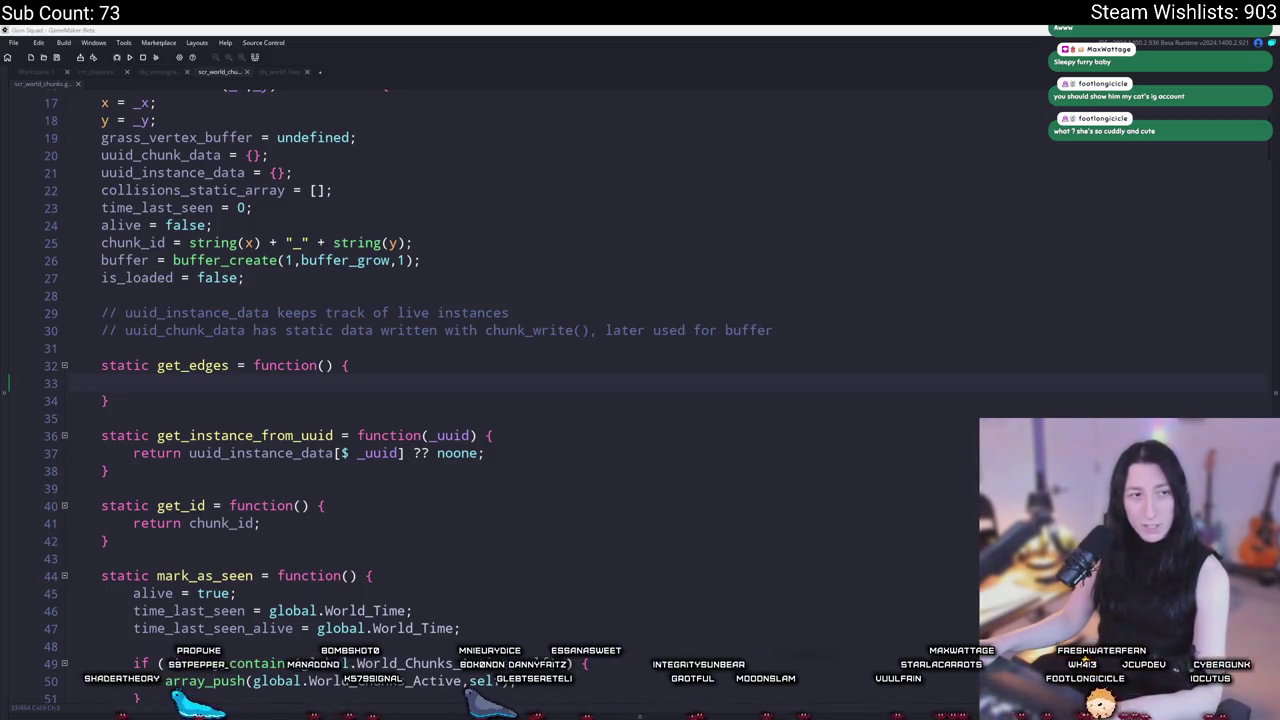
mouse_move(0, 100)
mouse_down()
mouse_move(505, 116)
mouse_move(463, 83)
mouse_move(348, 53)
mouse_up()
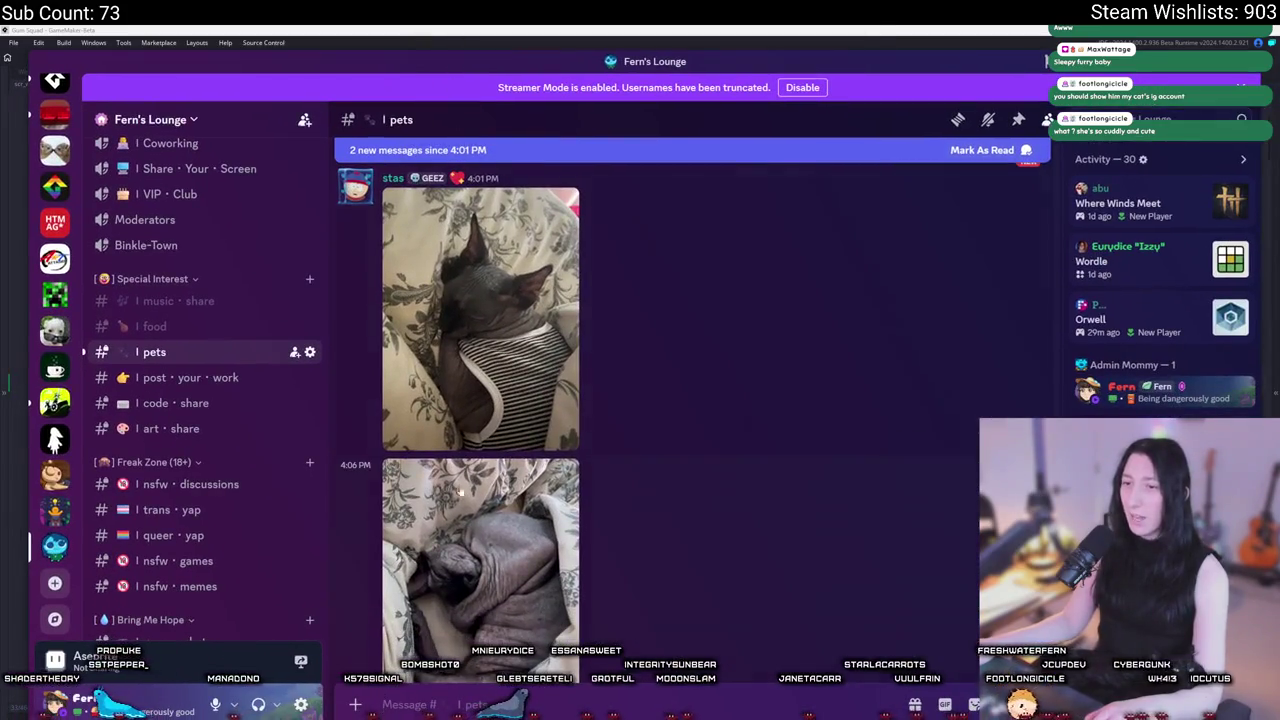
Step: Enlarge and zoom into the first cat photos, including the sphynx in the red sweater
click(466, 514)
click(631, 285)
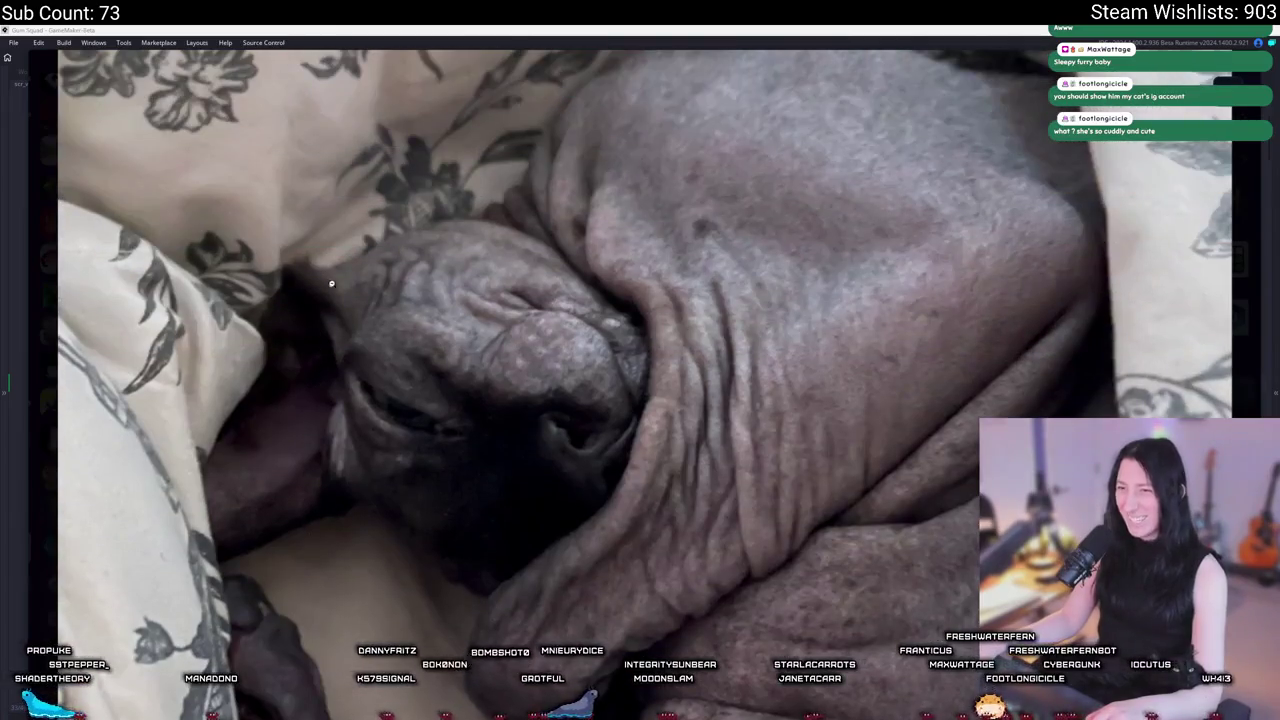
click(333, 277)
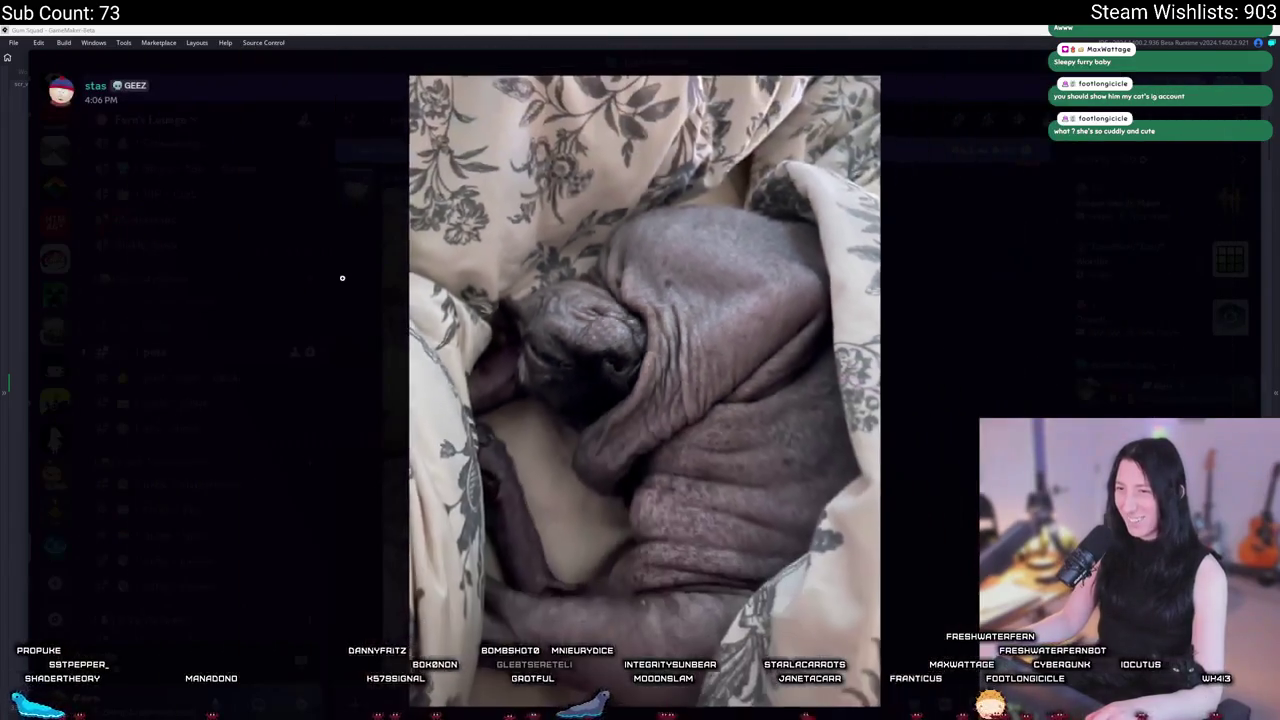
click(903, 360)
scroll(600, 400, down, 1)
scroll(550, 390, up, 2)
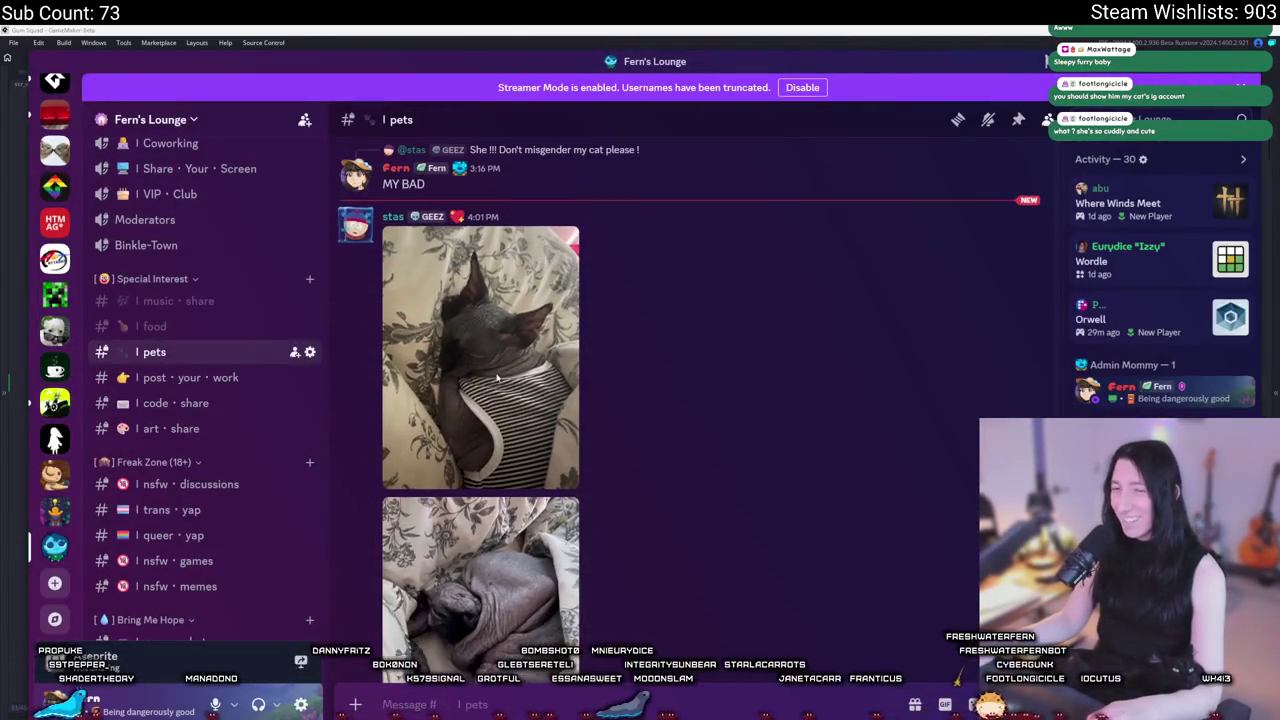
click(497, 373)
click(650, 363)
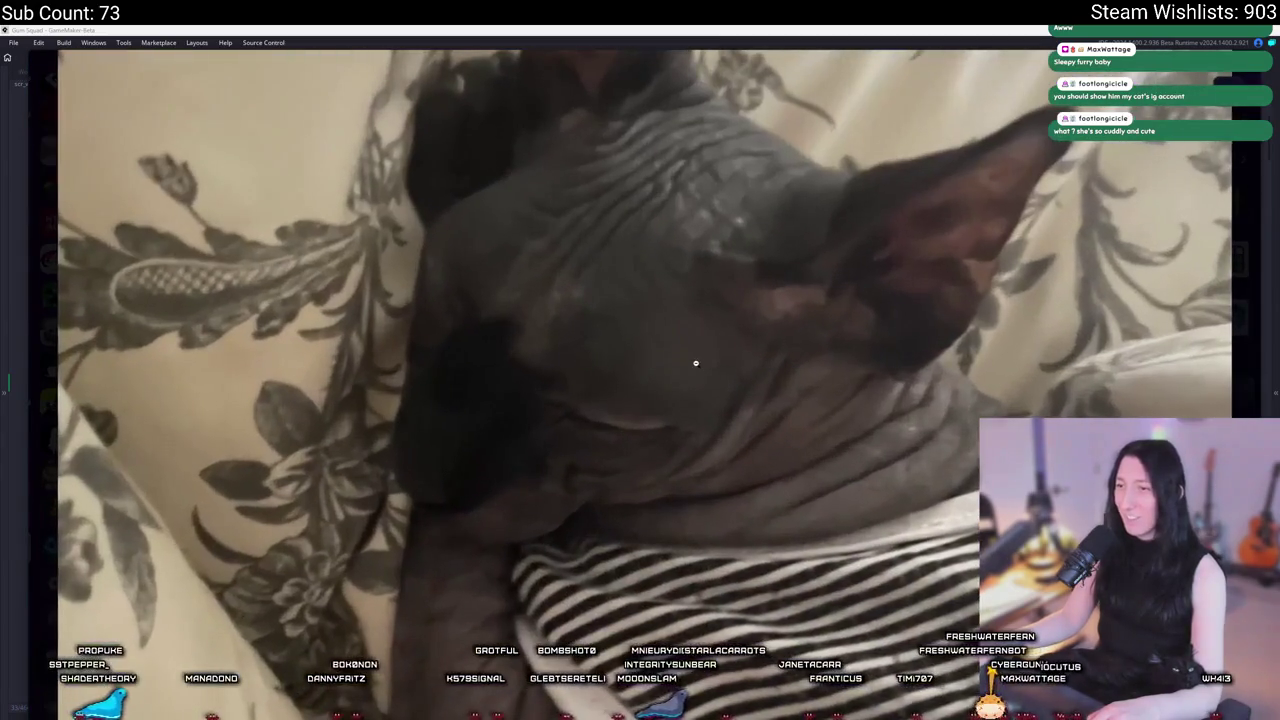
click(800, 300)
click(890, 410)
scroll(560, 560, up, 5)
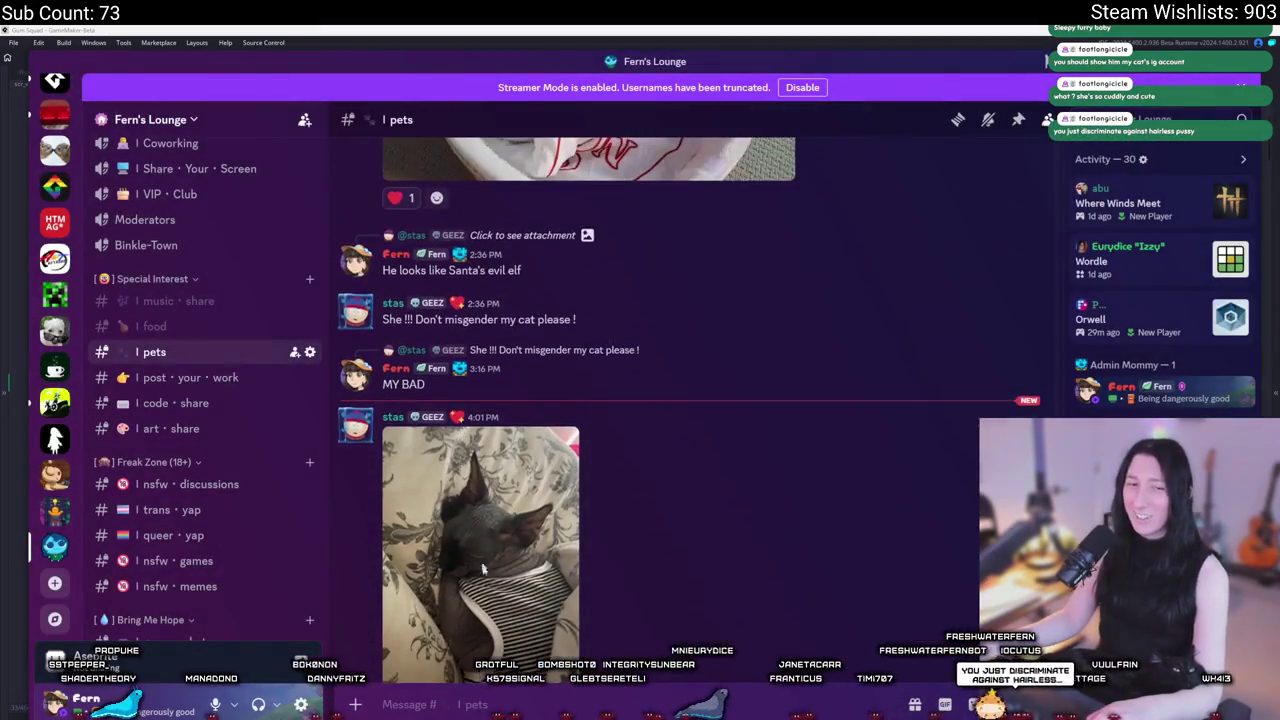
scroll(500, 450, up, 3)
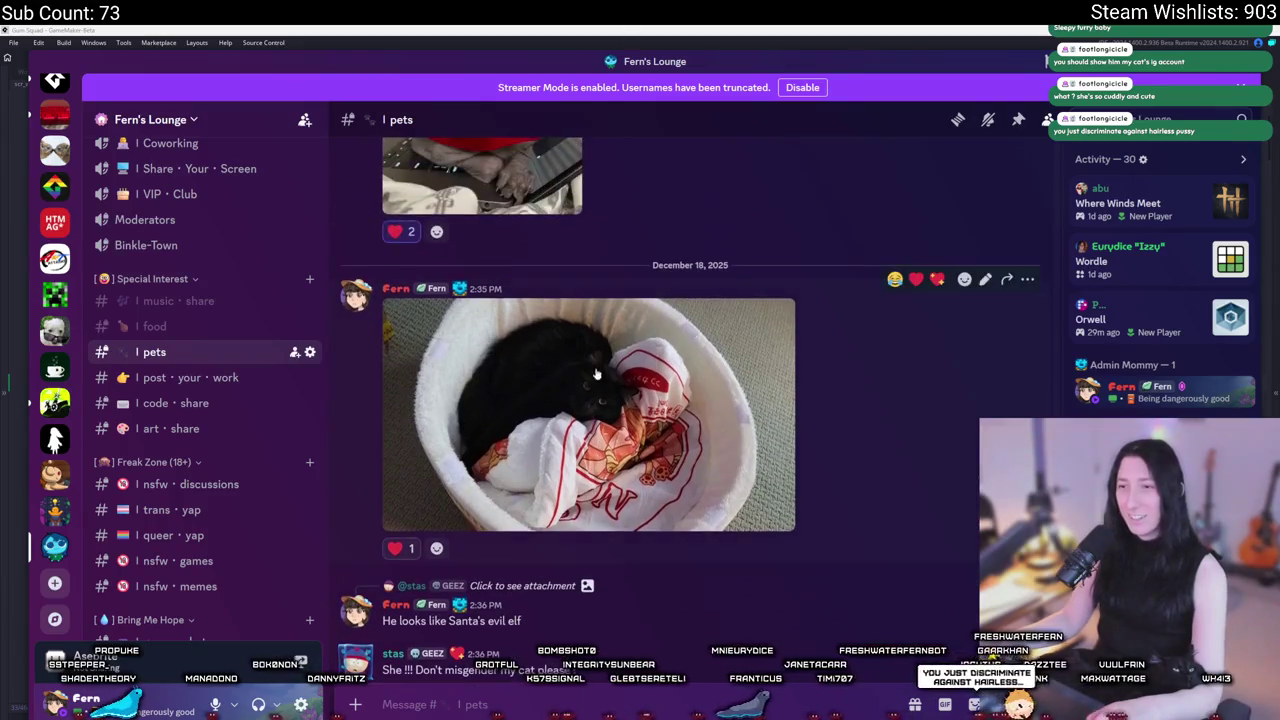
click(489, 308)
click(633, 343)
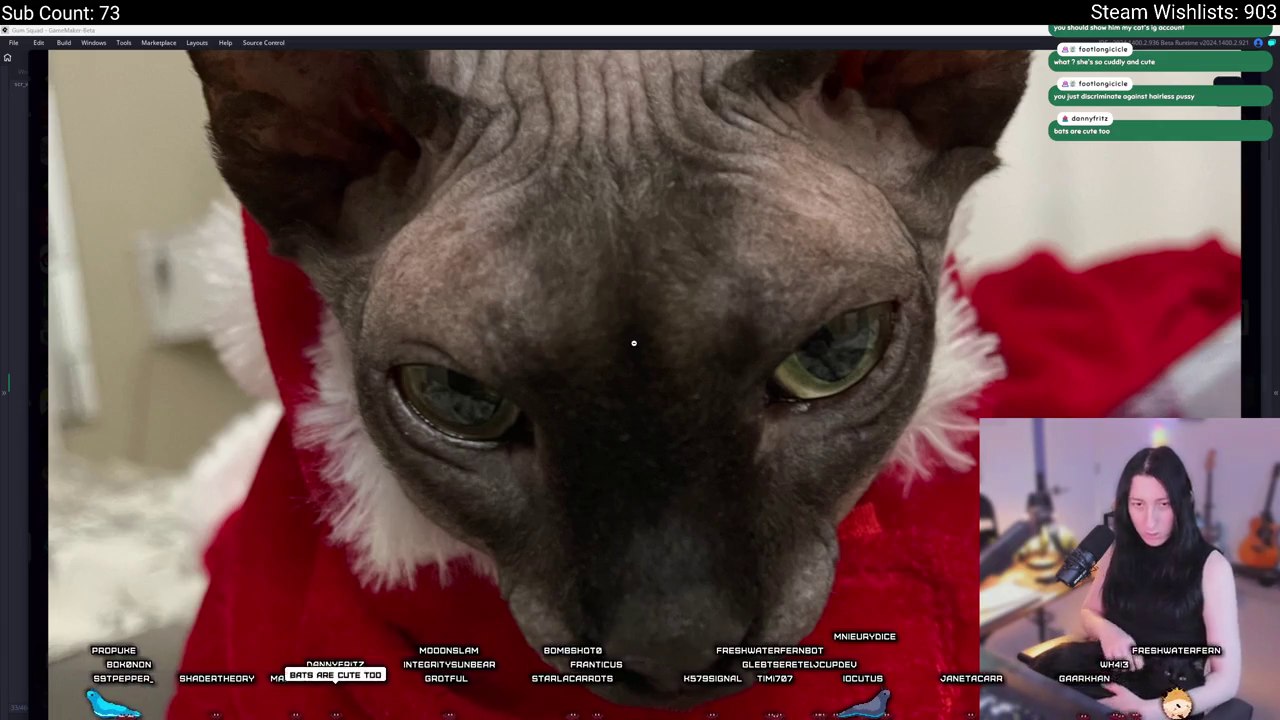
click(633, 343)
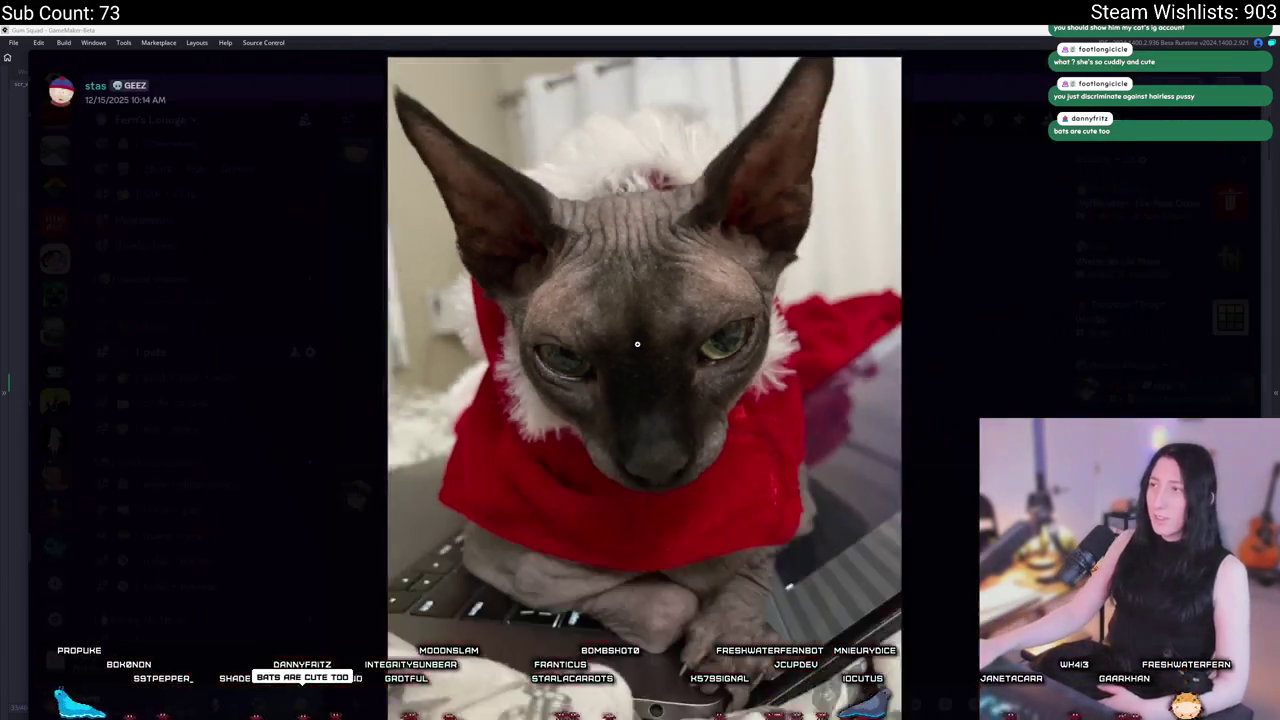
key(Escape)
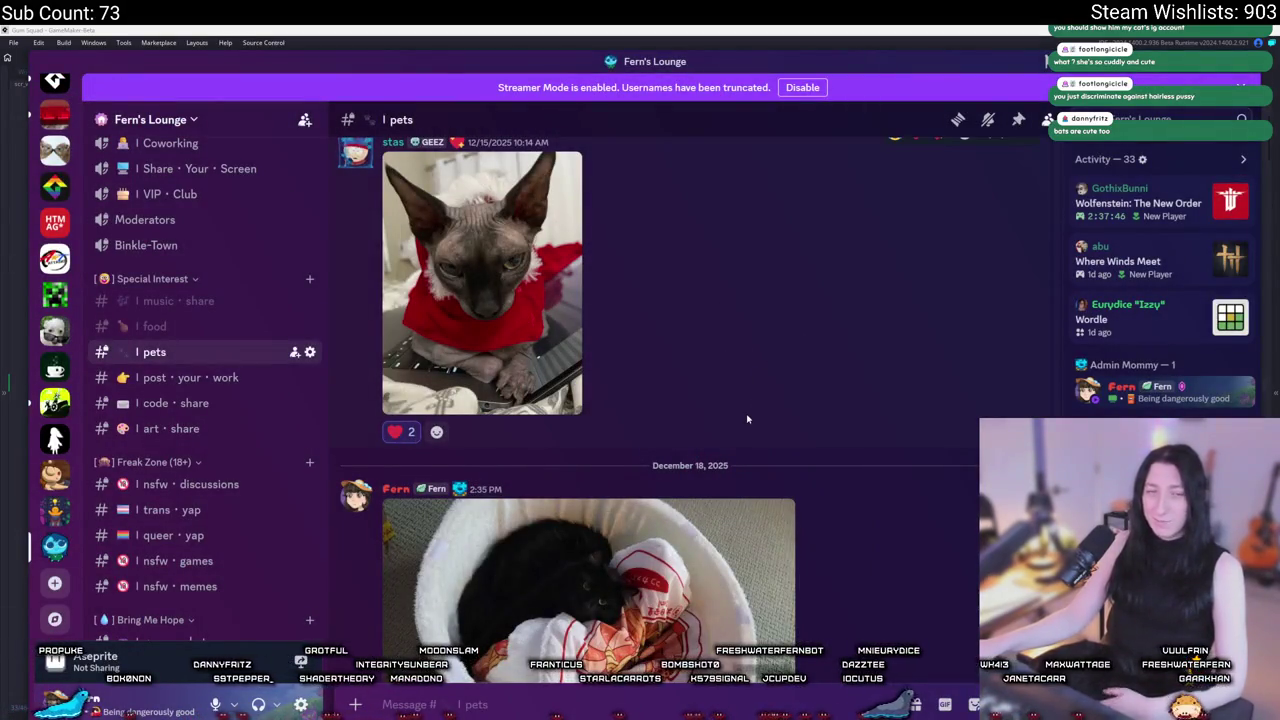
scroll(747, 419, up, 5)
scroll(496, 515, up, 4)
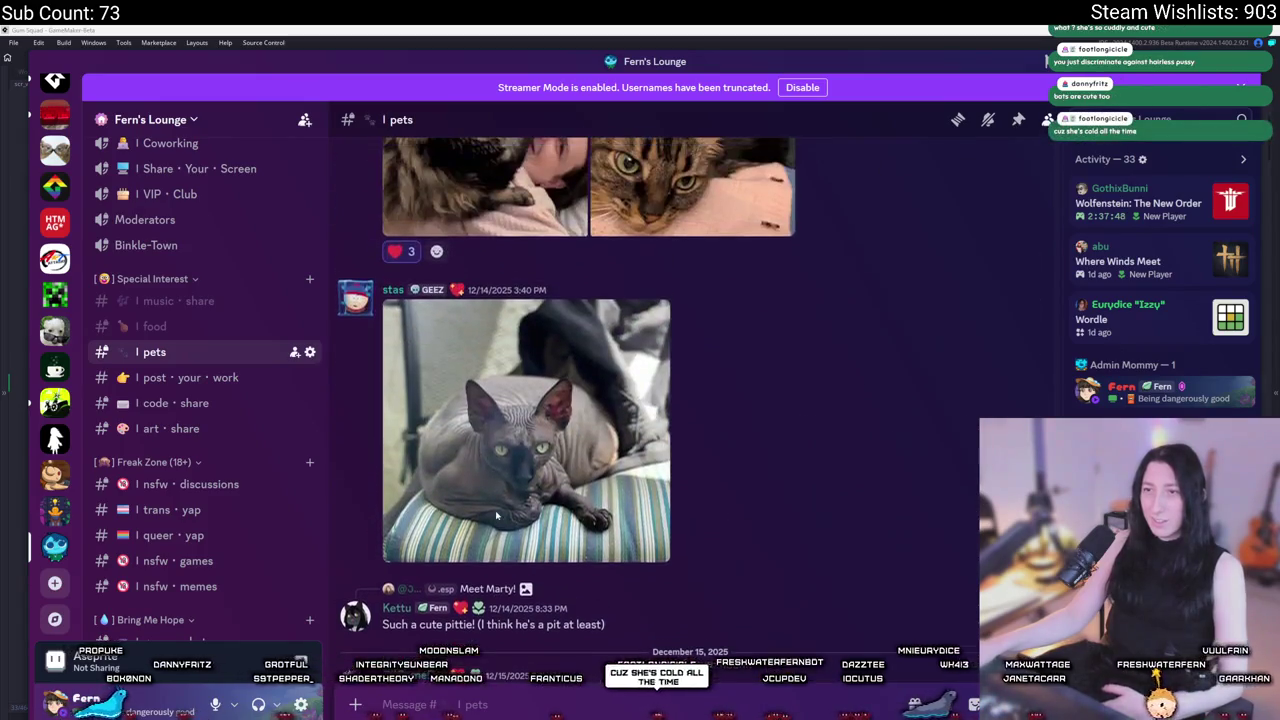
Step: View the sphynx on the striped cushion and the cat-and-cake photos enlarged
click(628, 422)
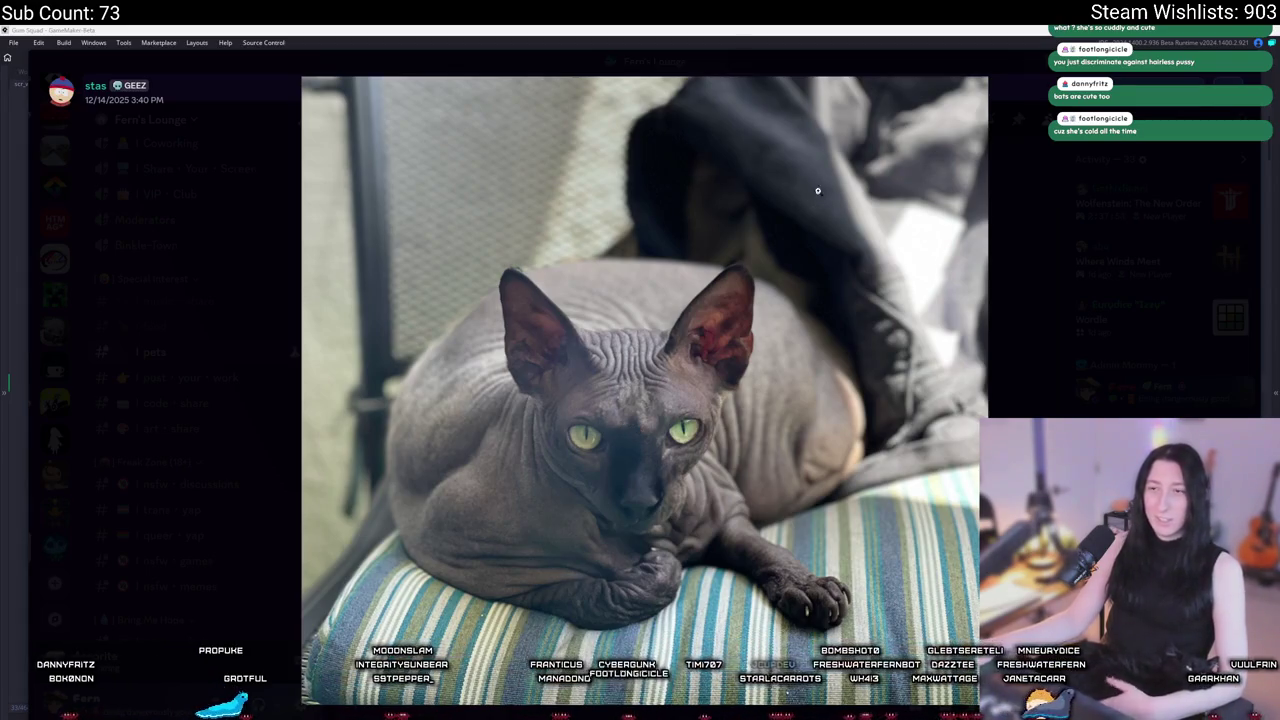
click(757, 367)
click(1023, 346)
click(1023, 346)
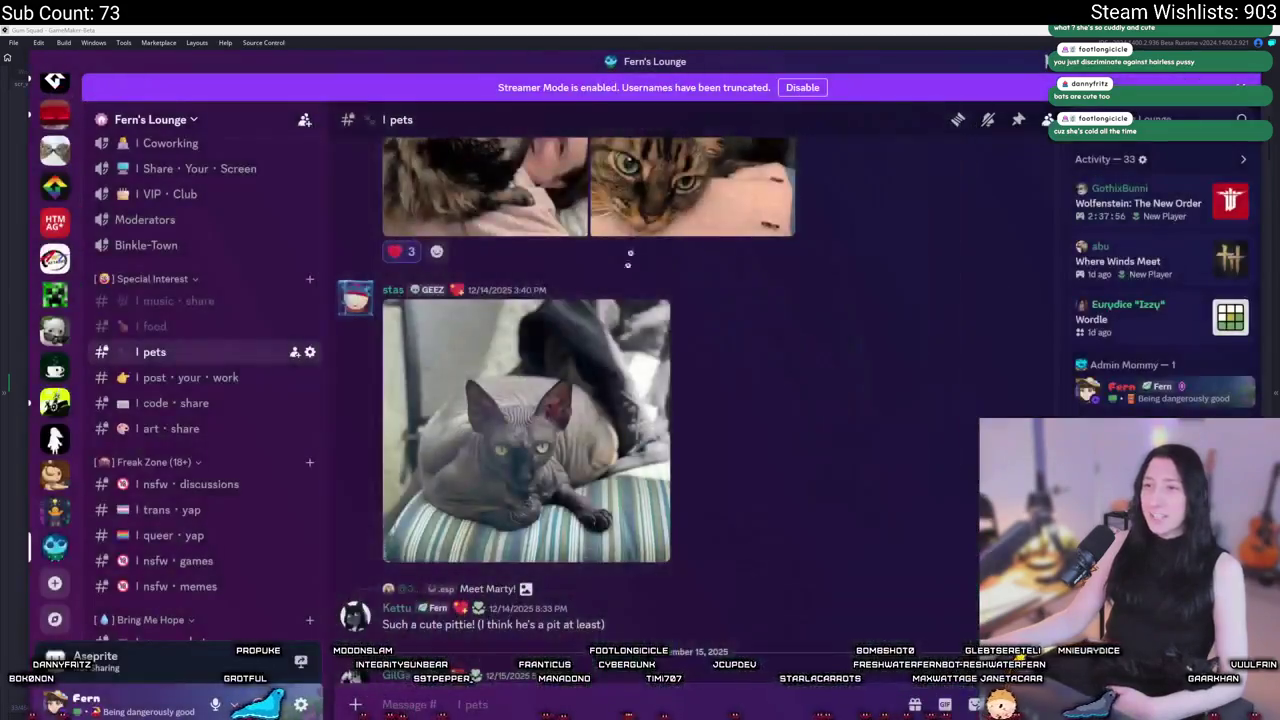
scroll(648, 487, up, 5)
scroll(571, 288, up, 3)
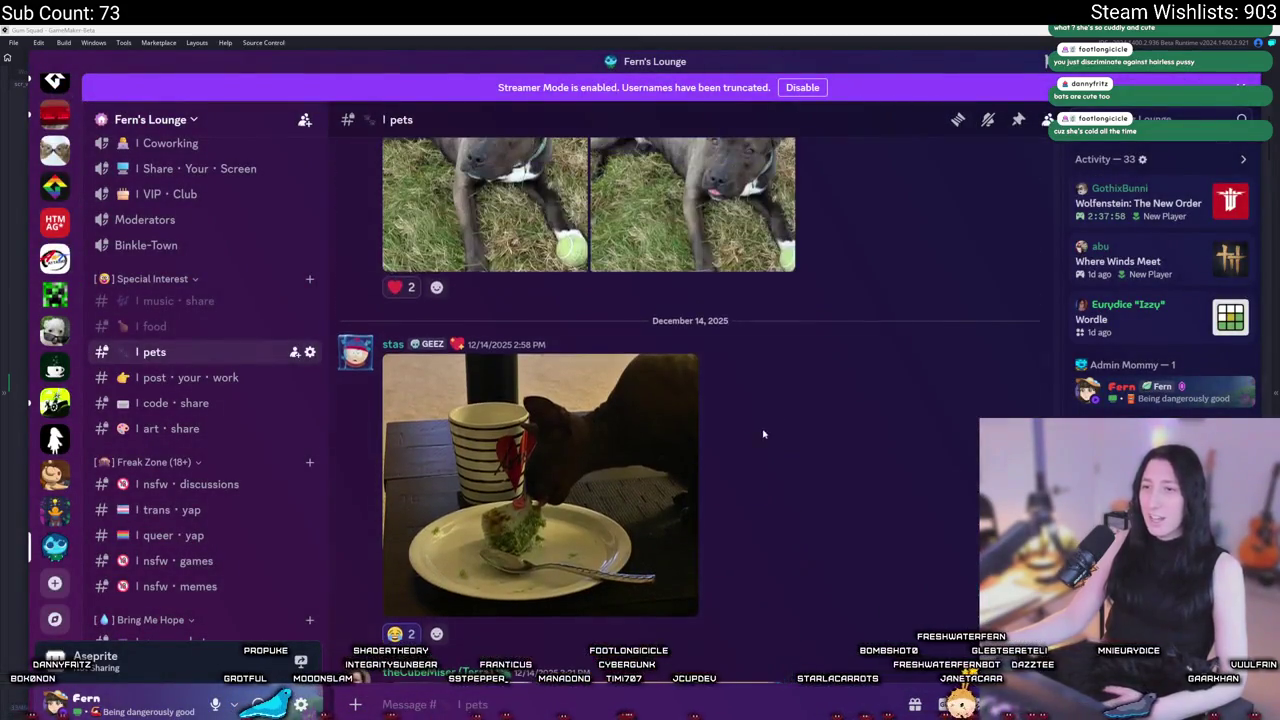
click(648, 511)
scroll(616, 407, up, 5)
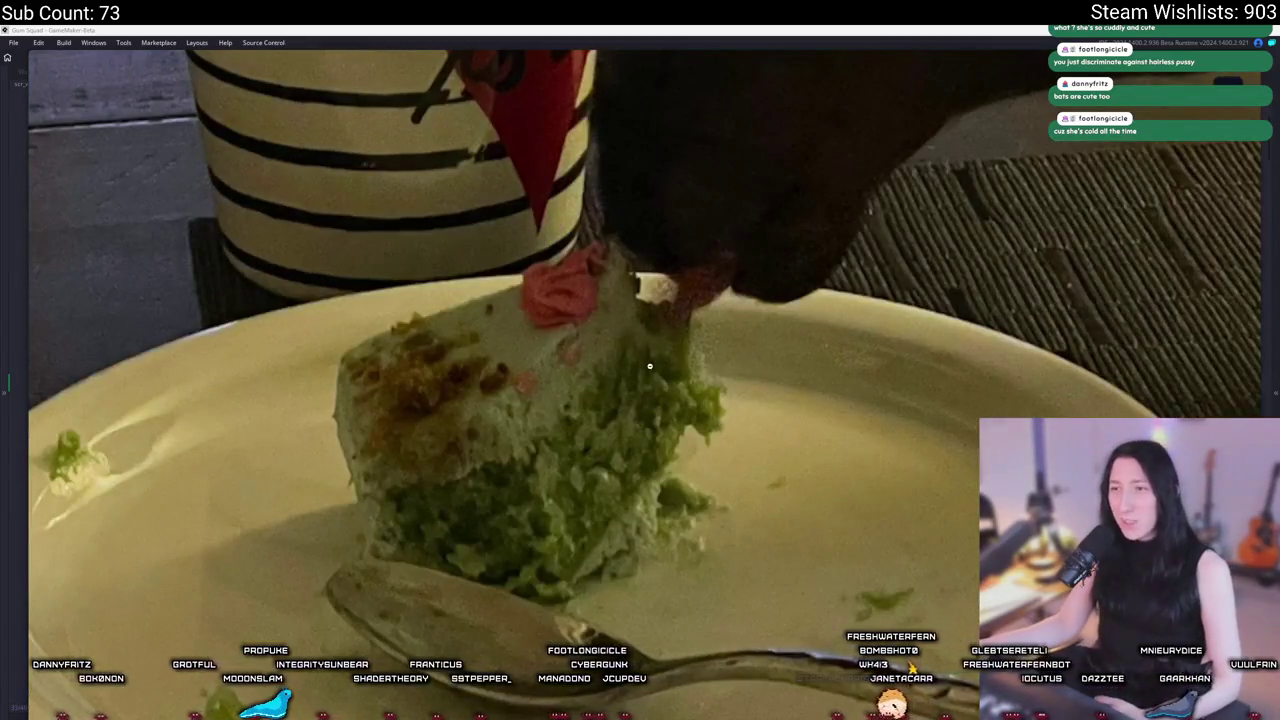
click(649, 366)
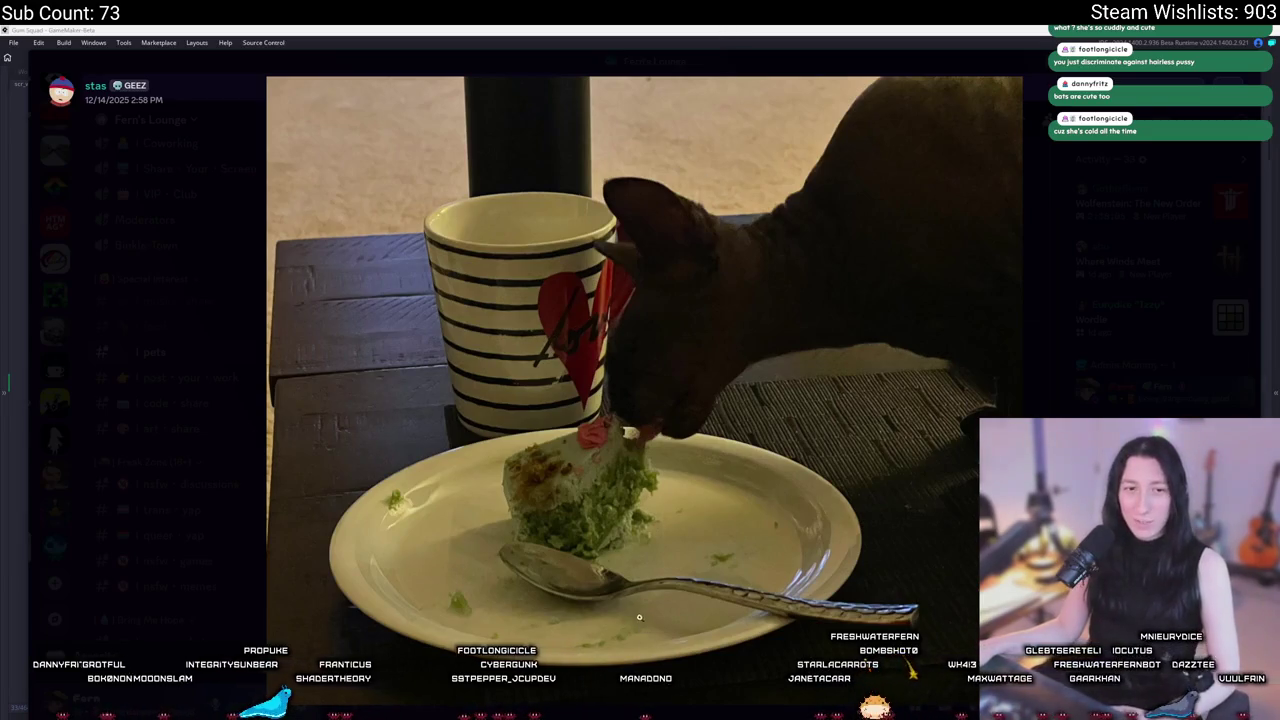
scroll(601, 507, up, 3)
scroll(697, 334, down, 3)
scroll(680, 338, up, 3)
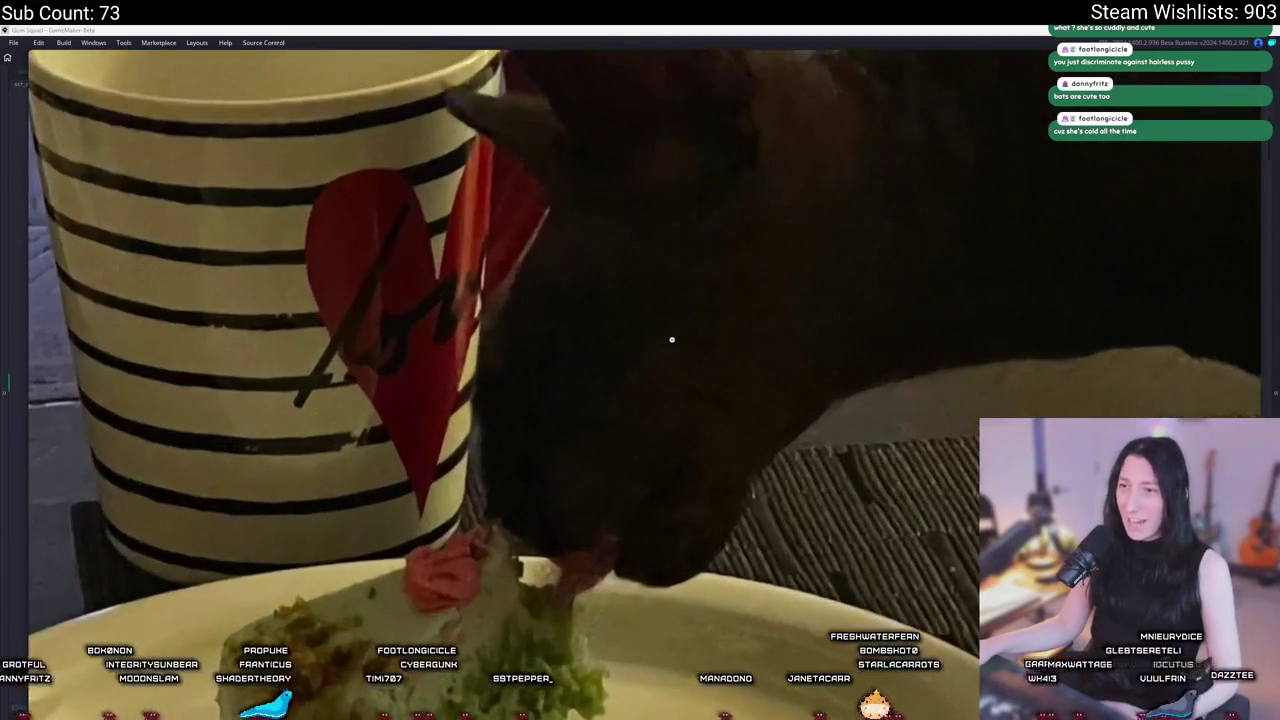
scroll(675, 338, down, 3)
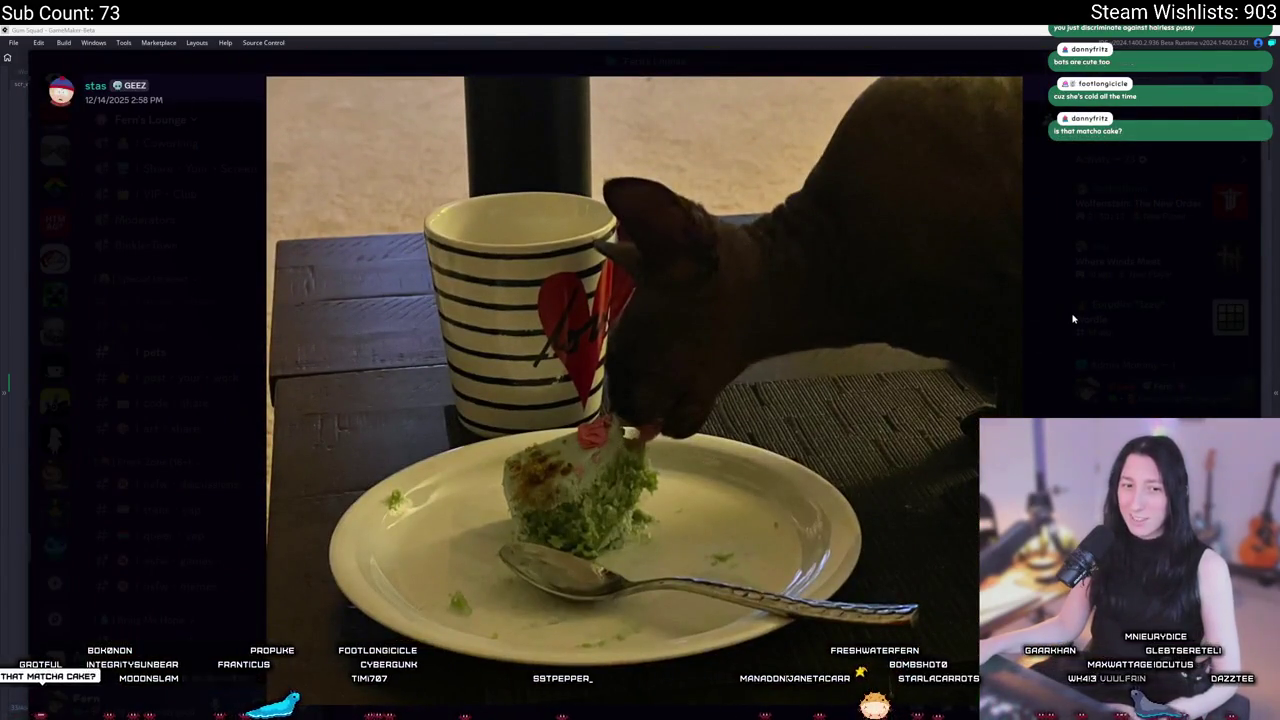
click(1073, 318)
scroll(505, 540, up, 10)
scroll(505, 540, up, 10)
scroll(617, 517, up, 15)
scroll(590, 548, up, 15)
scroll(544, 487, up, 5)
scroll(544, 487, down, 6)
Step: Zoom into the cat-with-roses, sleeping cat and first cat photos, then open #chat
click(560, 460)
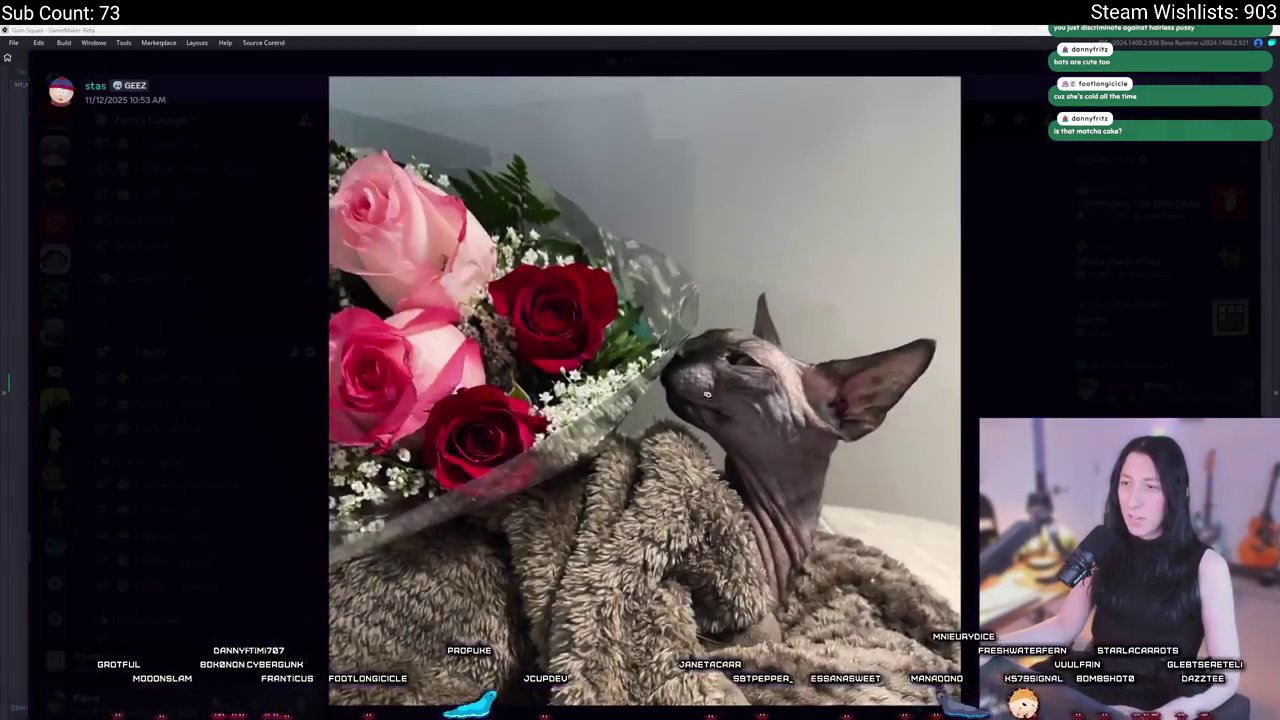
click(707, 394)
click(968, 222)
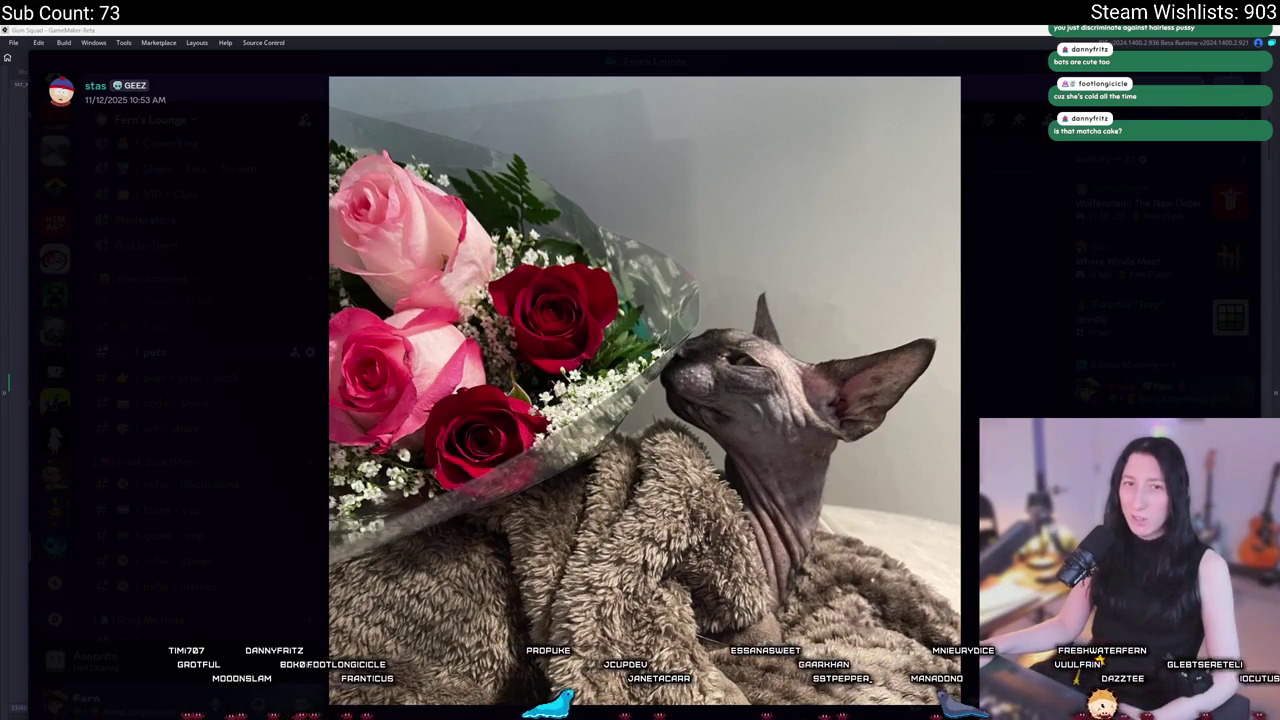
click(956, 352)
click(945, 300)
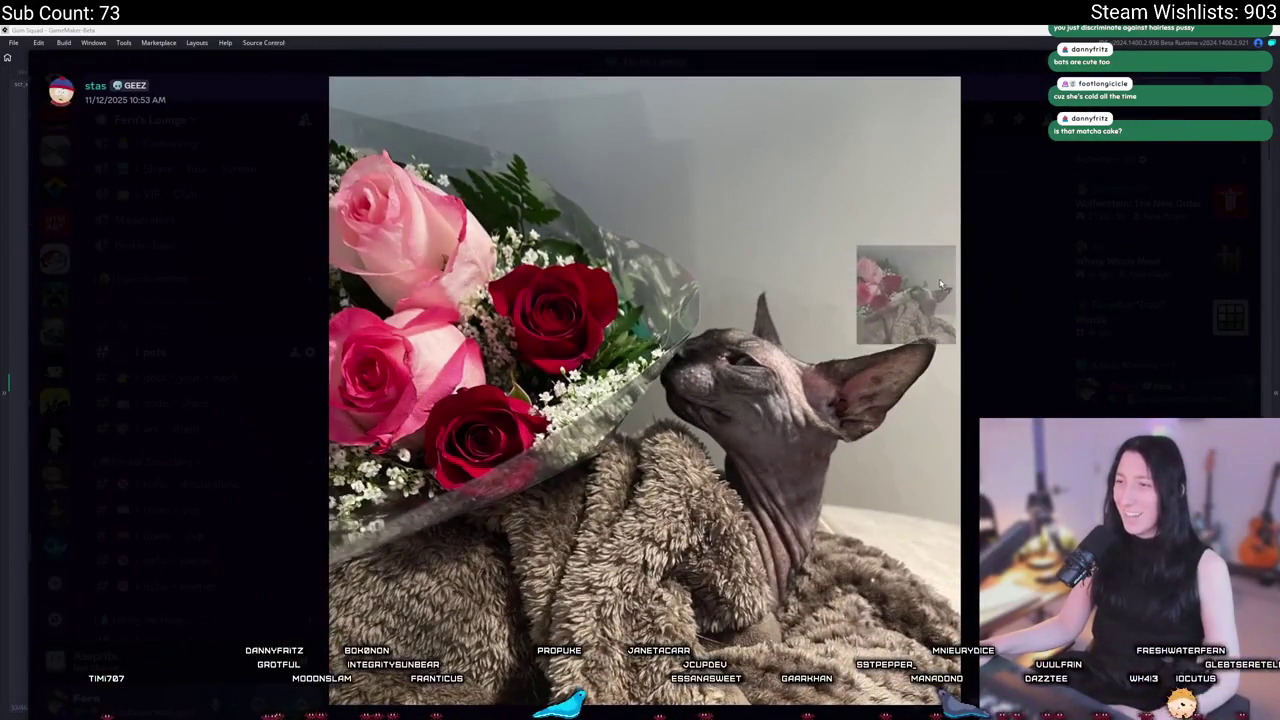
click(1006, 271)
scroll(684, 360, up, 10)
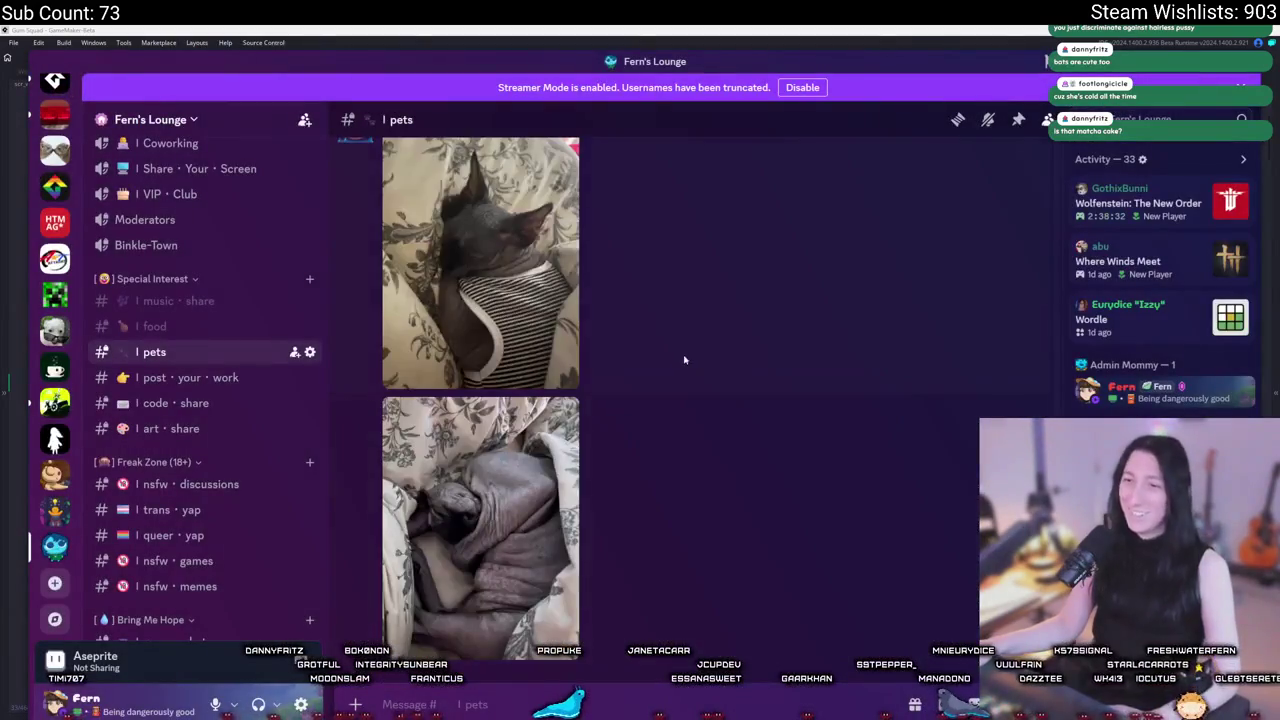
click(551, 521)
click(640, 330)
click(984, 390)
click(984, 390)
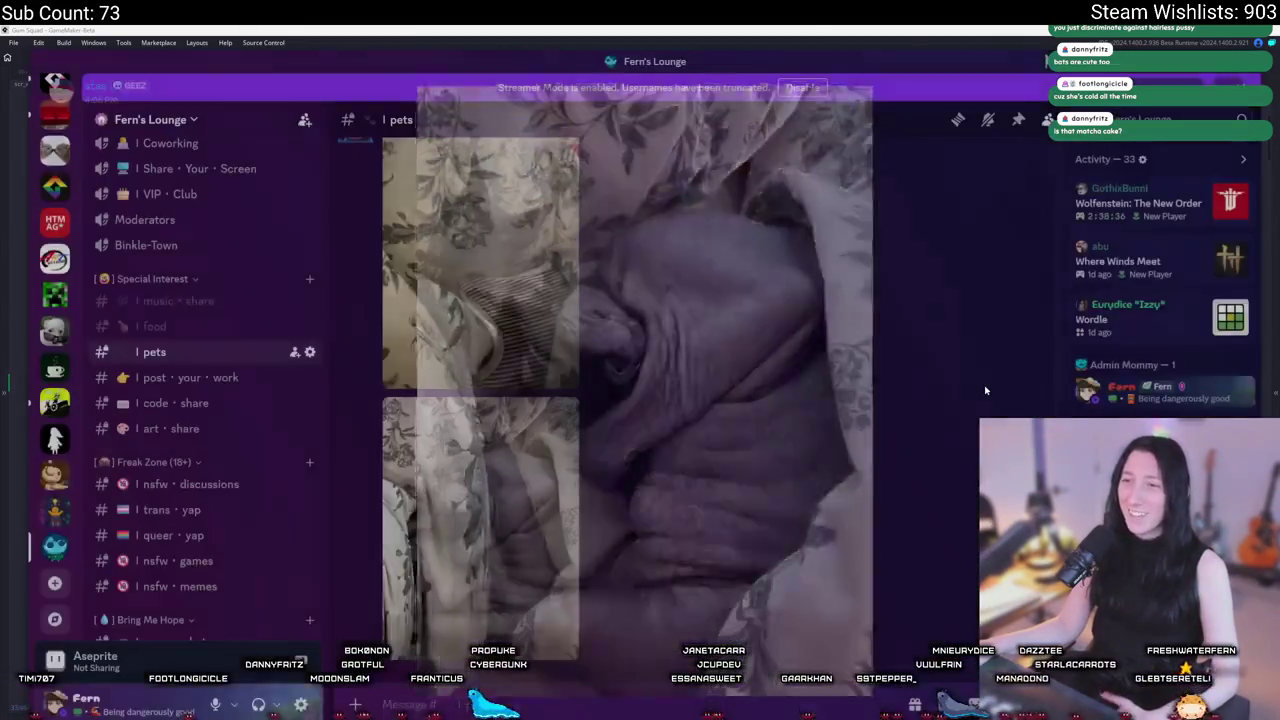
click(544, 275)
click(686, 349)
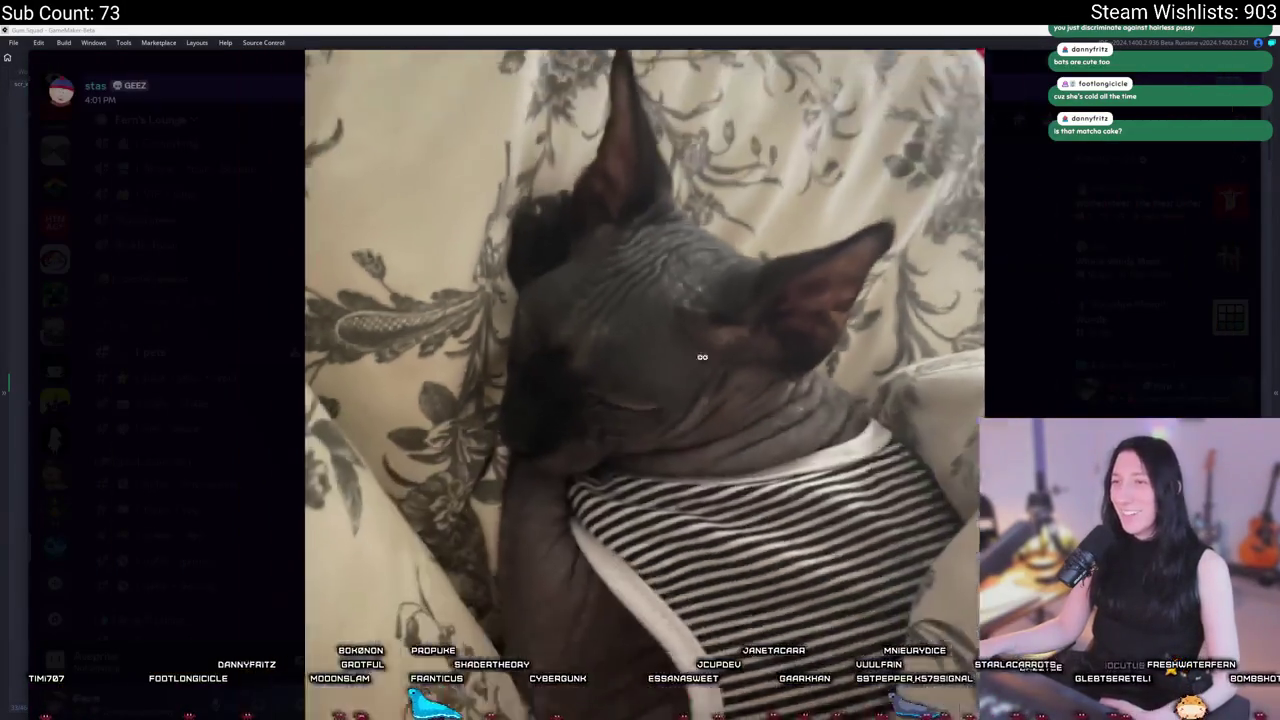
click(702, 356)
click(963, 391)
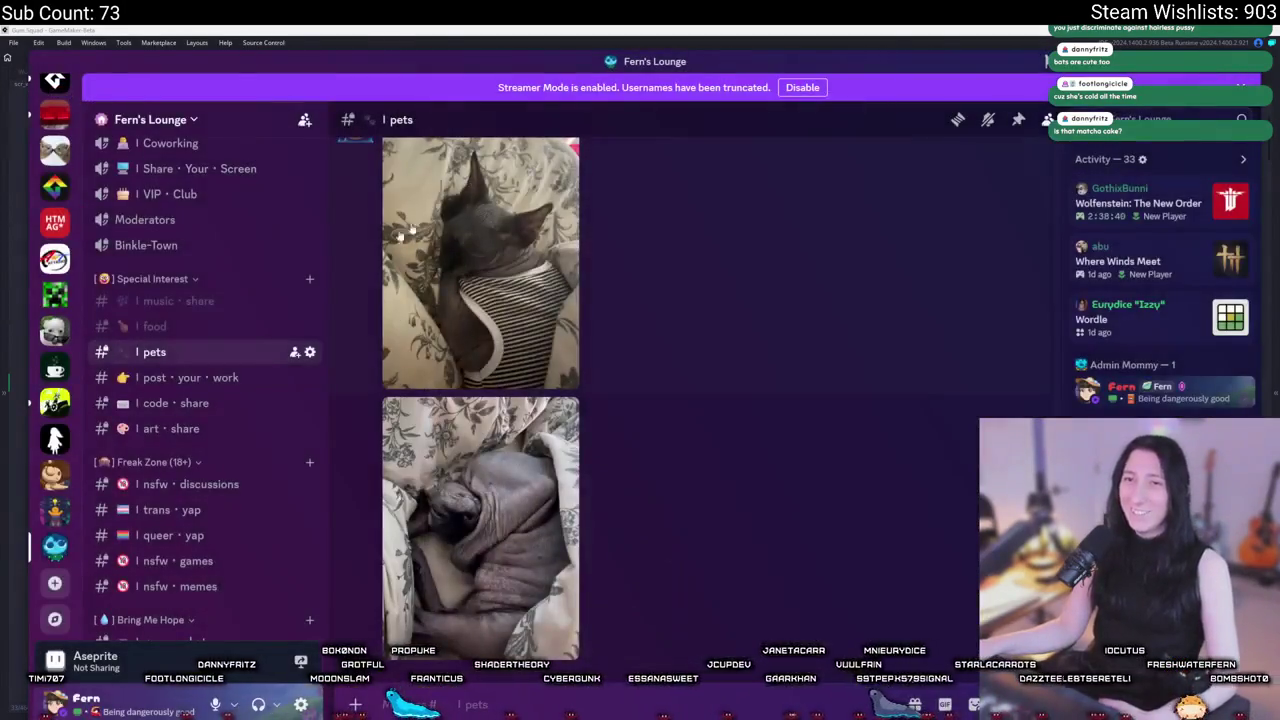
scroll(499, 375, up, 2)
scroll(200, 400, up, 5)
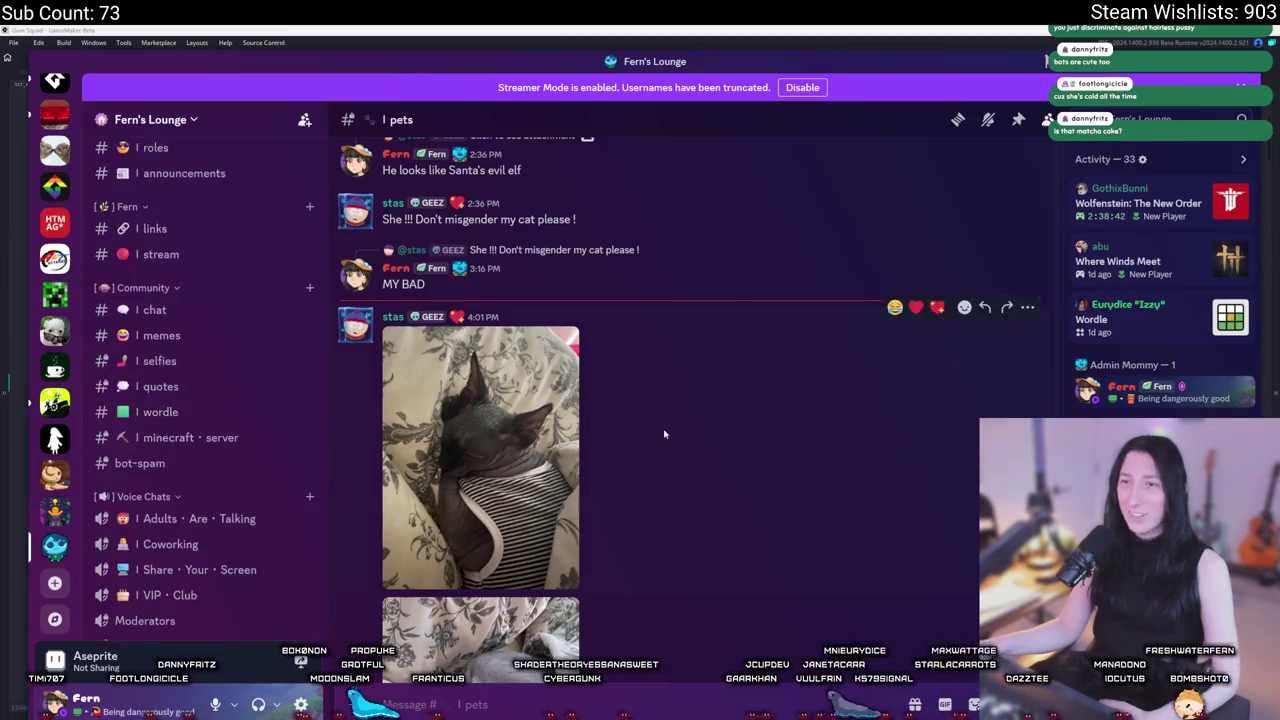
scroll(520, 415, down, 2)
click(150, 310)
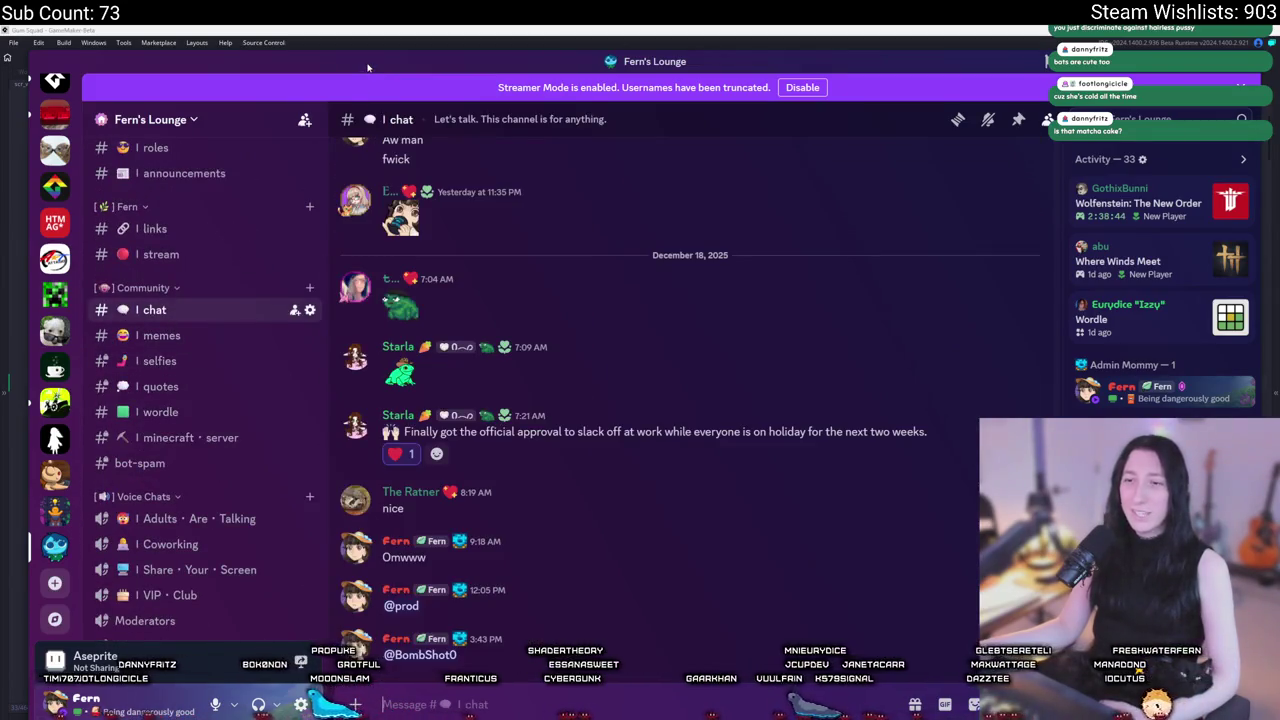
Step: Move Discord off-screen to reveal the empty get_edges function in scr_world_chunks
drag(800, 61, 27, 206)
click(8, 383)
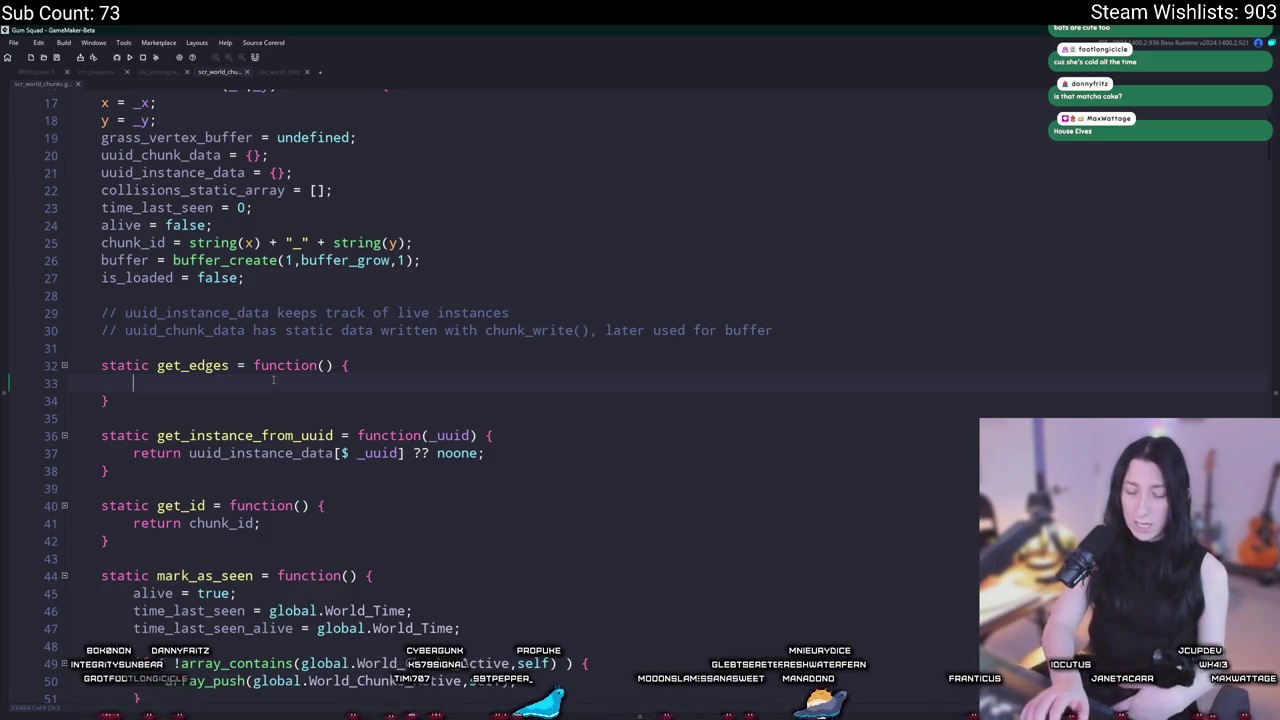
Step: Check the WorldChunk constructor's parameters, then start the returned struct's braces inside get_edges
scroll(273, 380, up, 2)
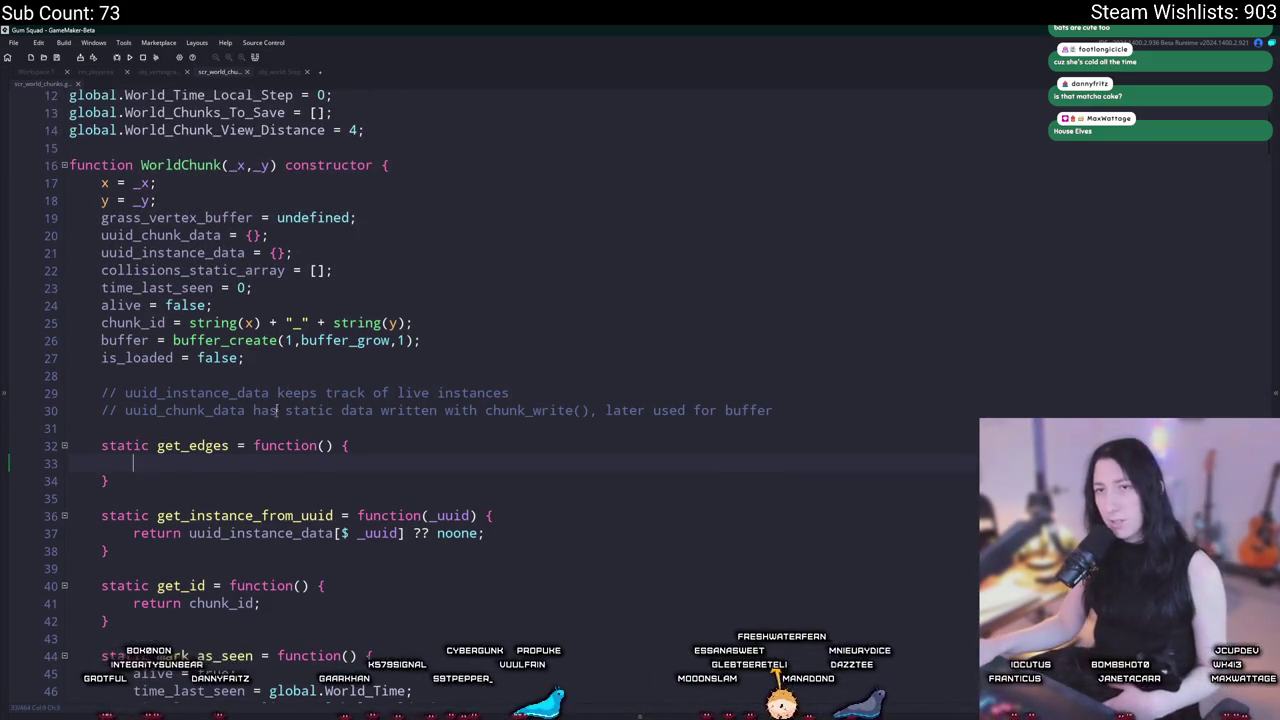
click(222, 165)
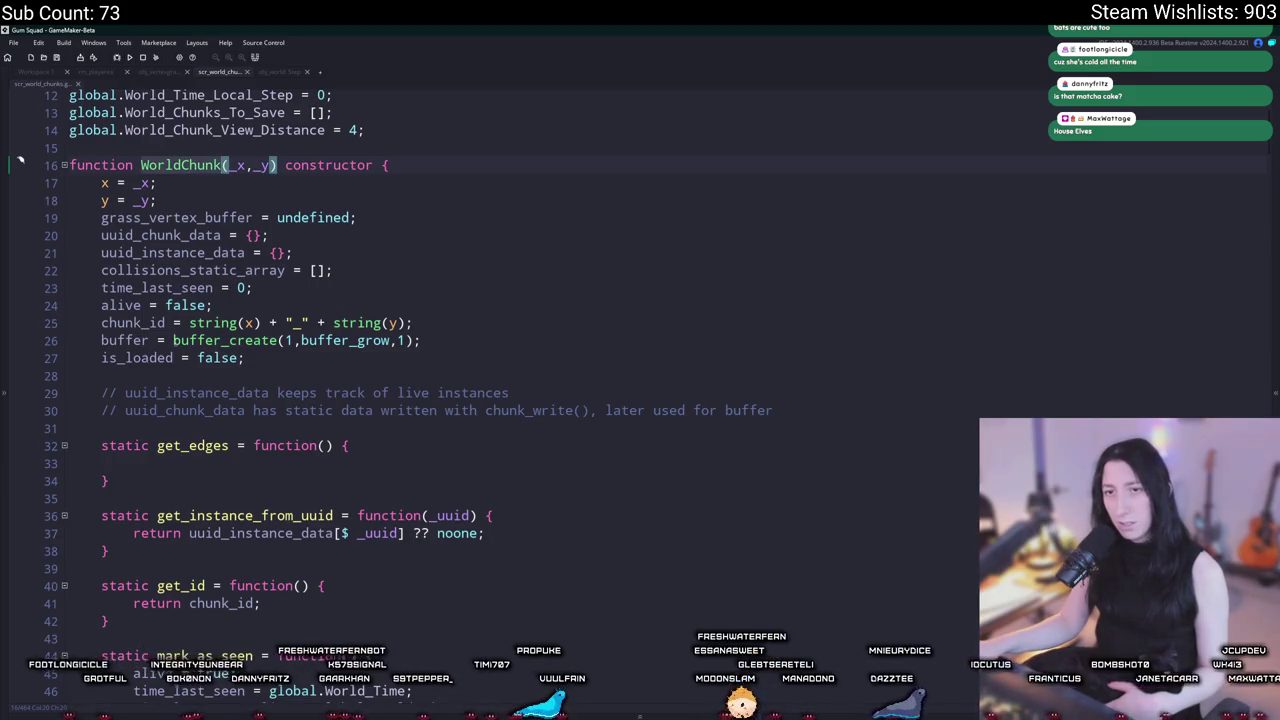
click(238, 456)
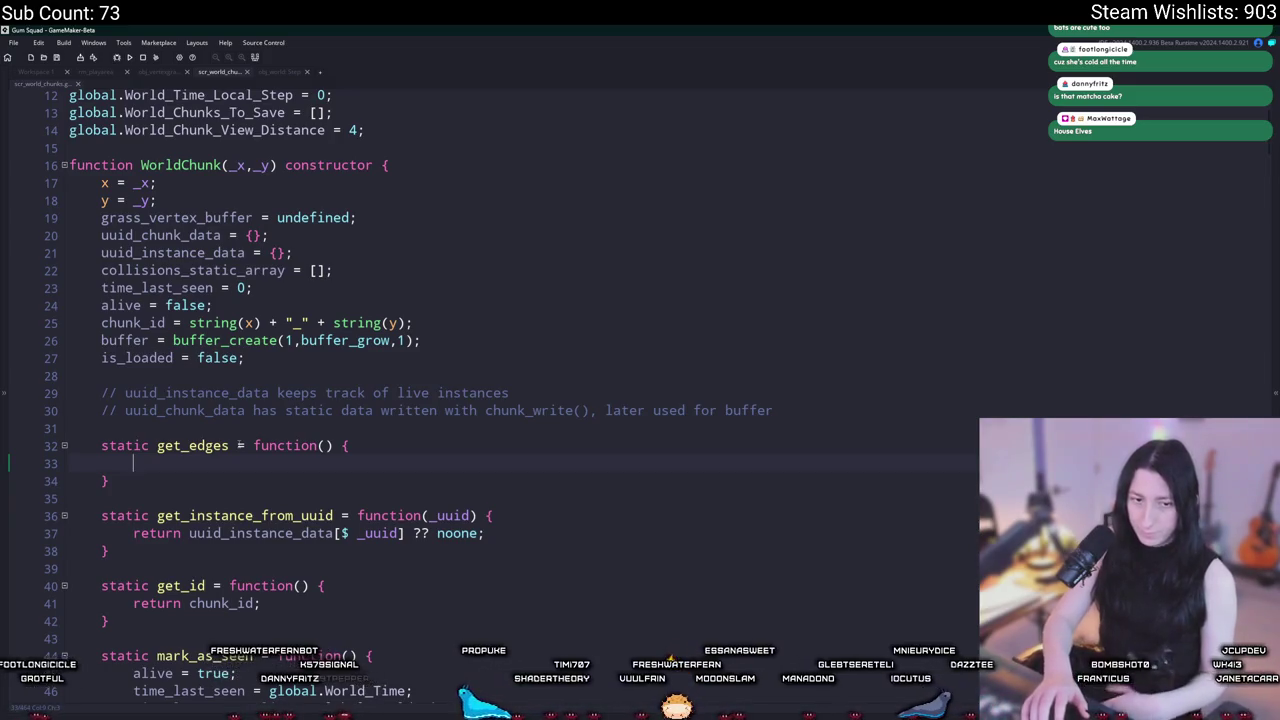
text(return{)
key(Return)
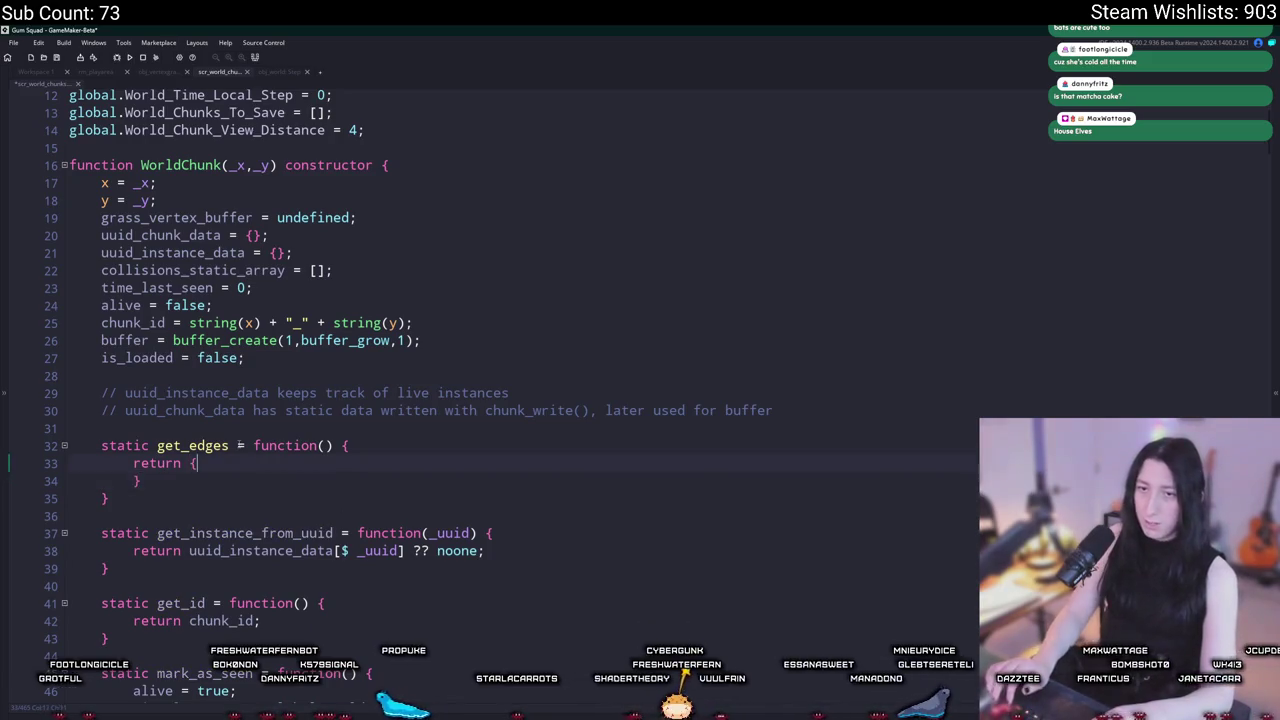
key(Return)
Step: Add the struct entries x1 : x * WorldChunkSize and y1 : y * WorldChunkSize
text(x1 : x)
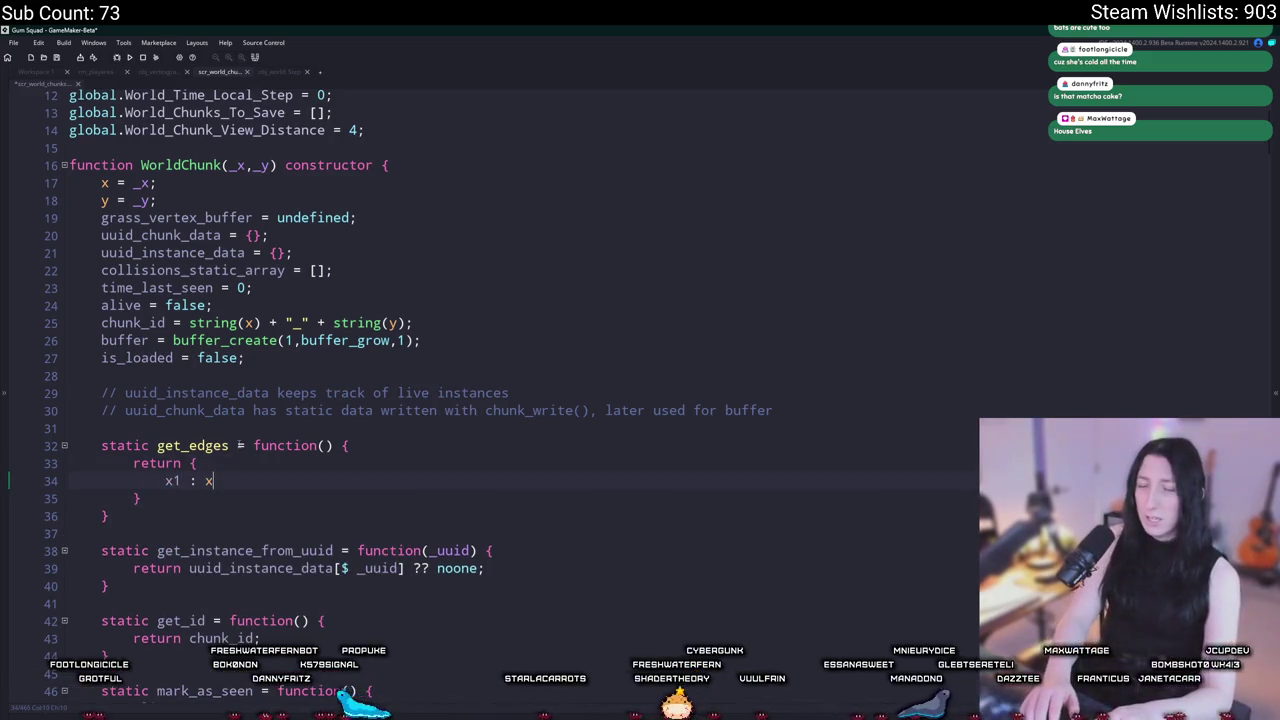
text( * Chunk)
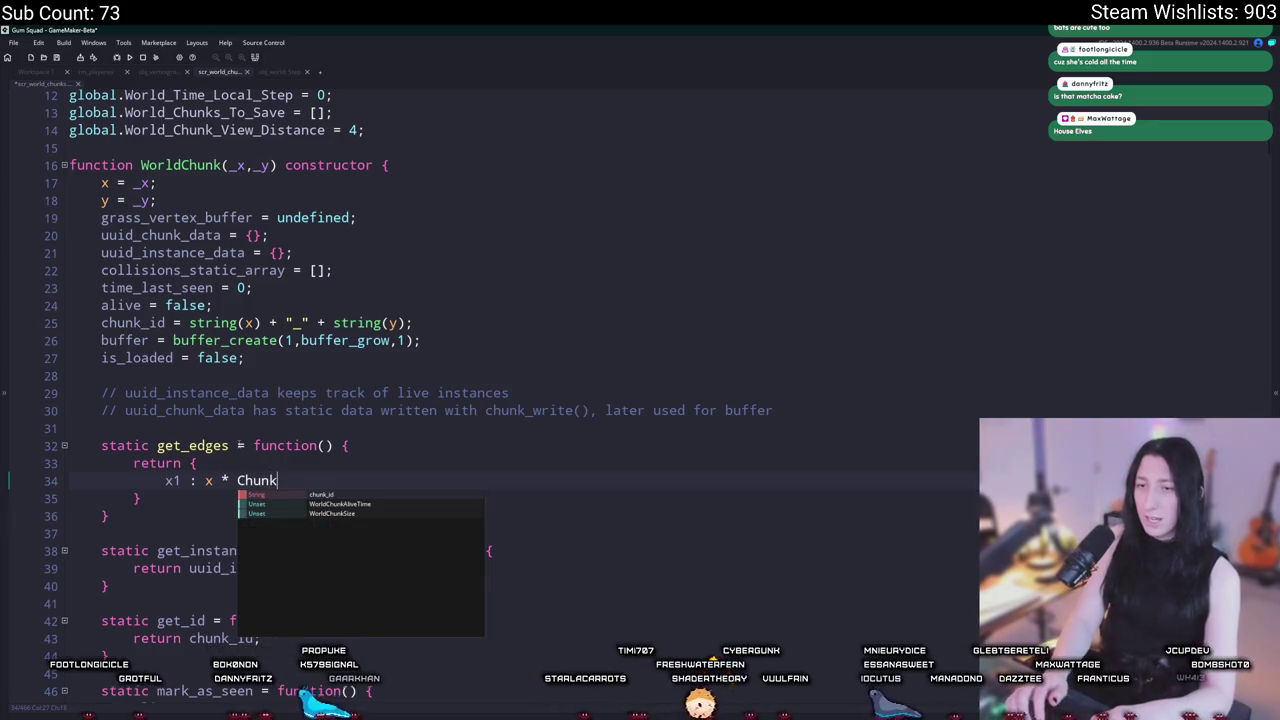
text(S)
key(Return)
text(,)
key(Return)
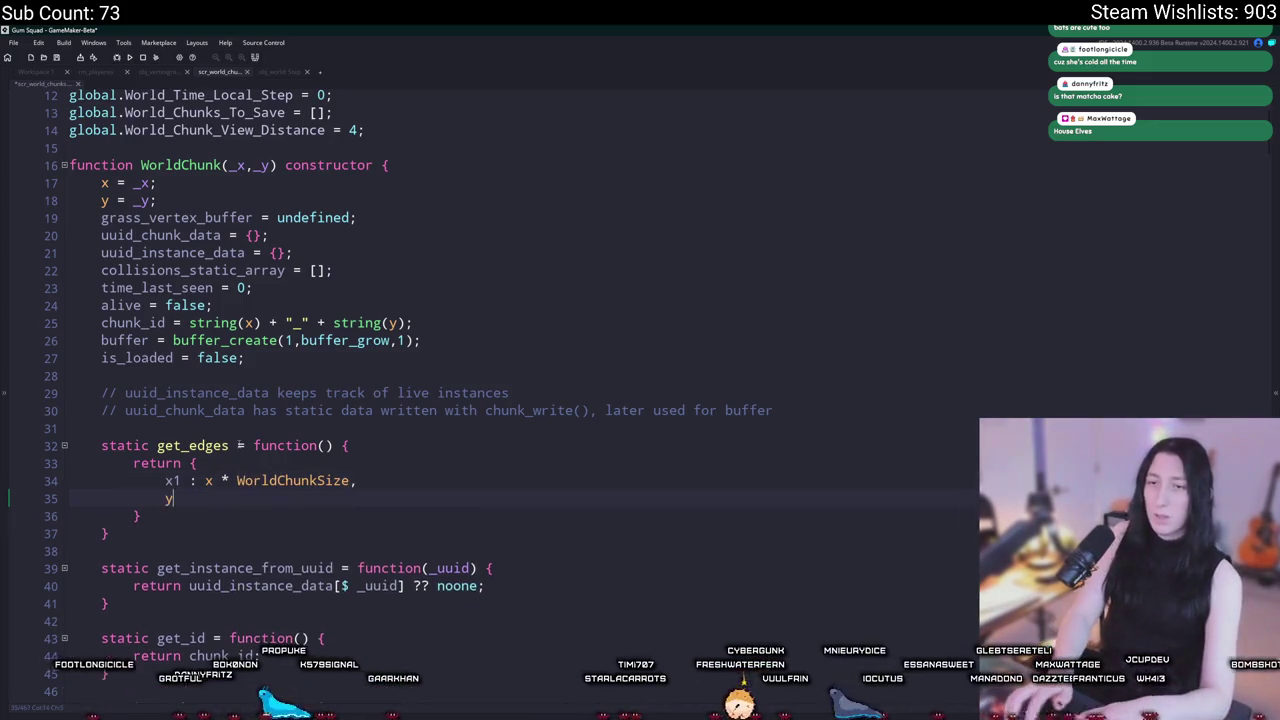
text(y1 : y * WorldC)
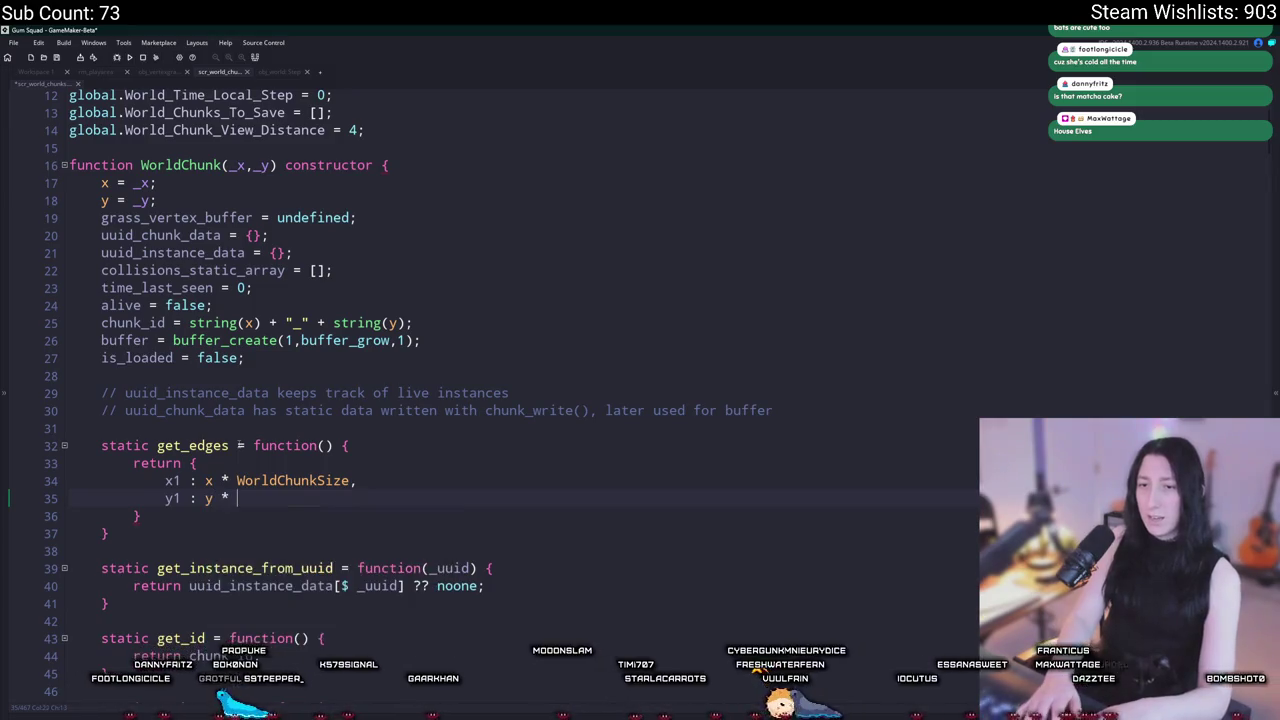
text(hunkS)
key(Return)
text(,)
key(Return)
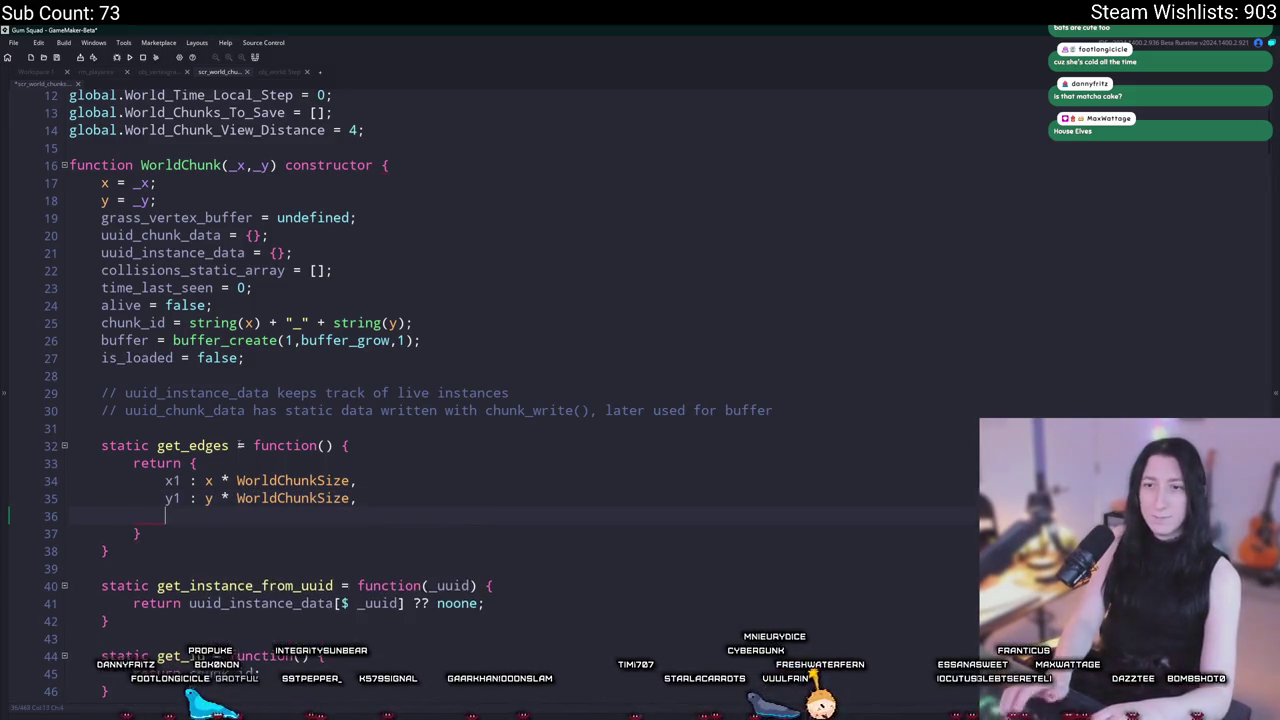
Step: Add an x2 entry built from x and WorldChunkSize, and duplicate it as y2
text(x2 : x)
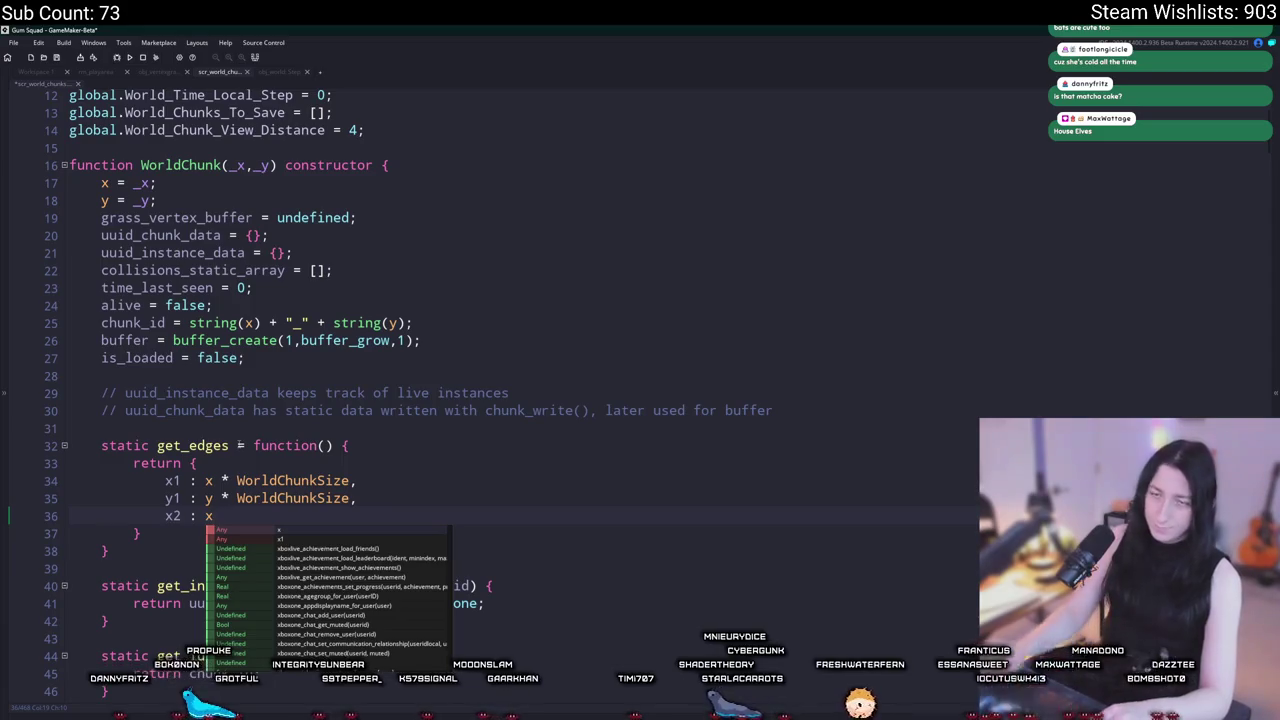
key(BackSpace)
drag(350, 488, 212, 483)
click(224, 529)
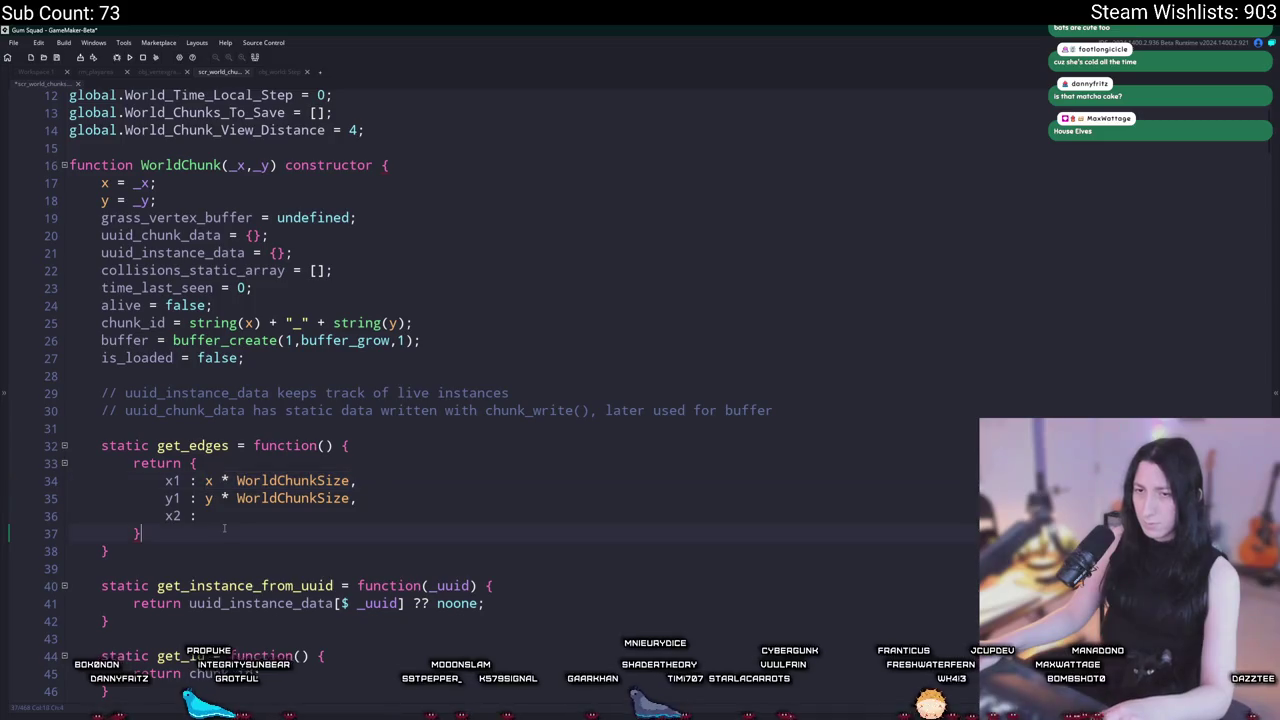
text((x * WorldChunkSize)
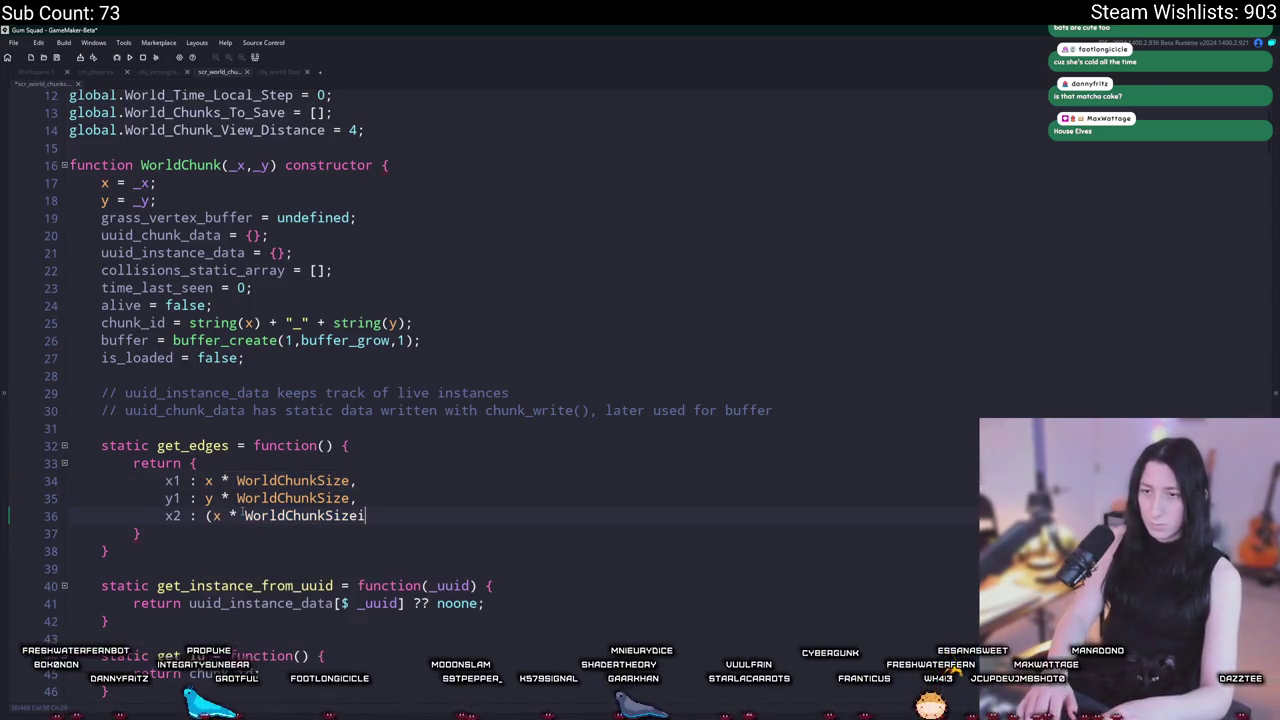
text() + 1)
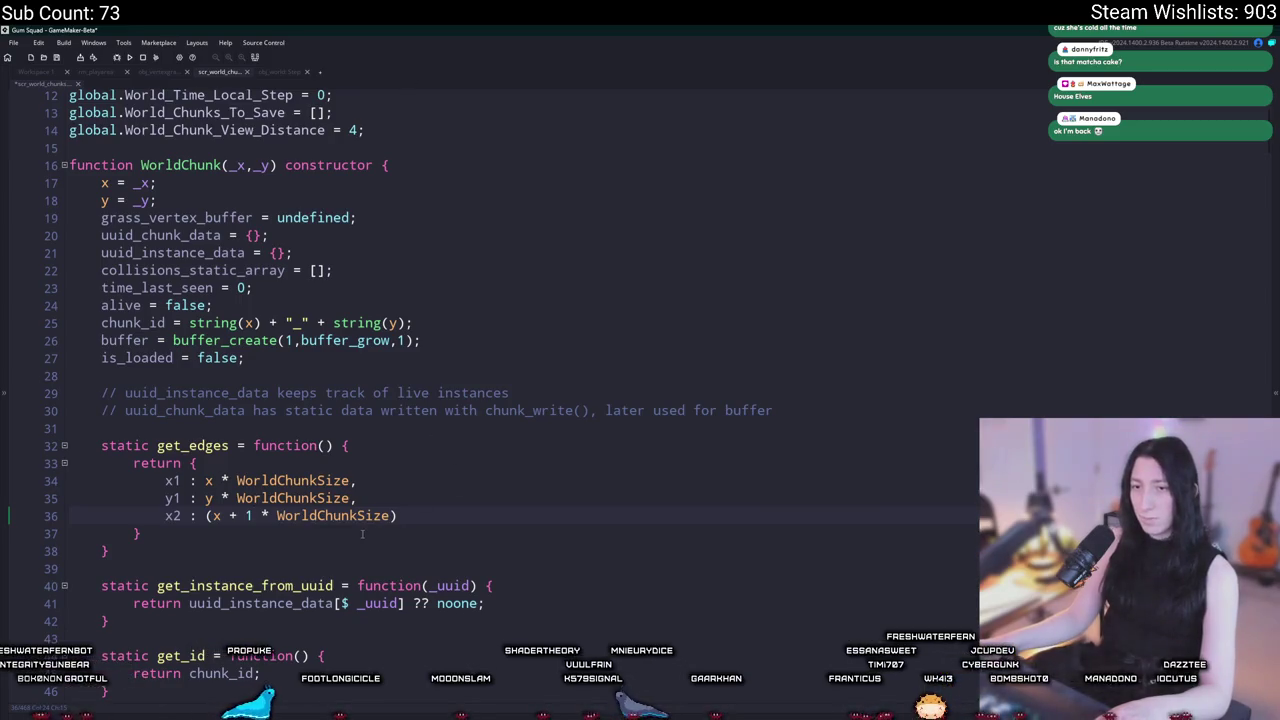
text())
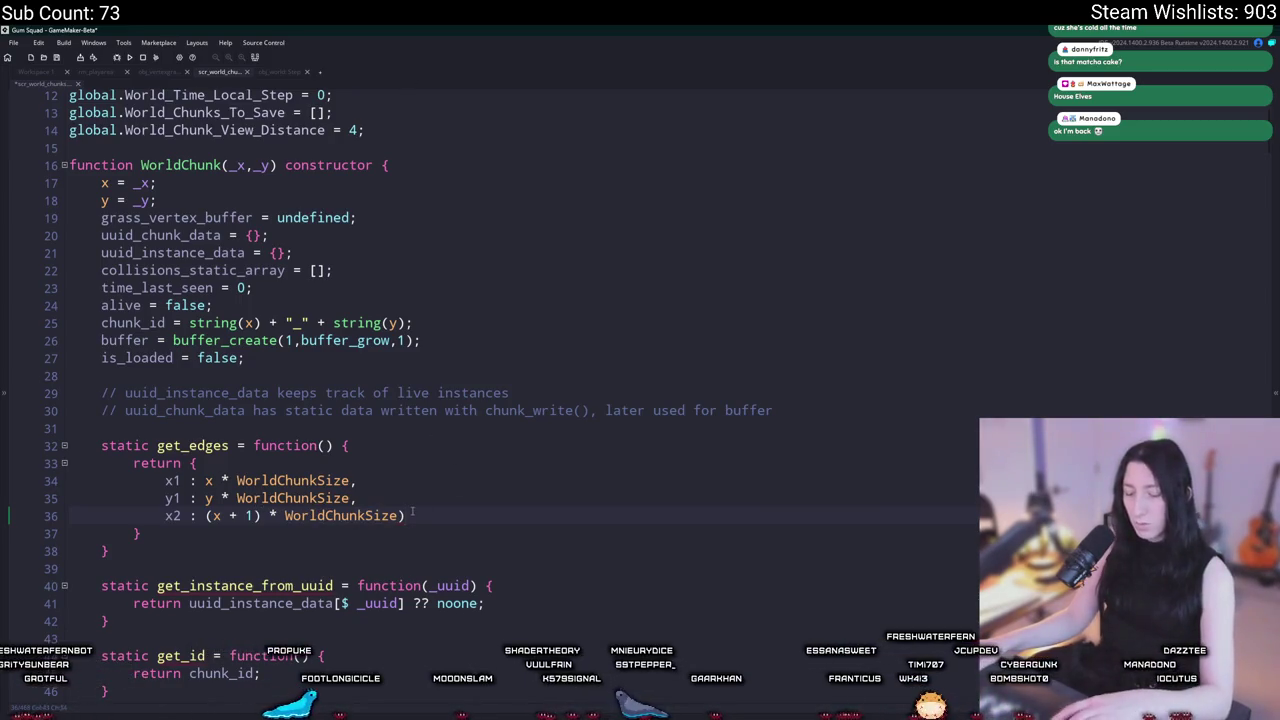
text(,)
key(ctrl+d)
double_click(172, 533)
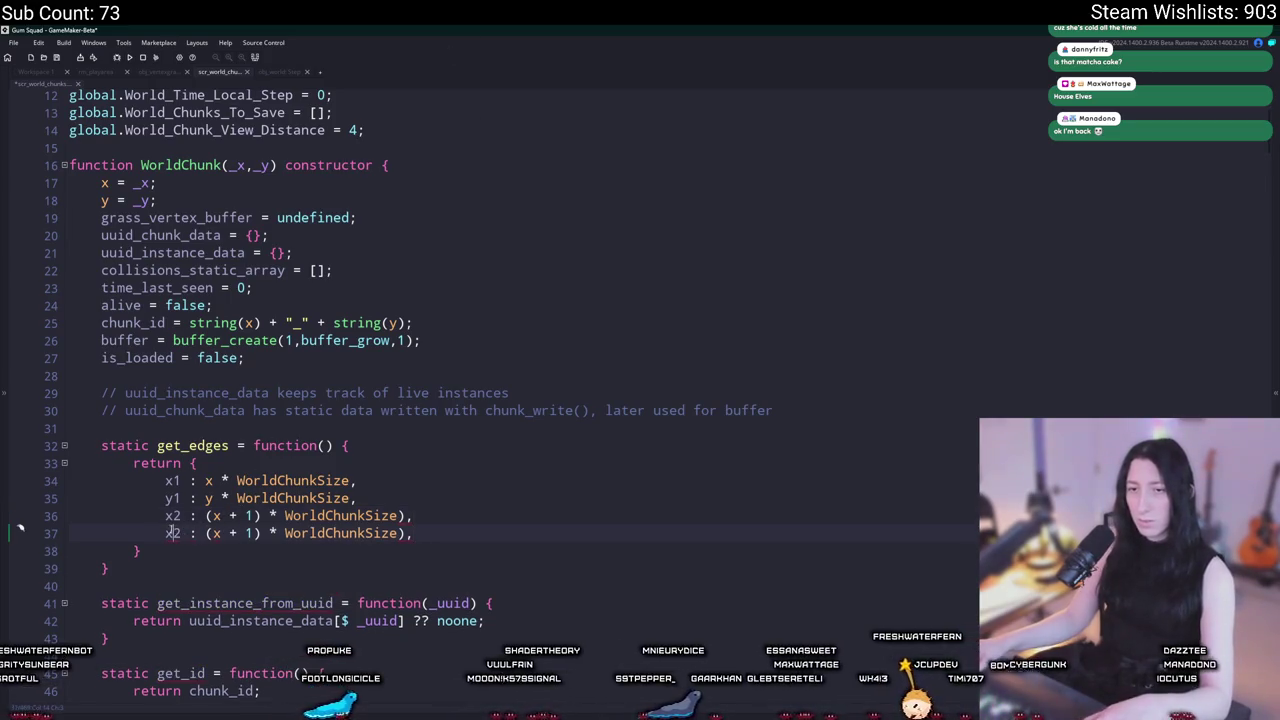
text(y2)
Step: Rework the x2 and y2 formulas toward ((x + 1) * WorldChunkSize) - 1
click(213, 480)
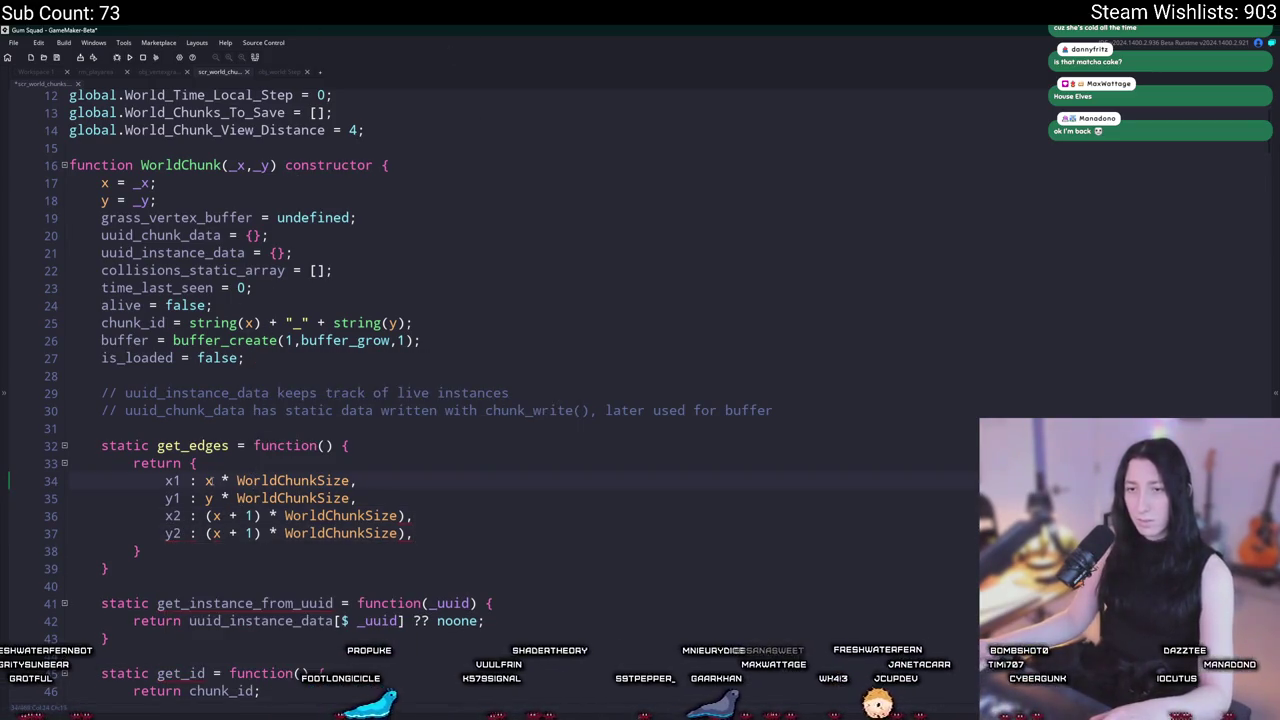
click(400, 515)
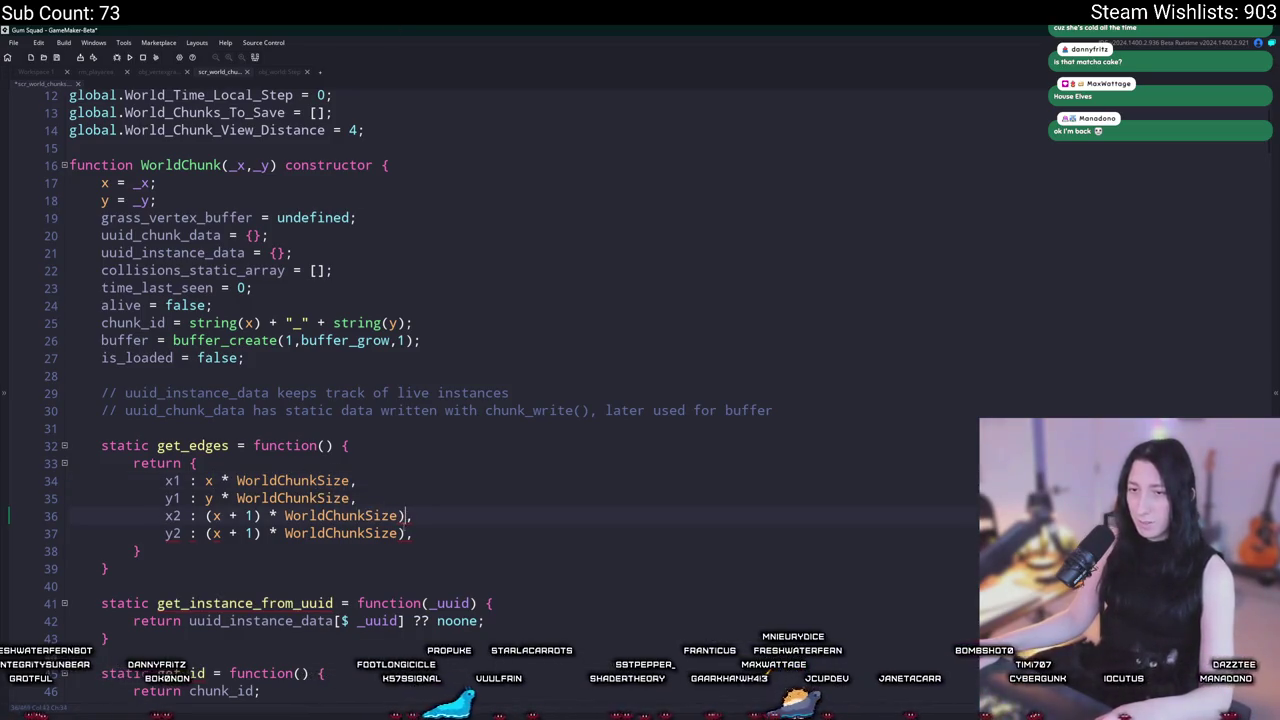
click(206, 515)
text(()
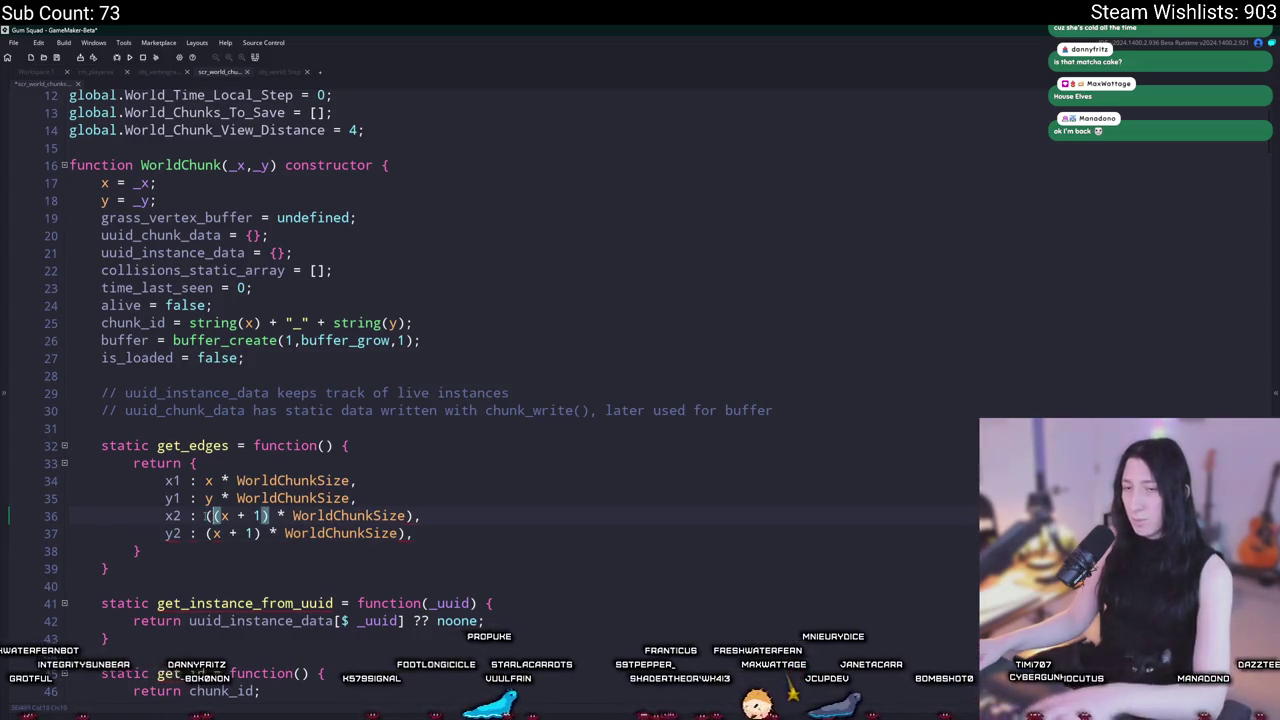
key(ctrl+z)
key(Down)
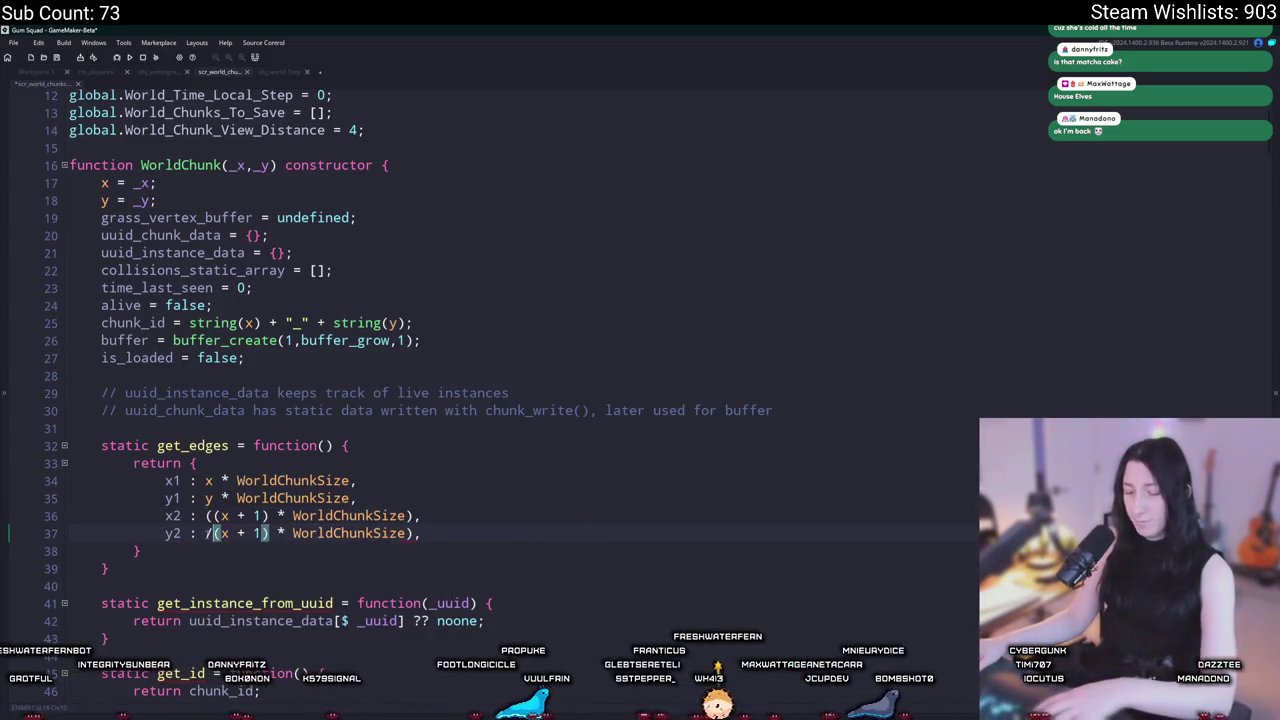
text(()
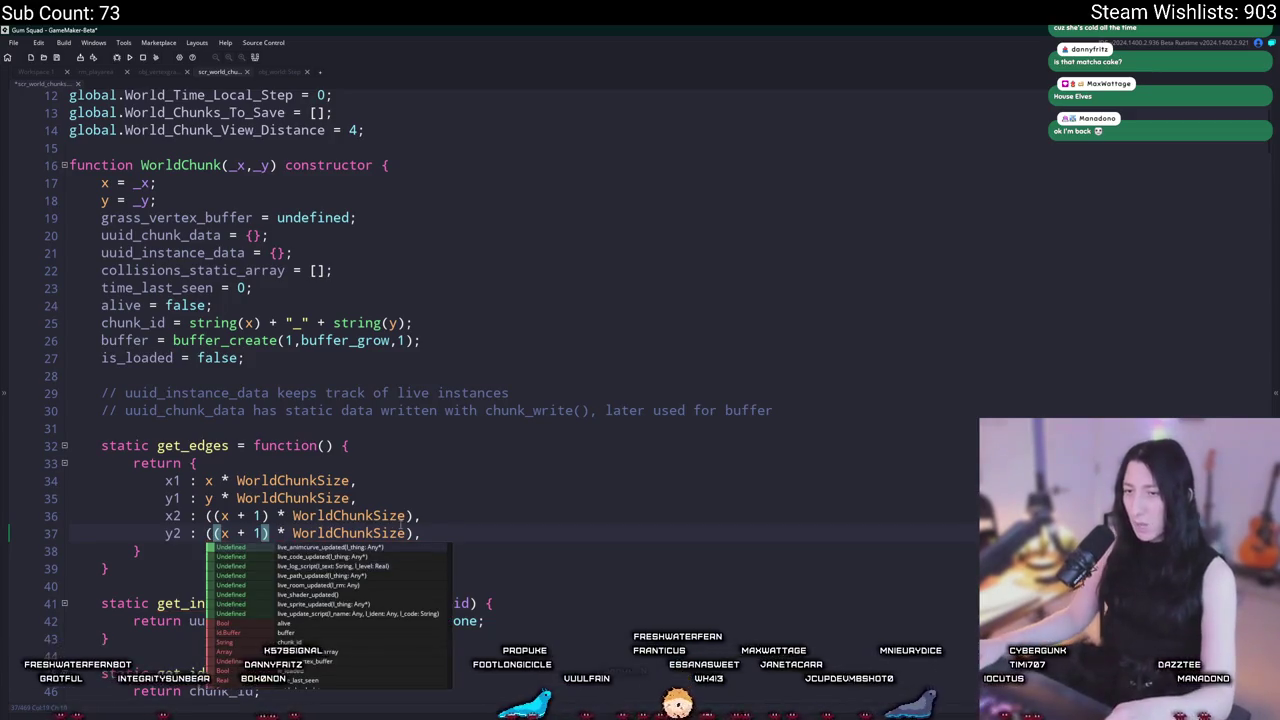
click(411, 533)
text() - 1)
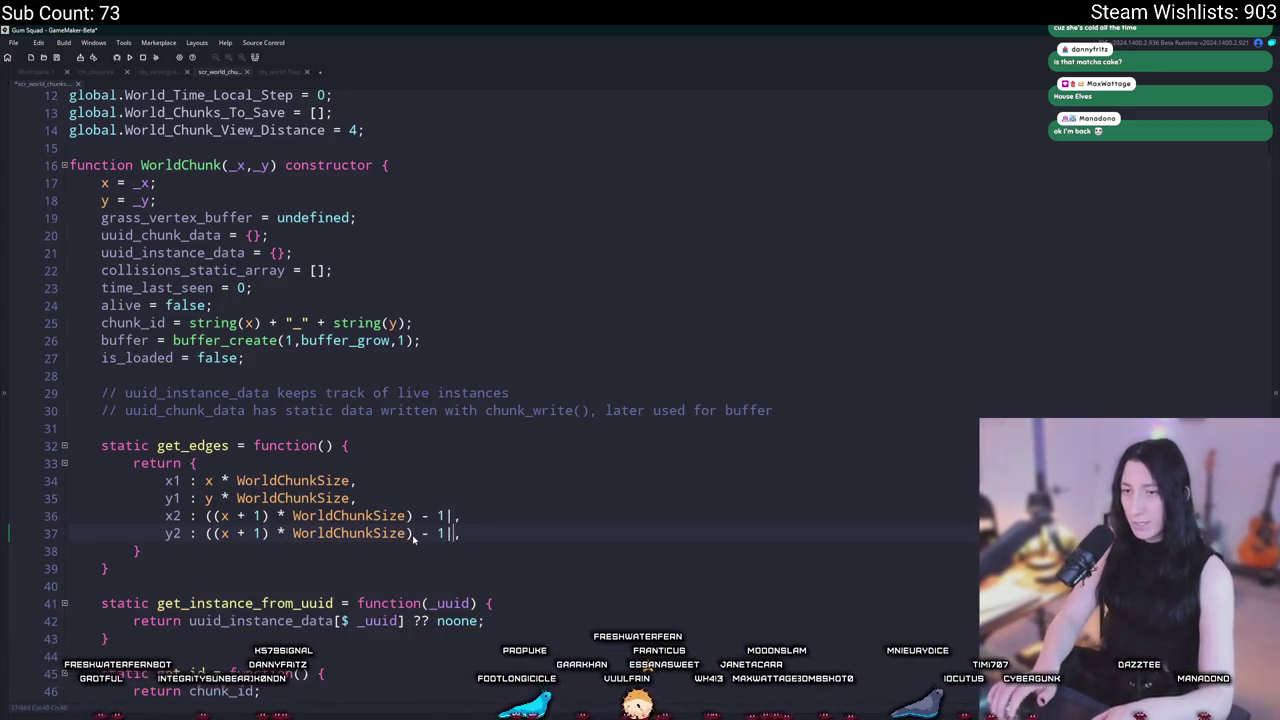
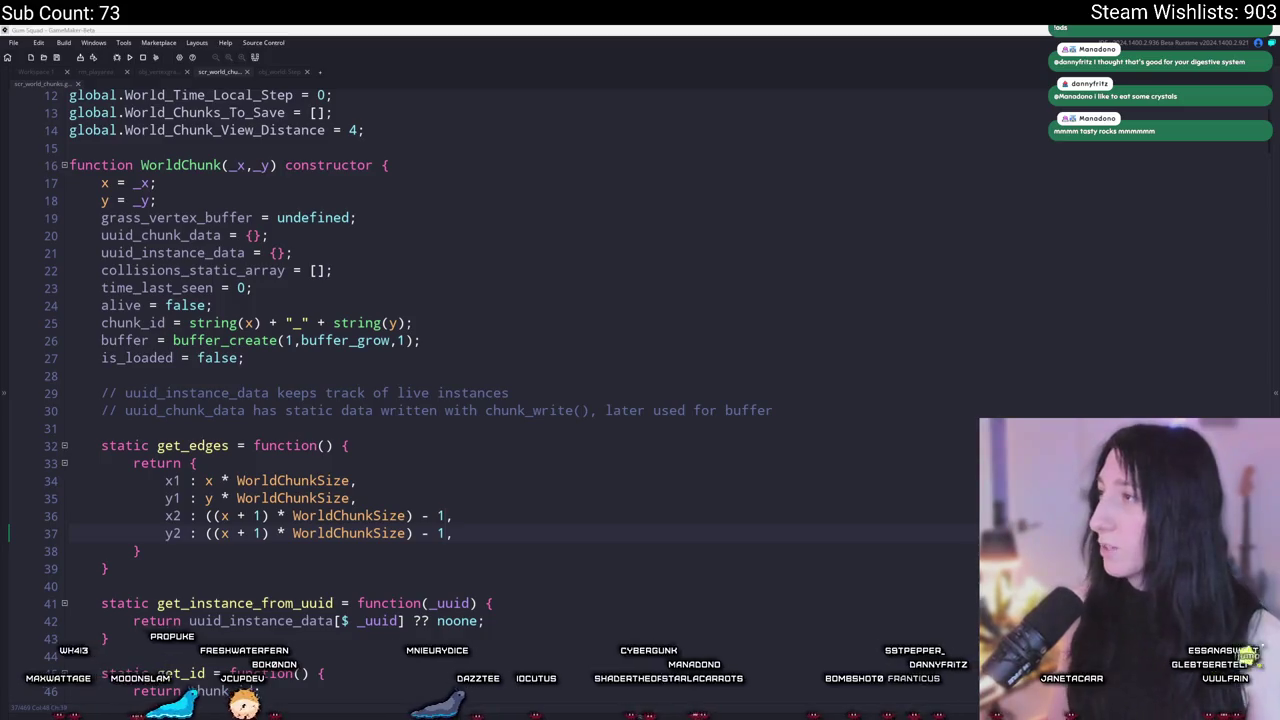
Step: Replace the DJ mix with the first 'oblivion piano' YouTube result, then return to GameMaker
key(alt+Tab)
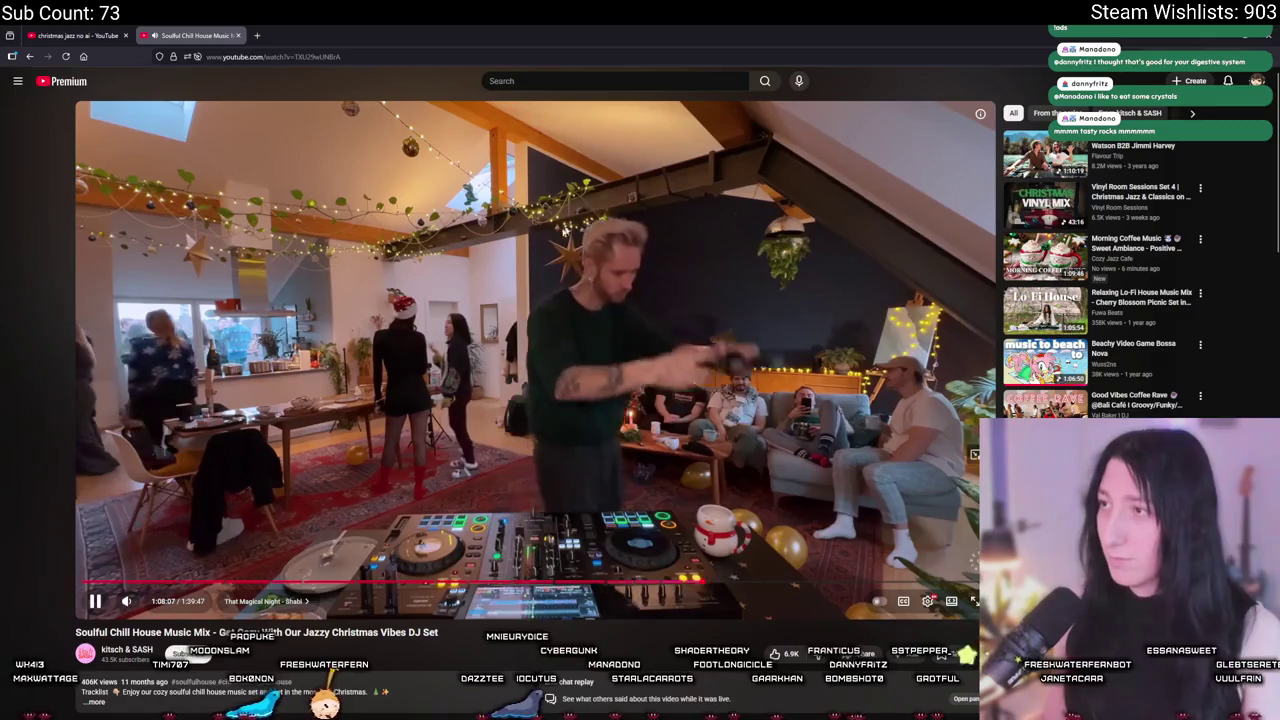
key(ctrl+w)
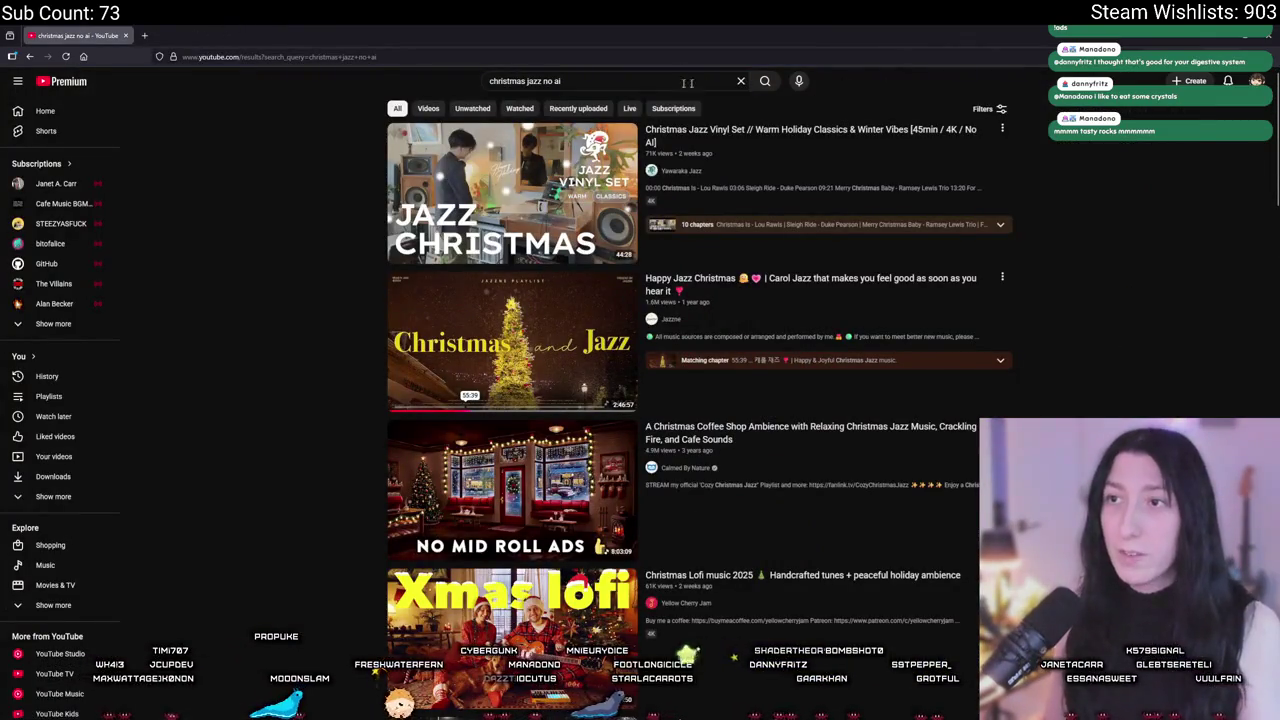
click(687, 83)
text(ovlivi)
key(BackSpace)
key(BackSpace)
key(BackSpace)
key(BackSpace)
key(BackSpace)
text(blivion pianno)
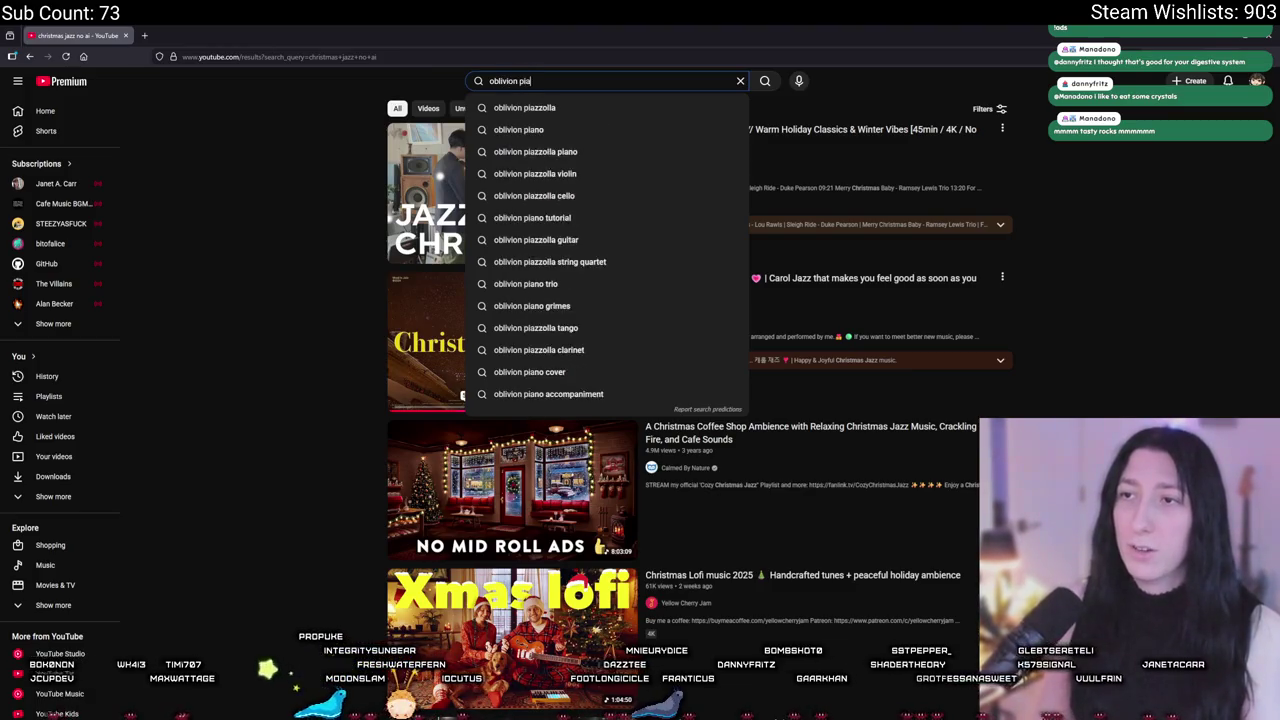
key(Return)
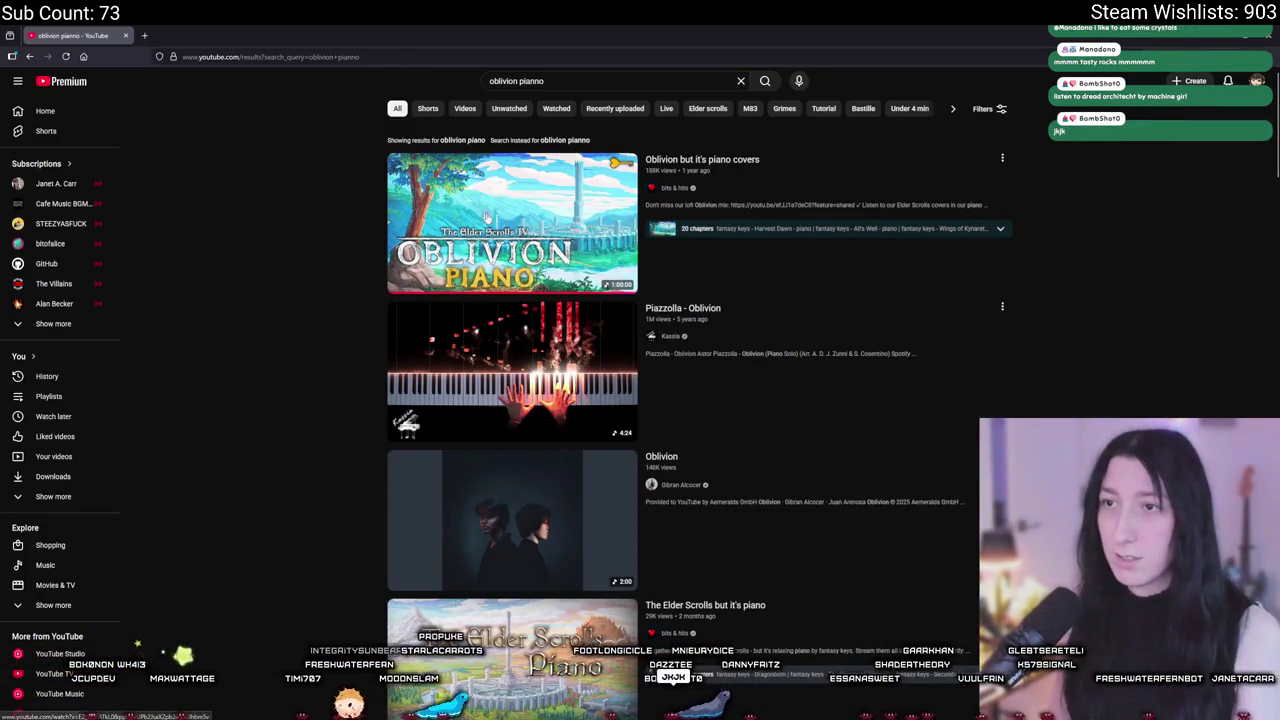
click(491, 224)
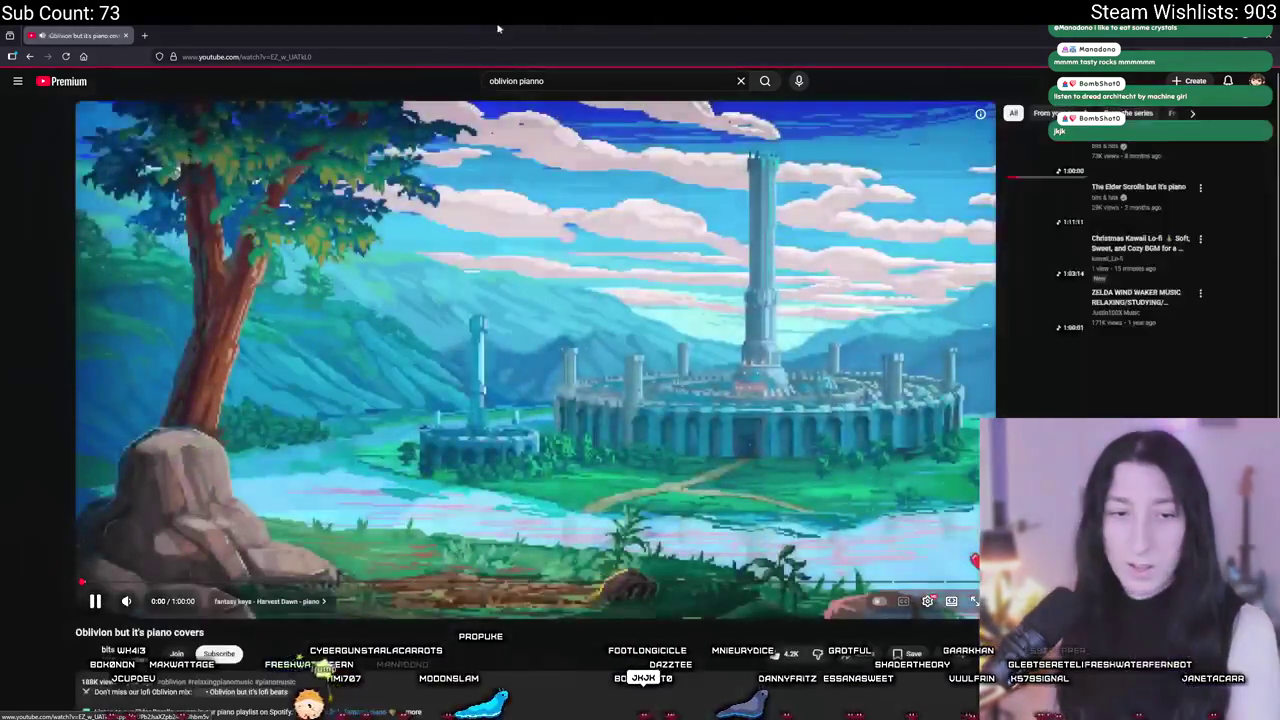
mouse_move(127, 601)
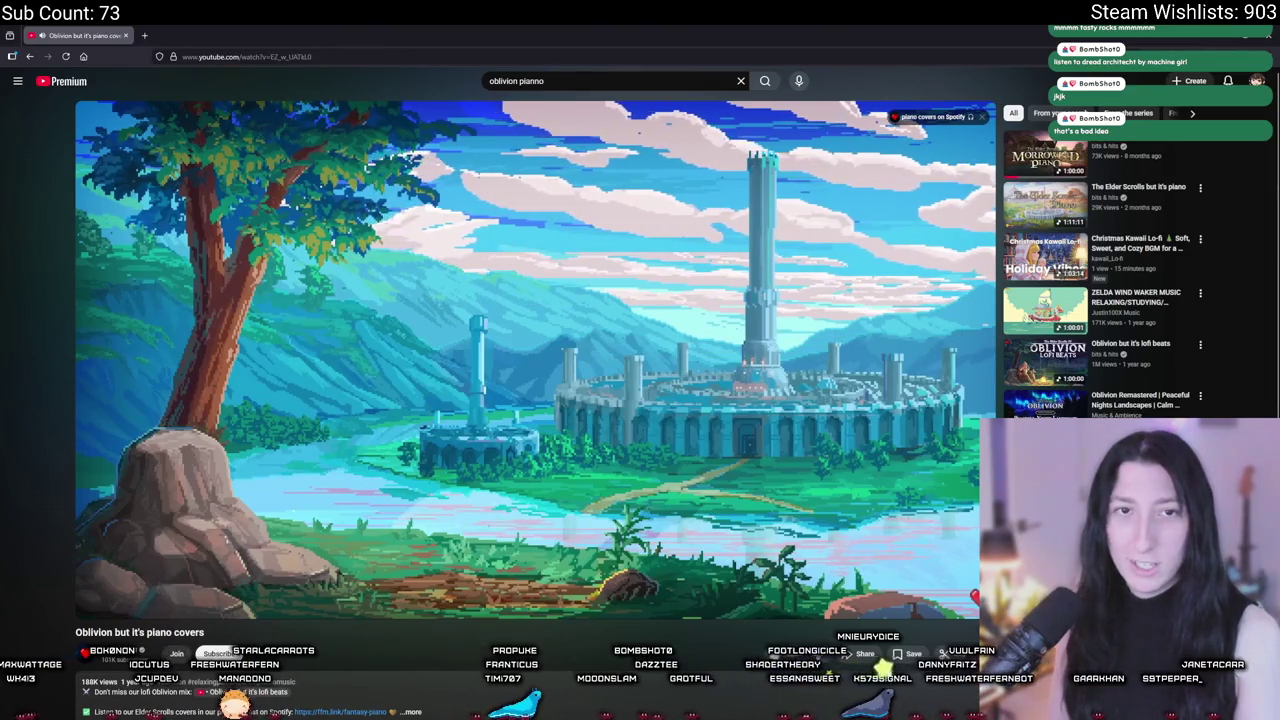
key(alt+Tab)
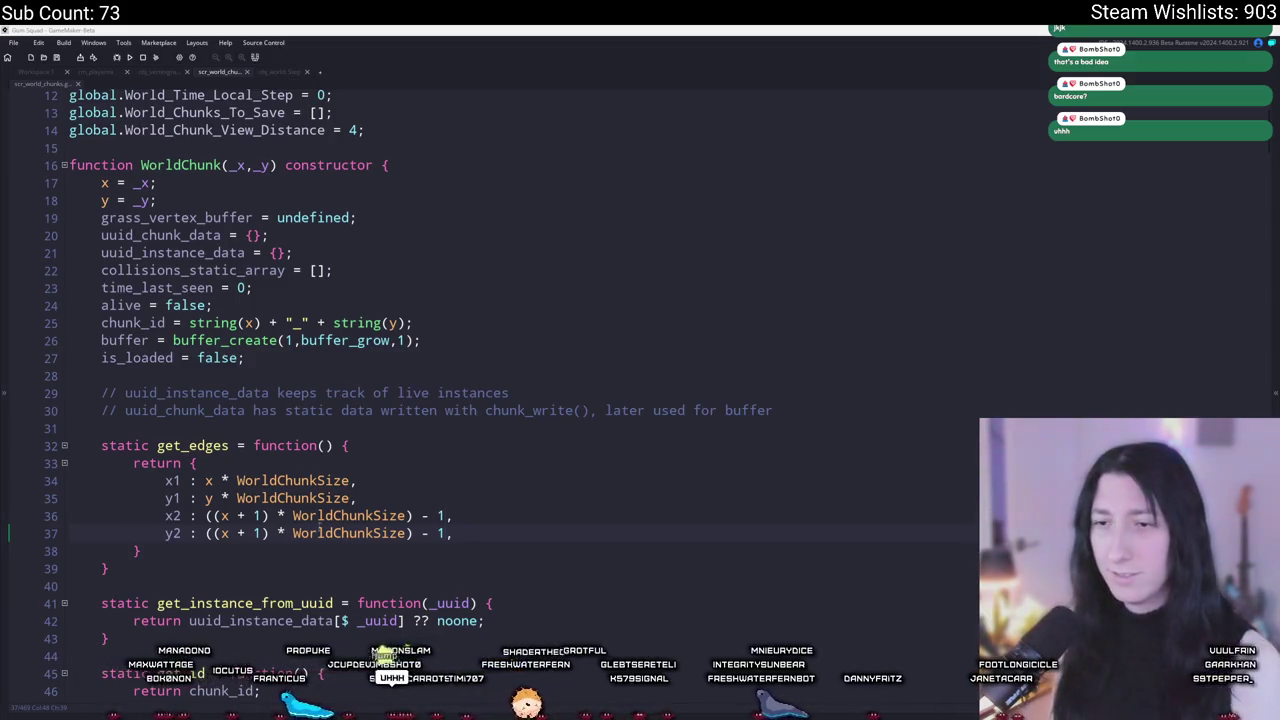
Step: Check the get_edges definition in the WorldChunk script, then scroll back up to build_grass_vb
click(229, 445)
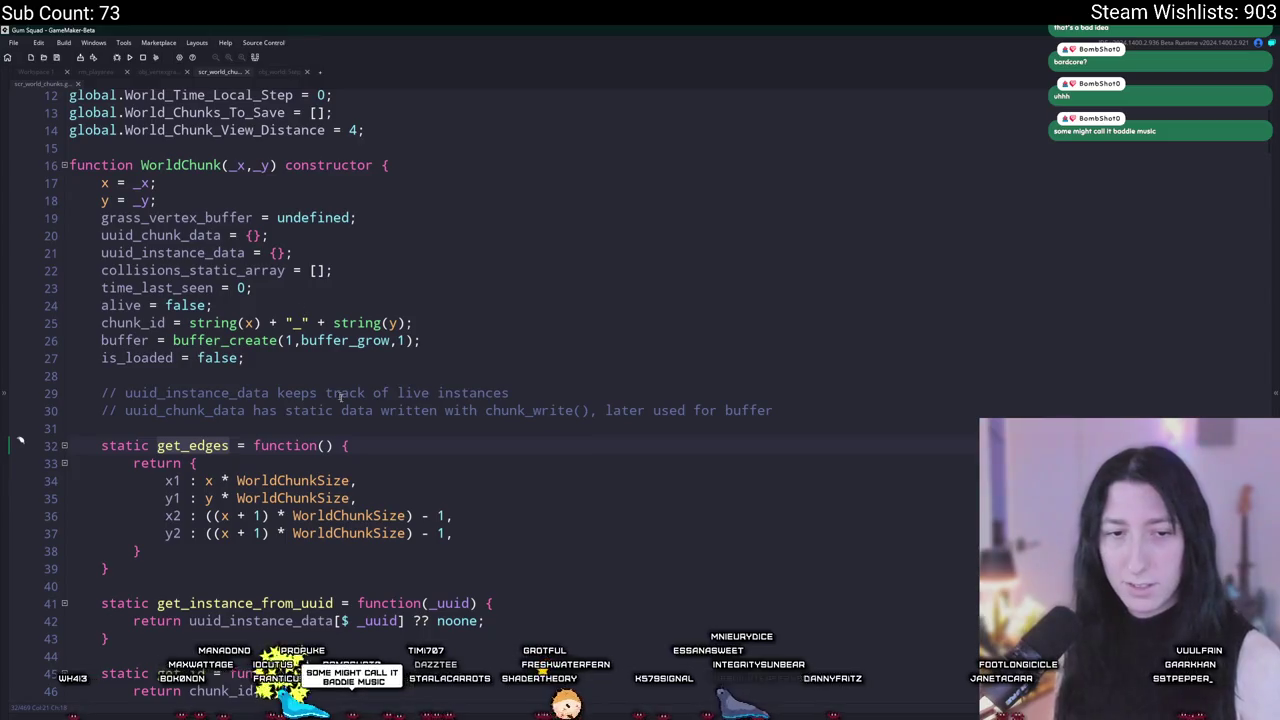
scroll(340, 396, down, 8)
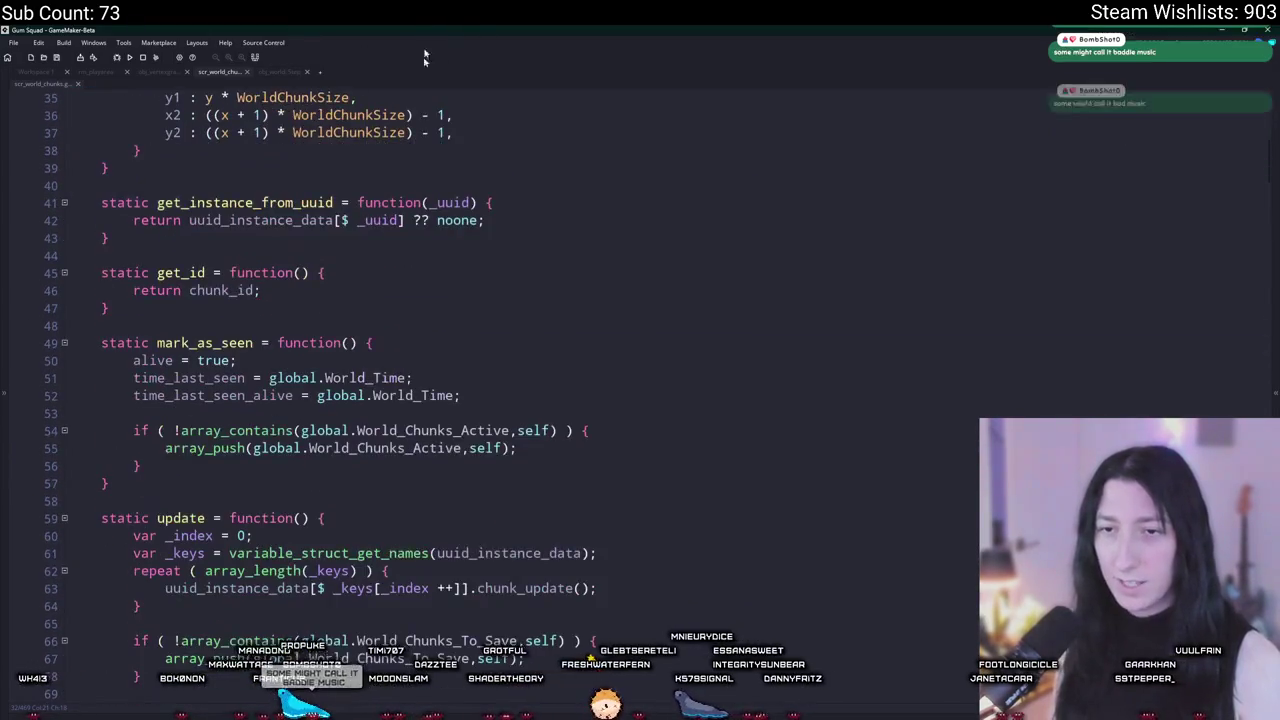
scroll(481, 323, up, 2)
drag(1270, 150, 1260, 285)
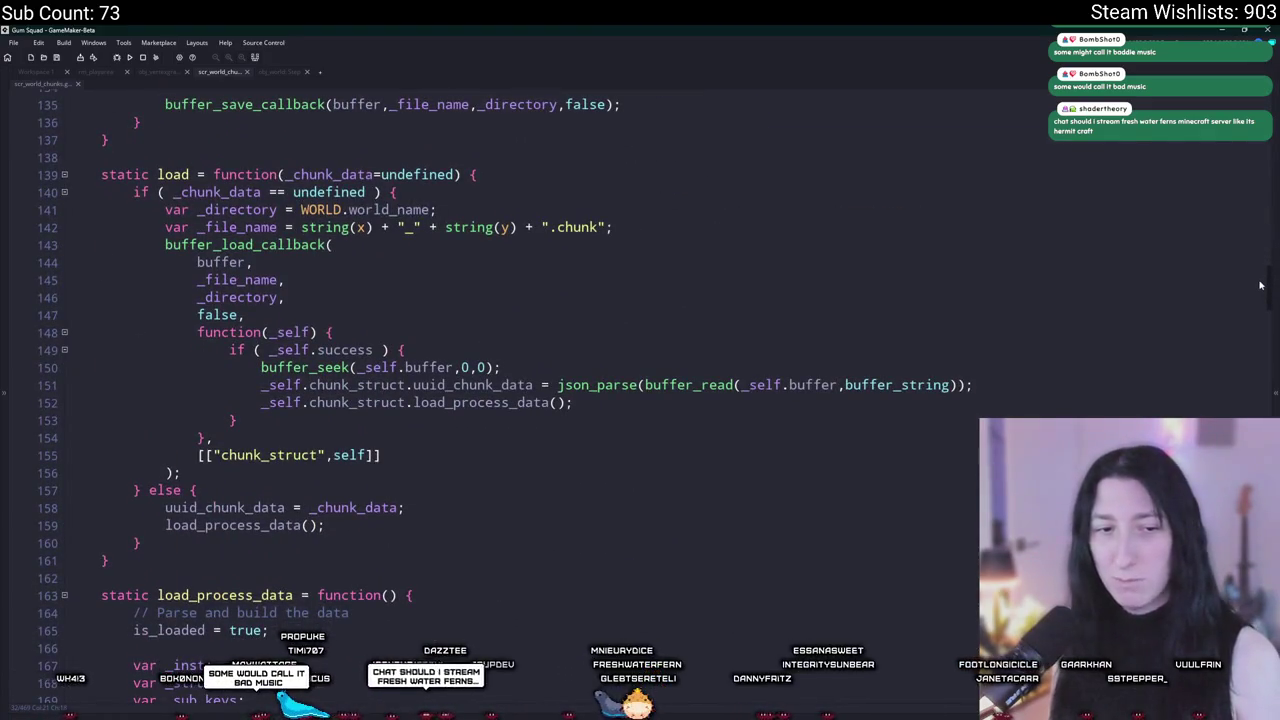
mouse_move(1260, 285)
mouse_down()
mouse_move(1268, 405)
mouse_move(1270, 388)
mouse_up()
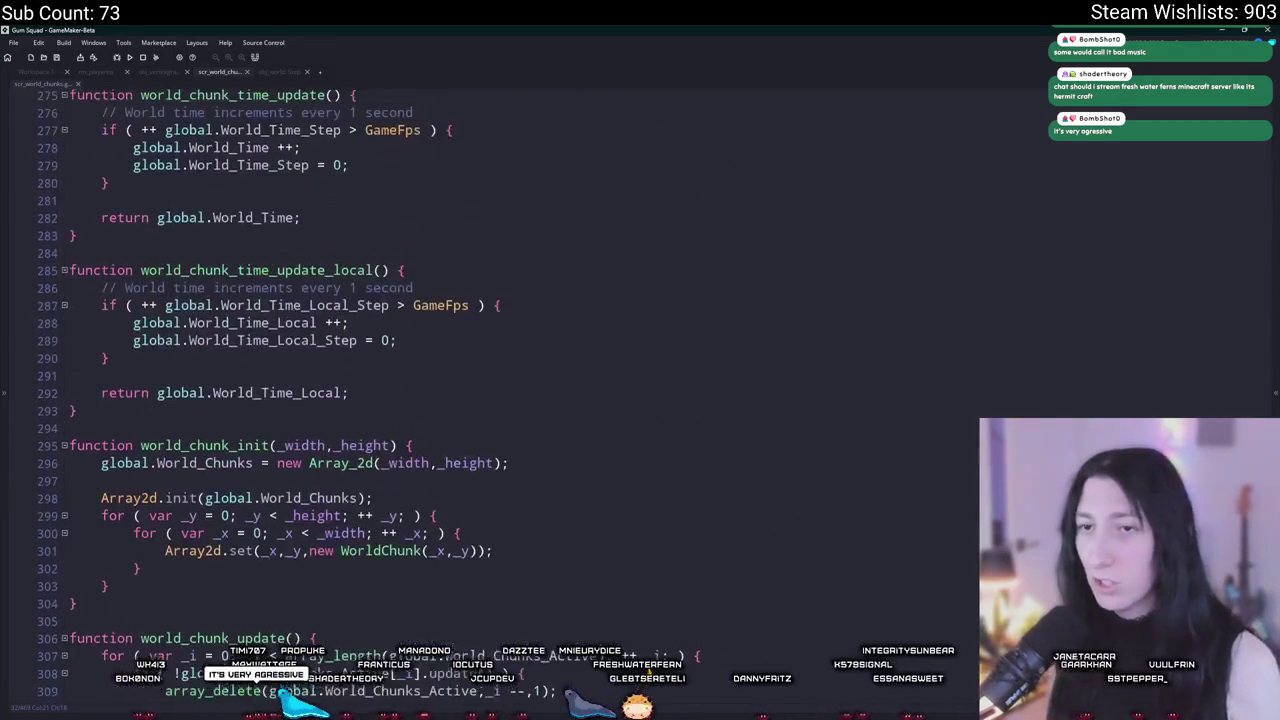
scroll(1275, 391, up, 10)
scroll(1277, 410, up, 10)
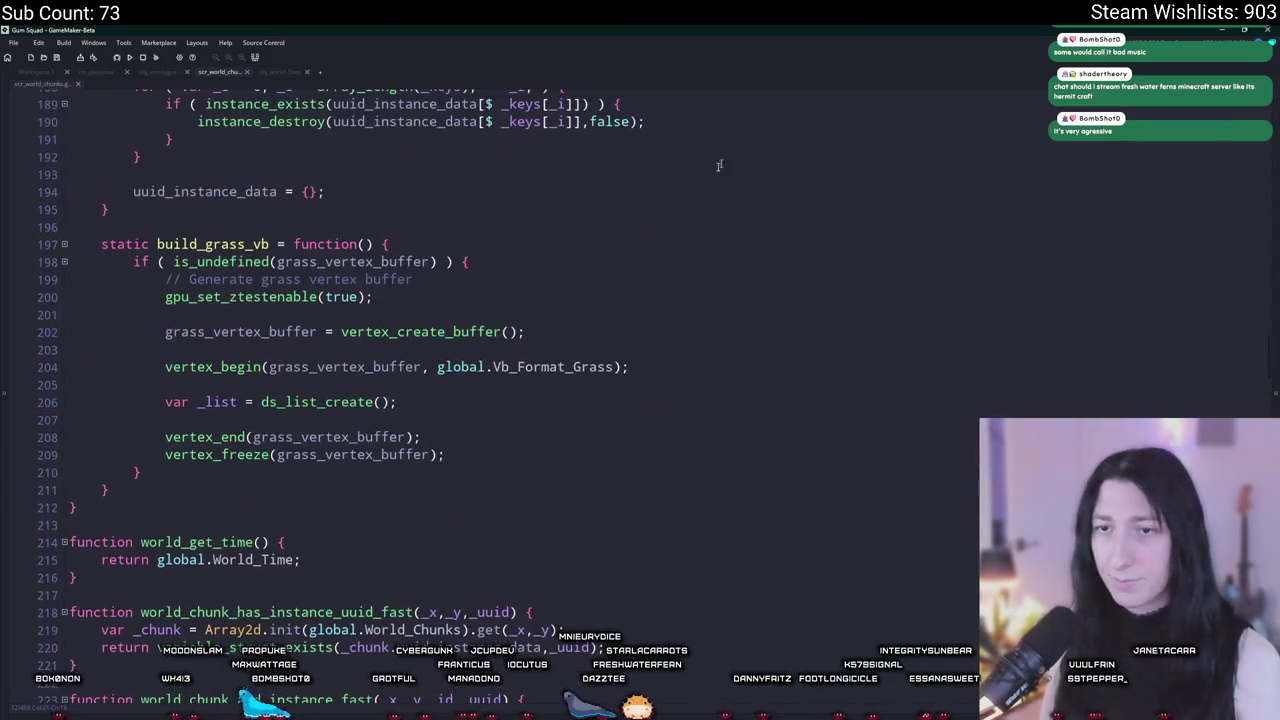
scroll(700, 160, up, 2)
Step: Insert a blank line after the ds_list_create call in build_grass_vb
click(400, 414)
click(555, 449)
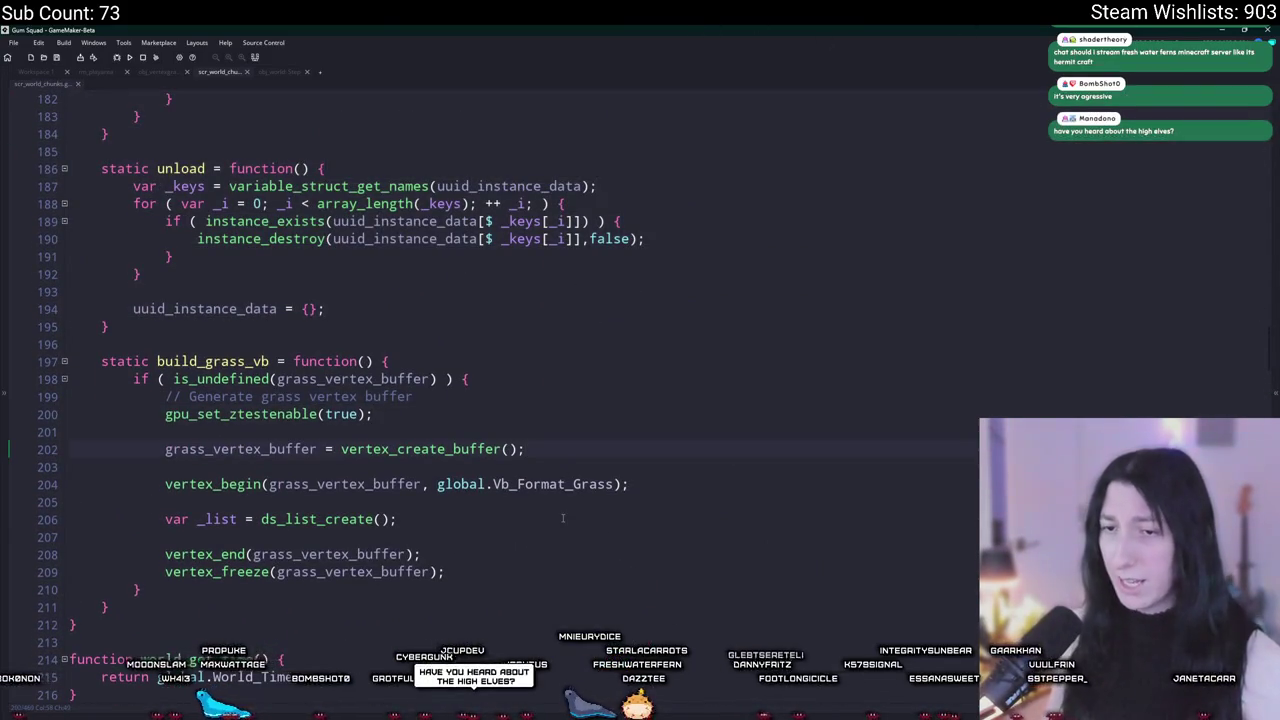
key(Return)
text(get_edges)
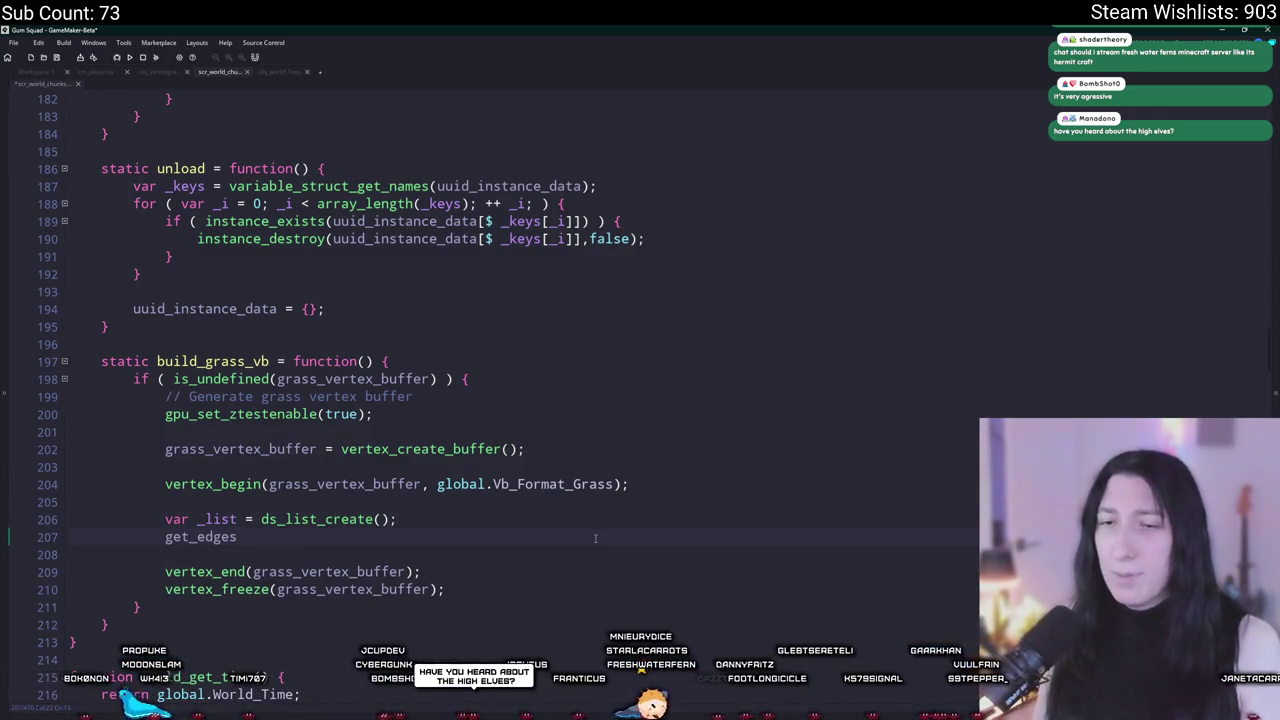
key(ctrl+BackSpace)
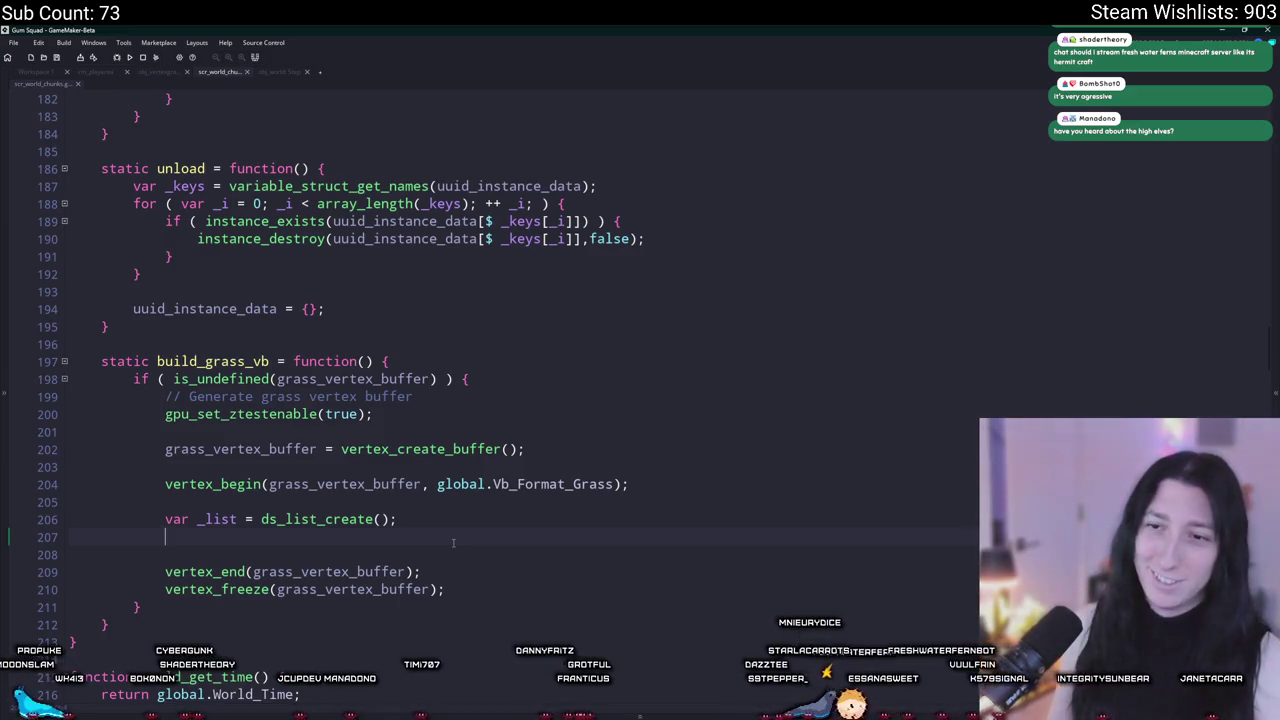
Step: Add 'var _edges = get_edges();' above the ds_list_create line
key(Return)
key(Up)
text(var _e)
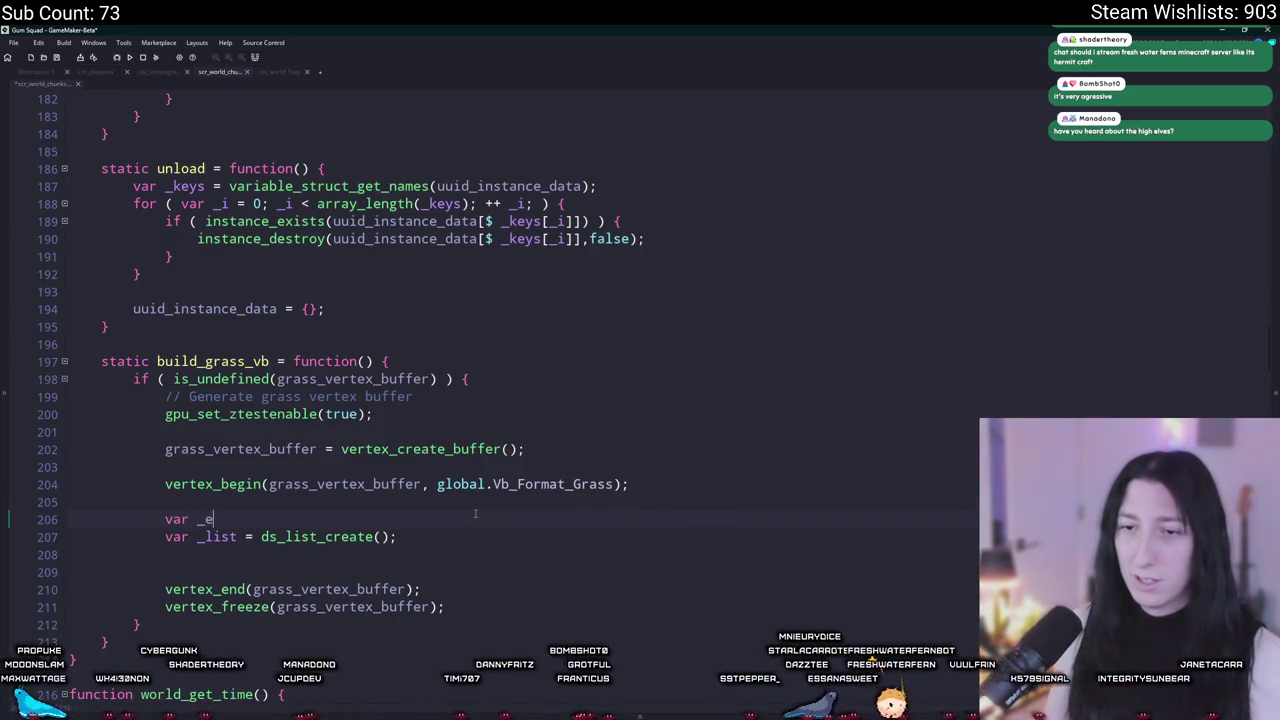
text(dges = get_edges();)
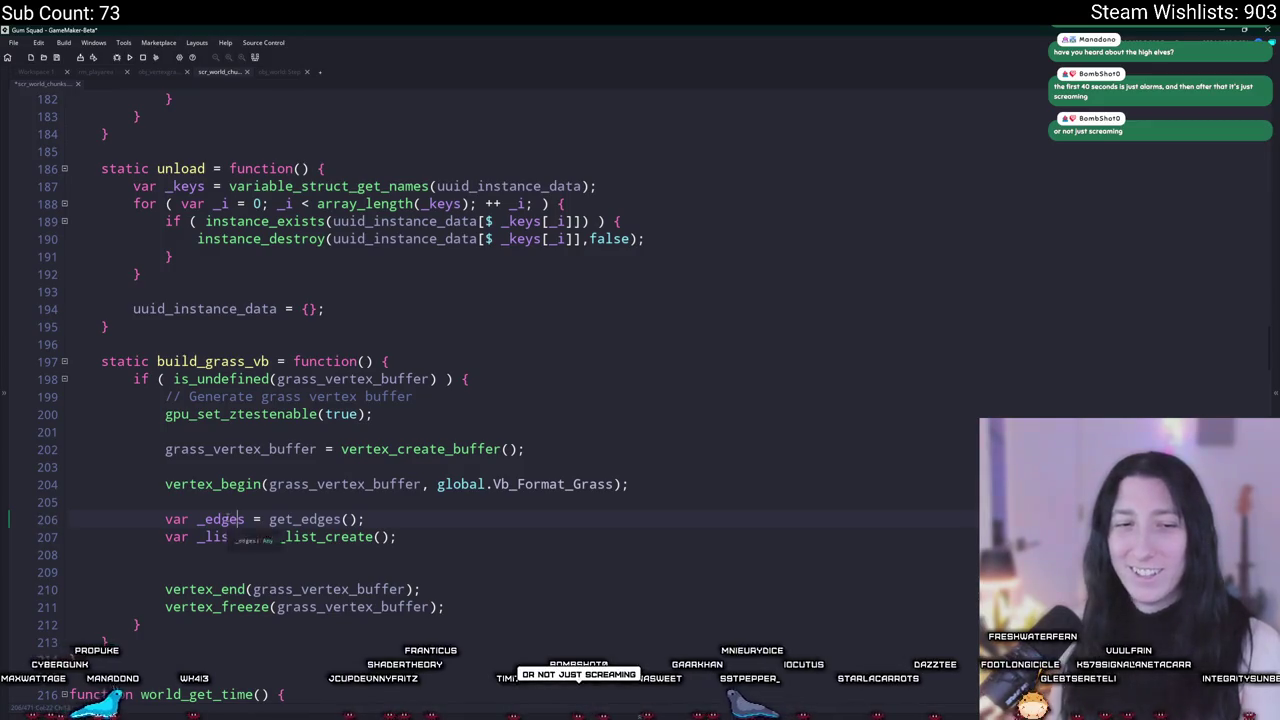
double_click(236, 520)
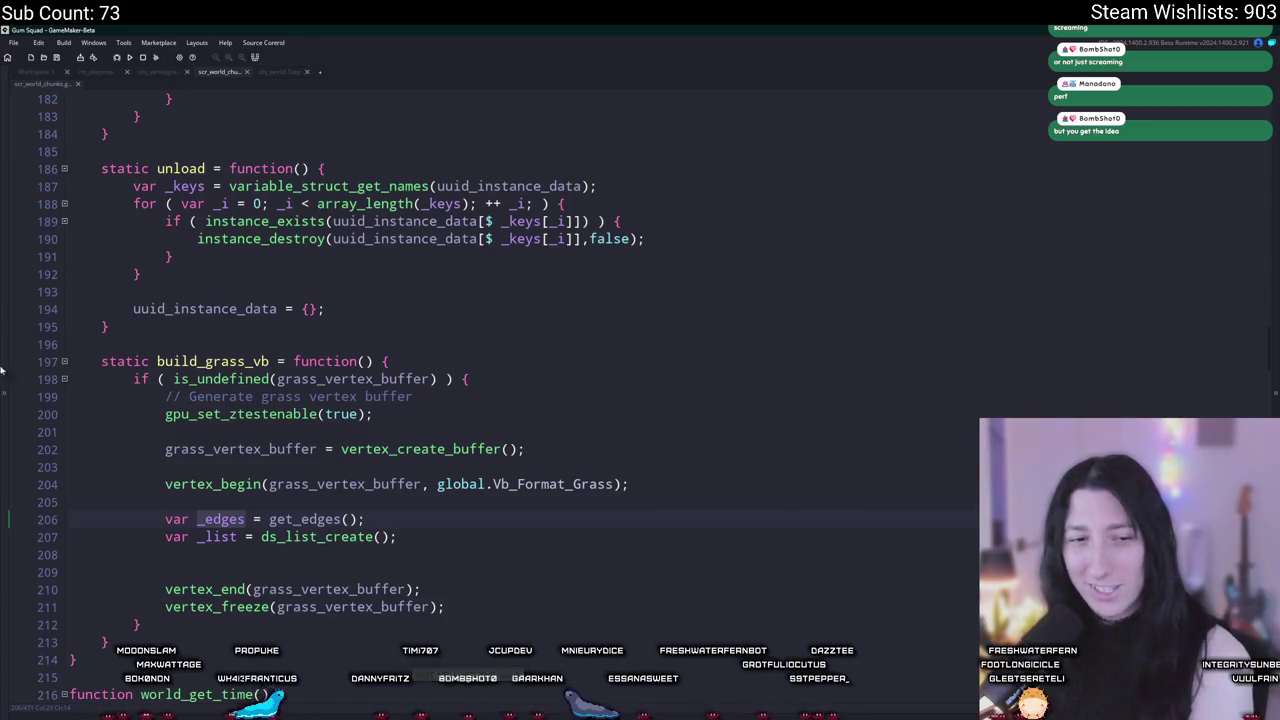
click(340, 555)
scroll(343, 465, down, 3)
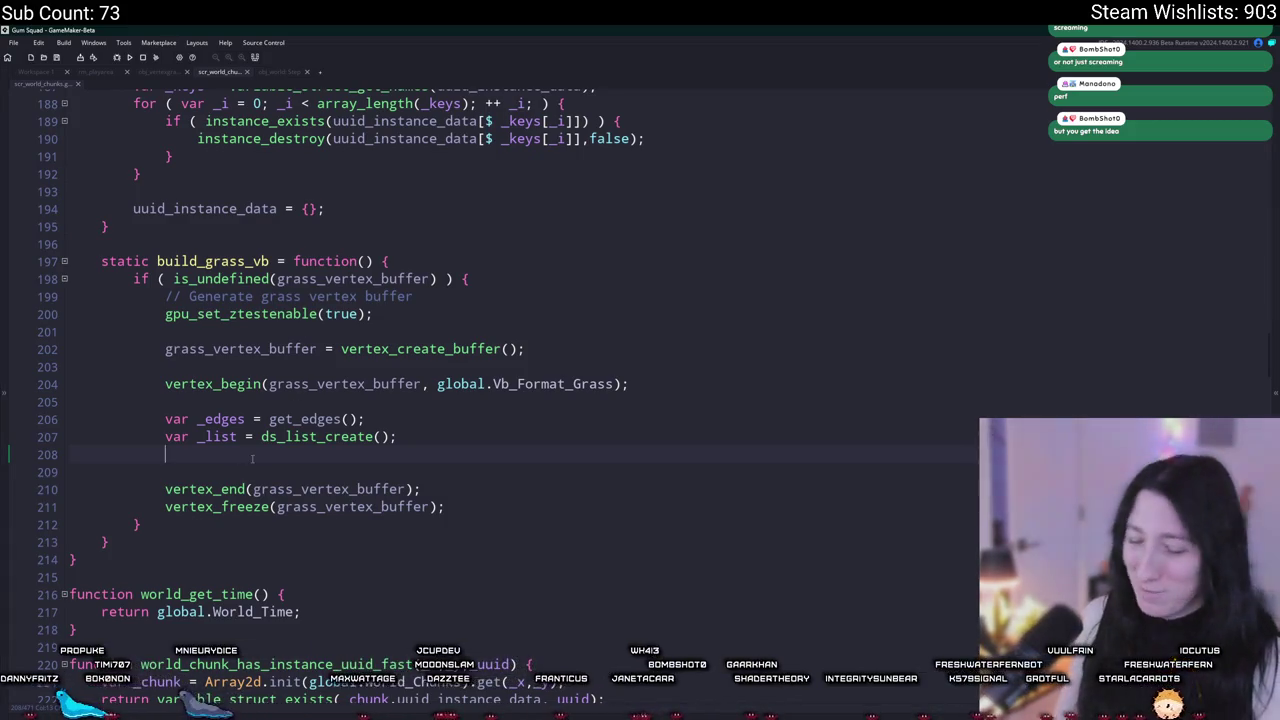
Step: Start a collision_rectangle_list call via autocomplete on the line below ds_list_create
text(k)
text(ollision_)
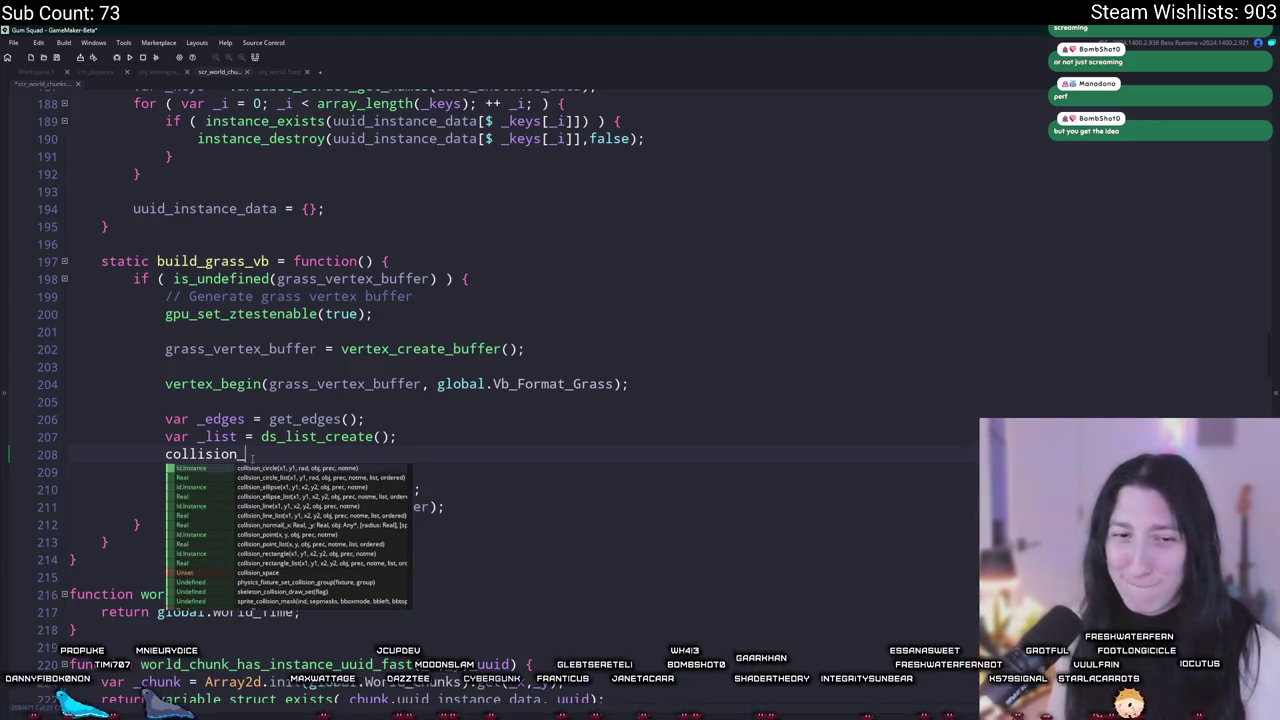
text(rec)
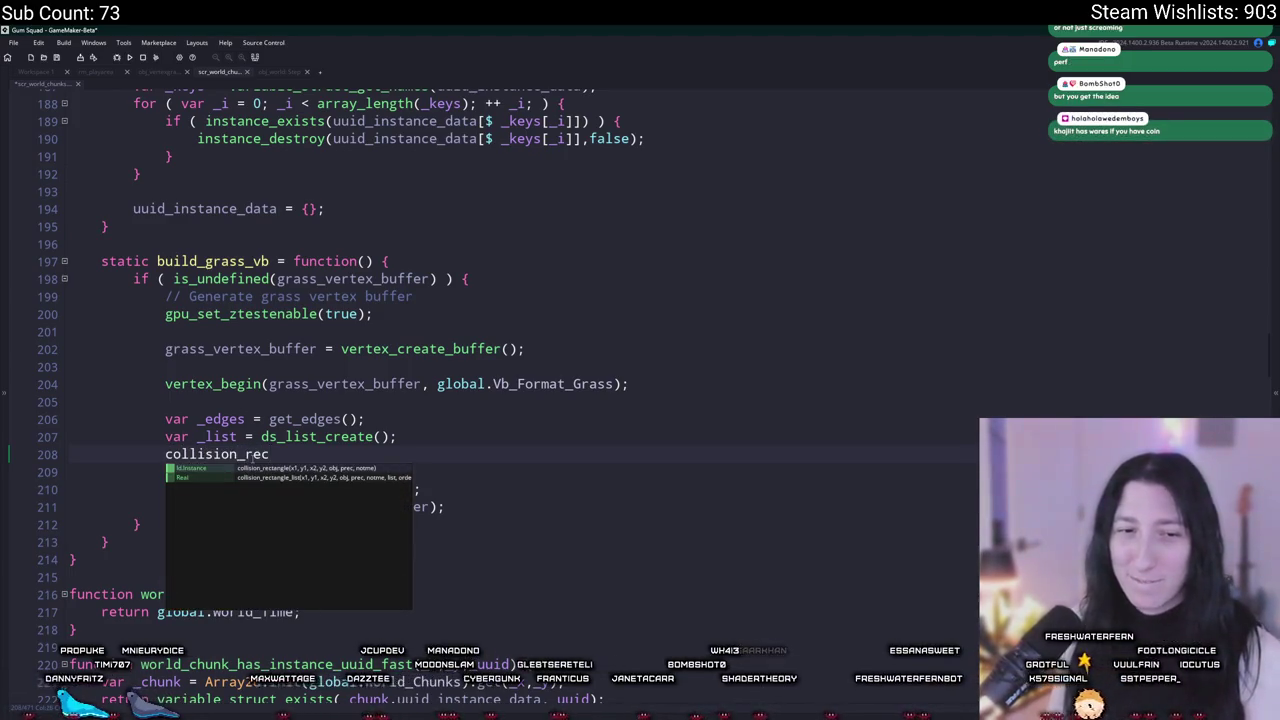
key(Down)
key(Return)
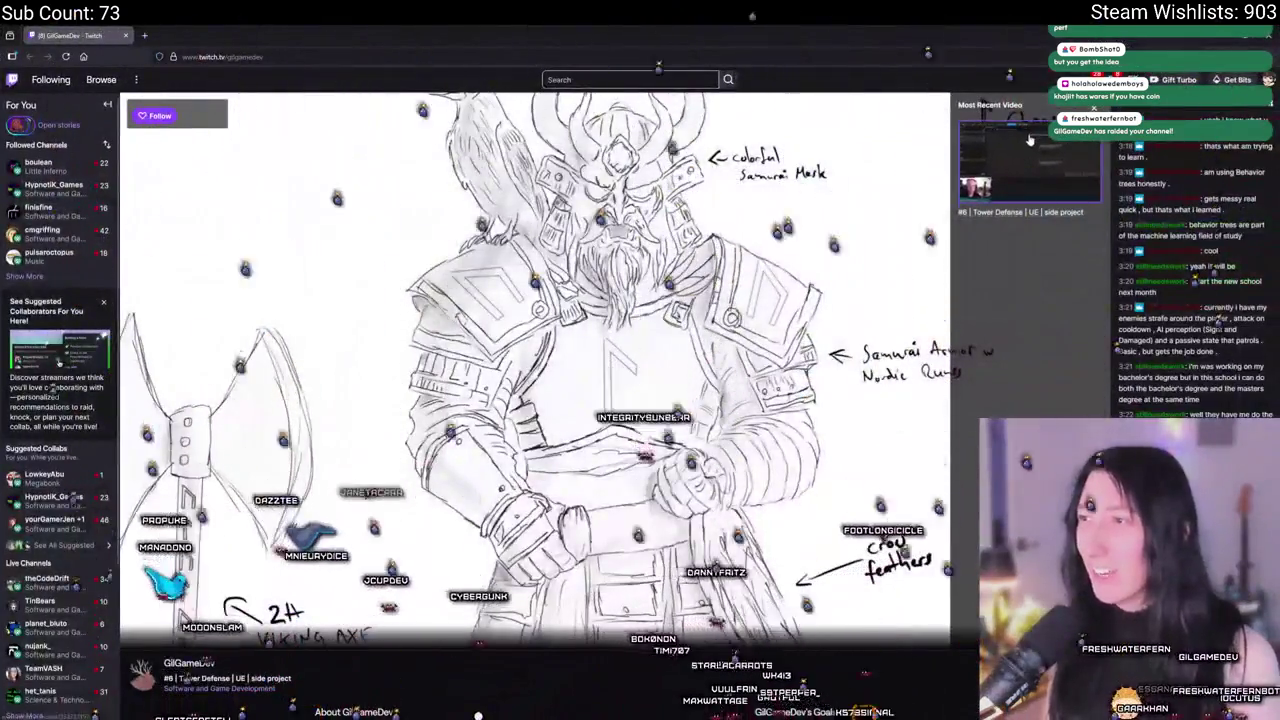
click(1029, 140)
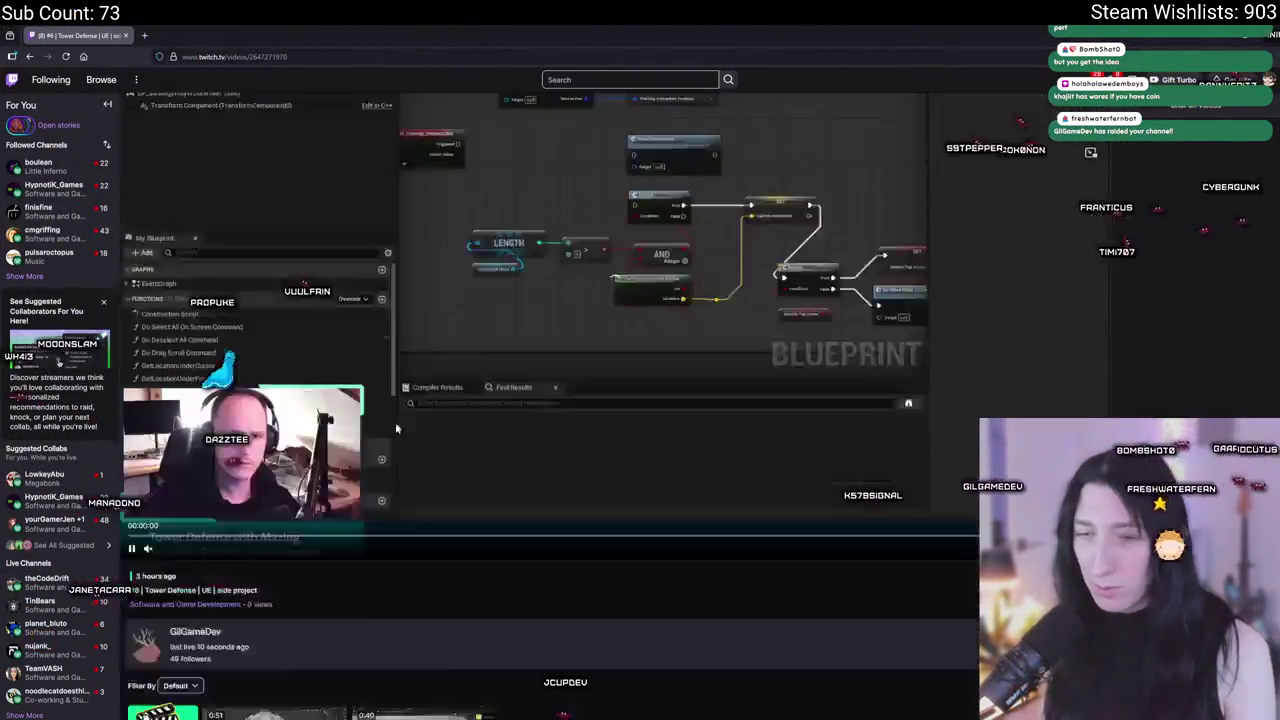
Step: Copy the raiding streamer's channel avatar image and close their channel tab
scroll(413, 436, down, 2)
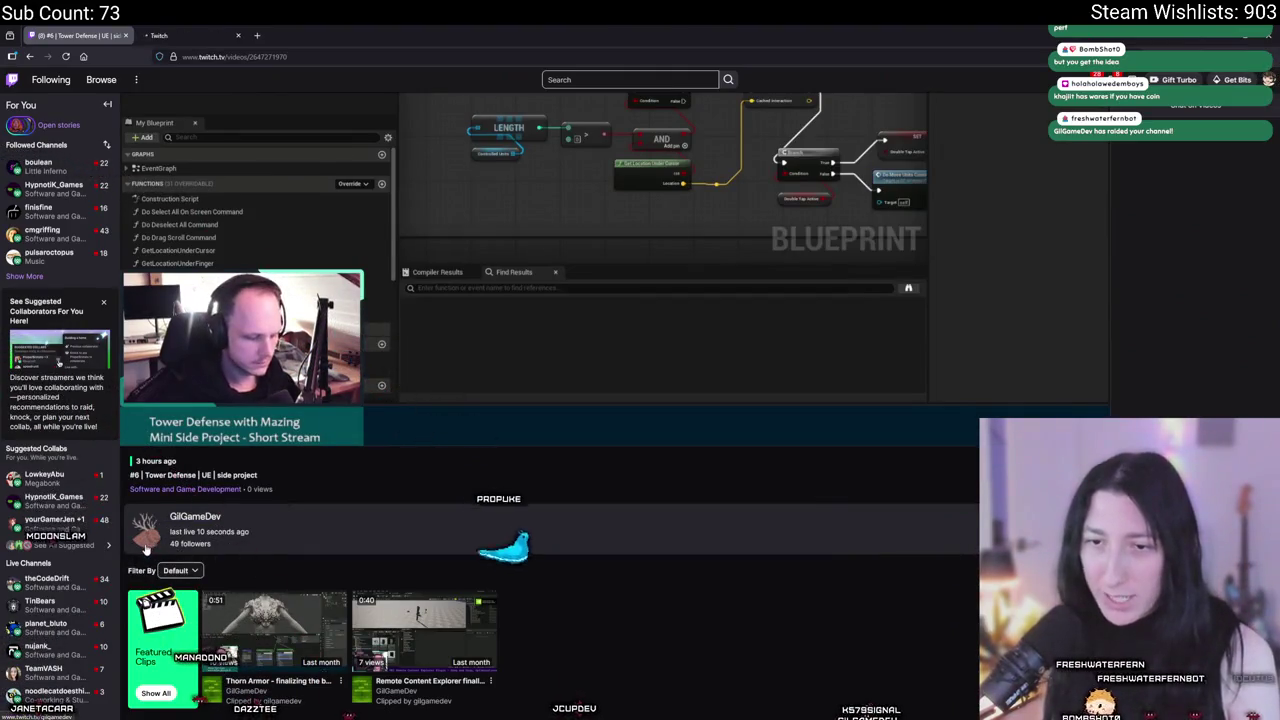
click(146, 545)
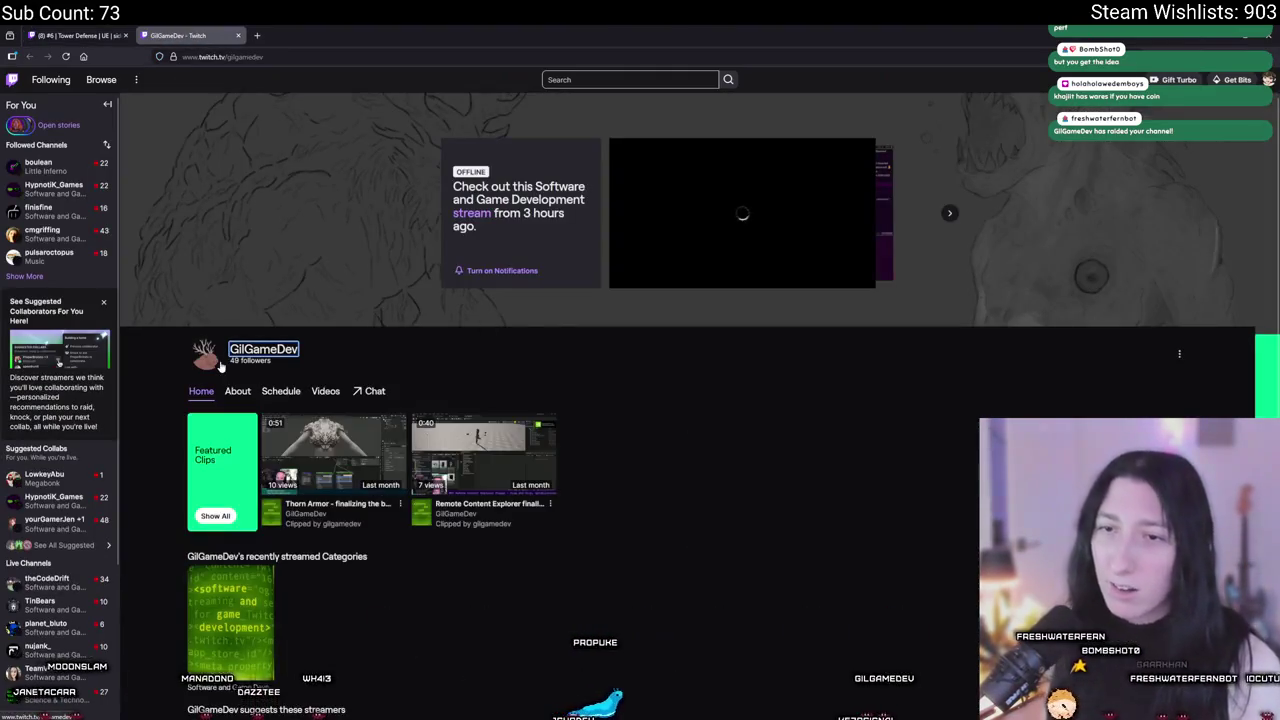
right_click(210, 360)
key(Escape)
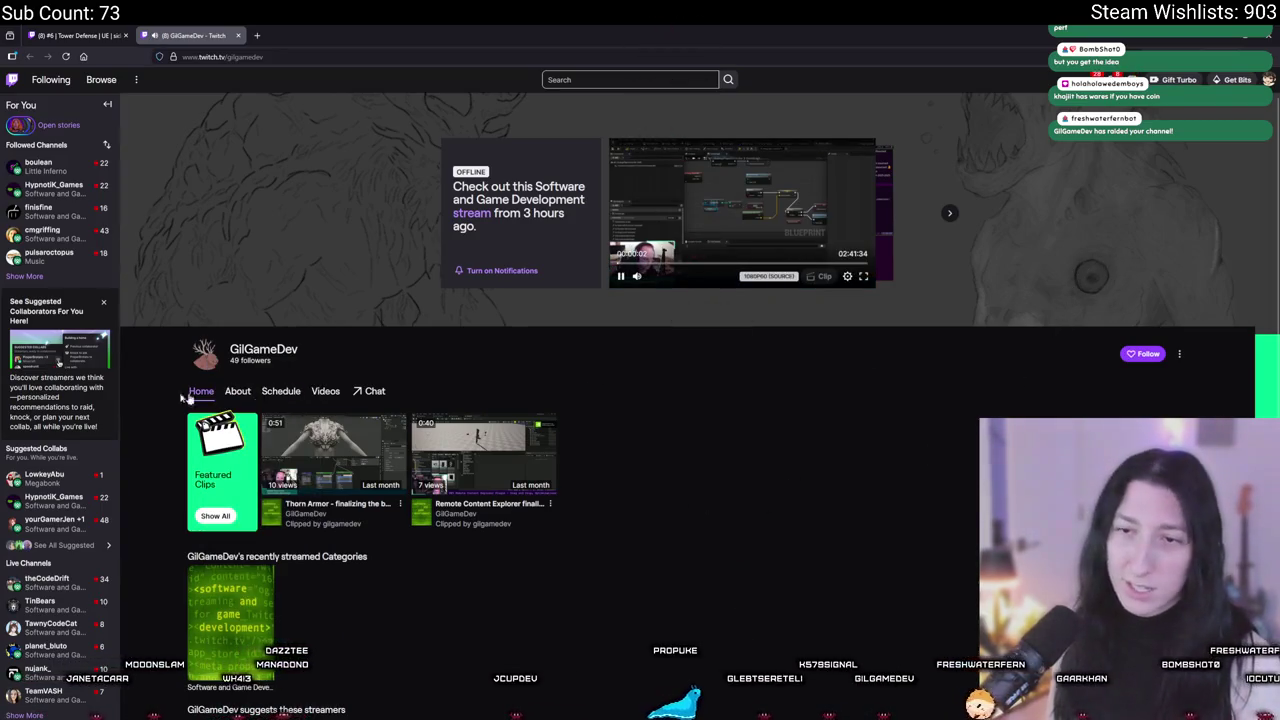
right_click(201, 359)
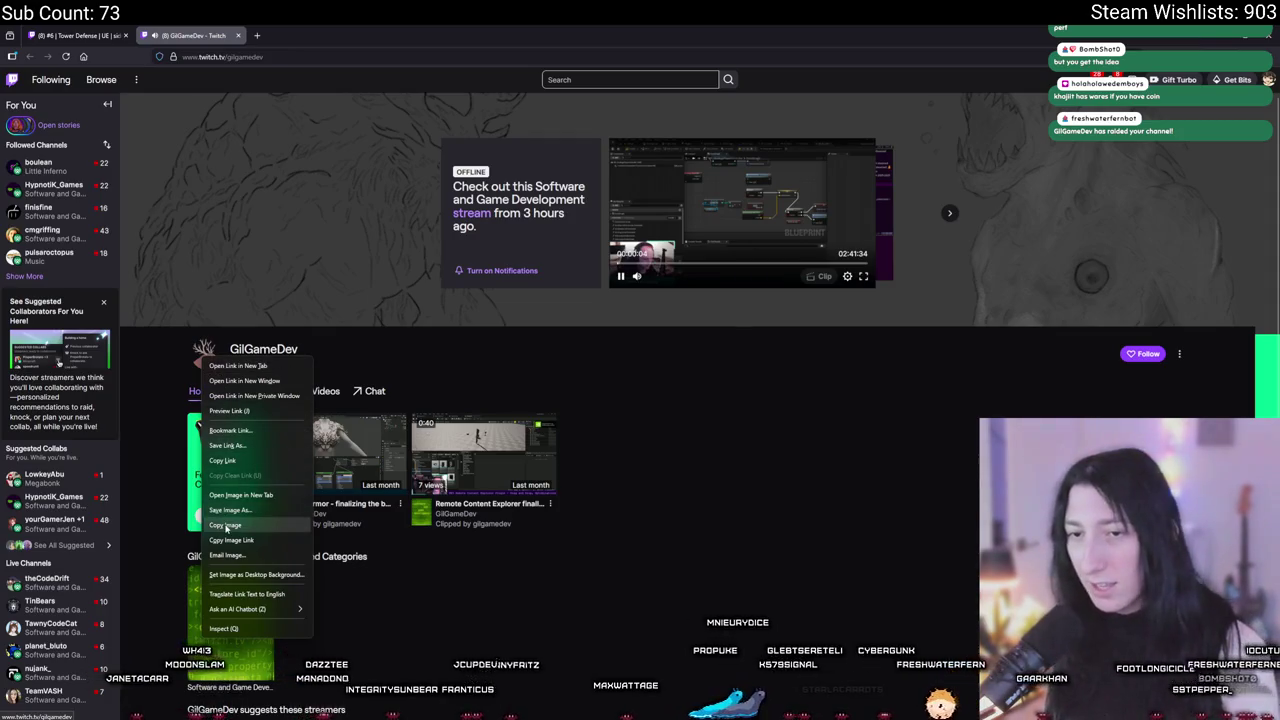
click(226, 525)
middle_click(214, 29)
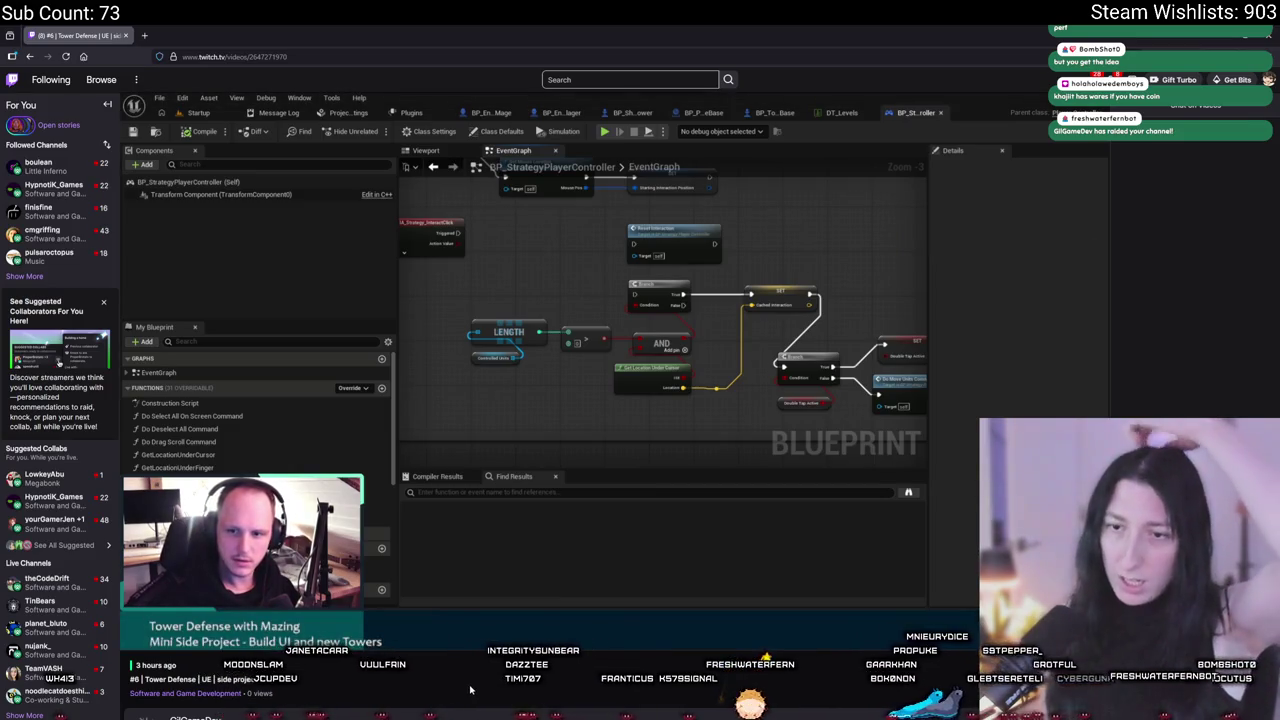
scroll(470, 685, down, 2)
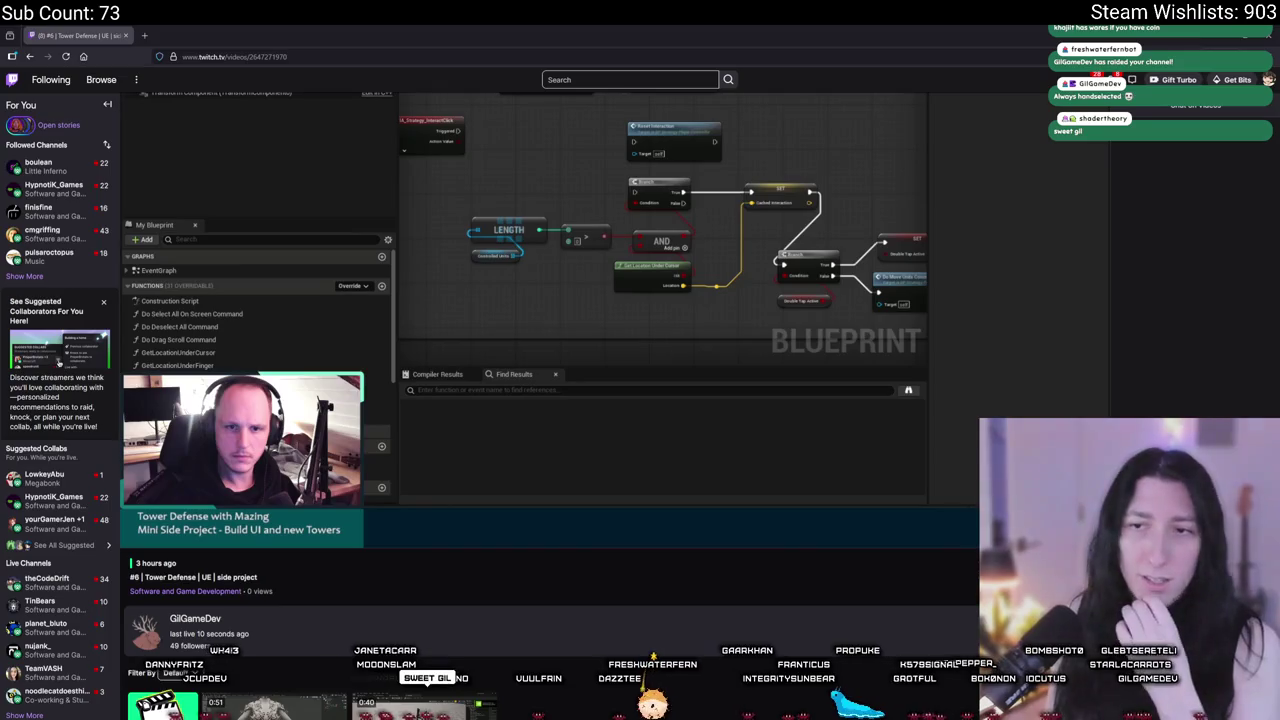
scroll(321, 655, up, 2)
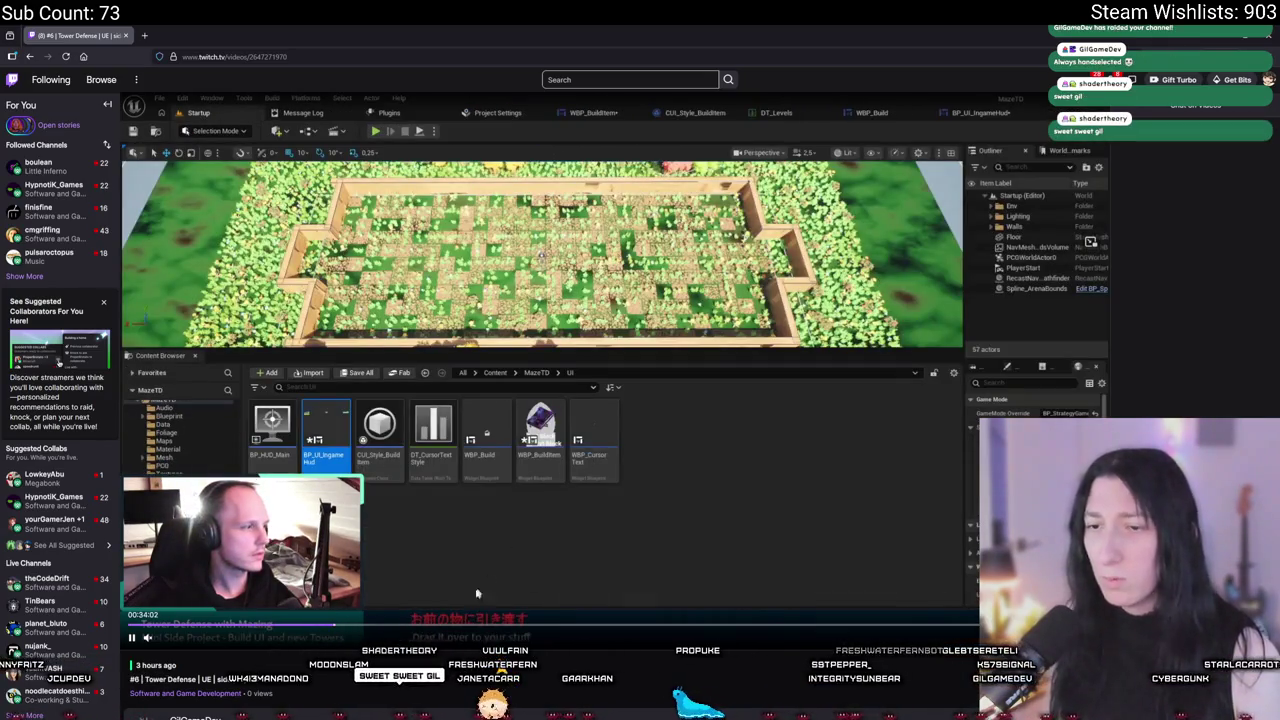
Step: Skip the Tower Defense replay ahead to the maze gameplay and watch it fullscreen
click(404, 626)
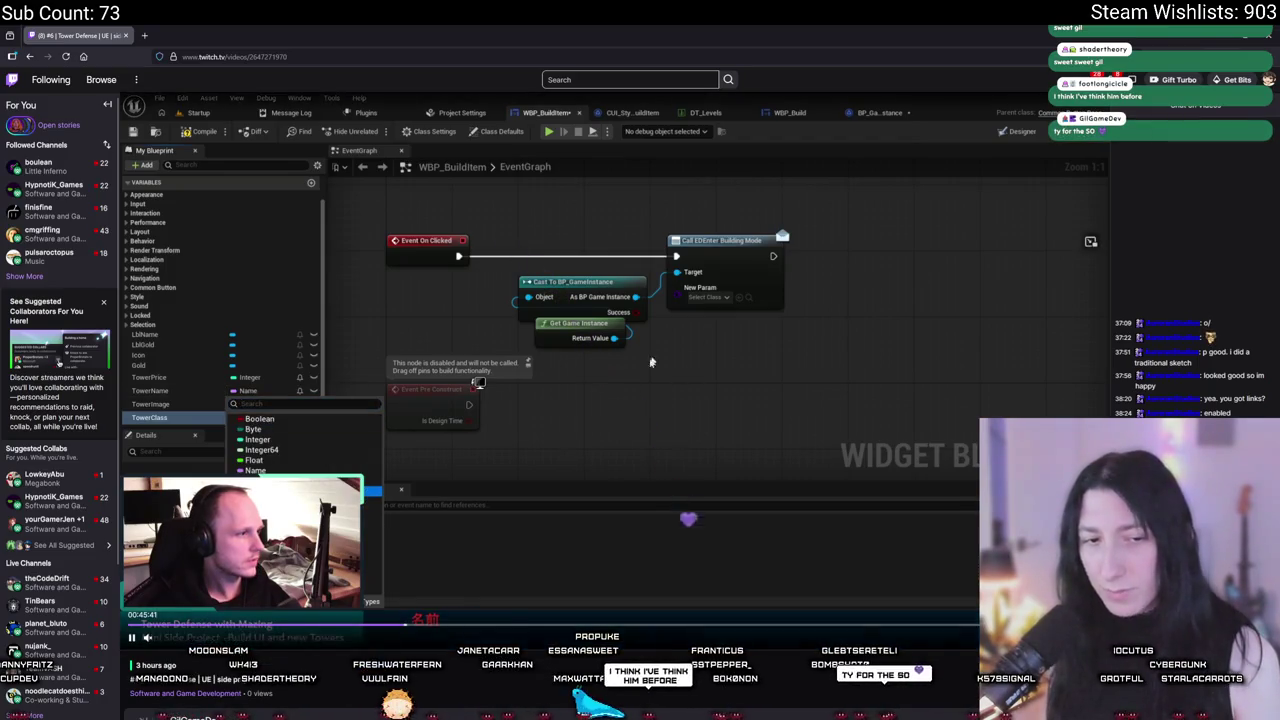
click(497, 628)
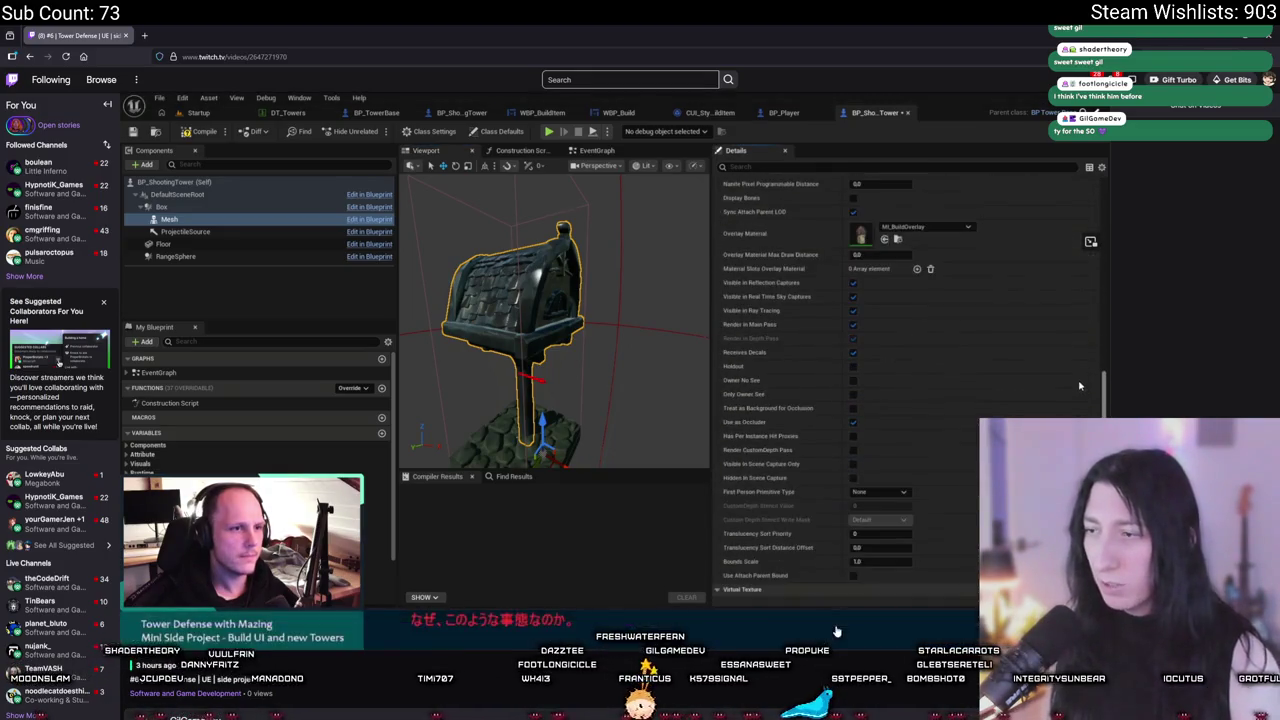
click(745, 625)
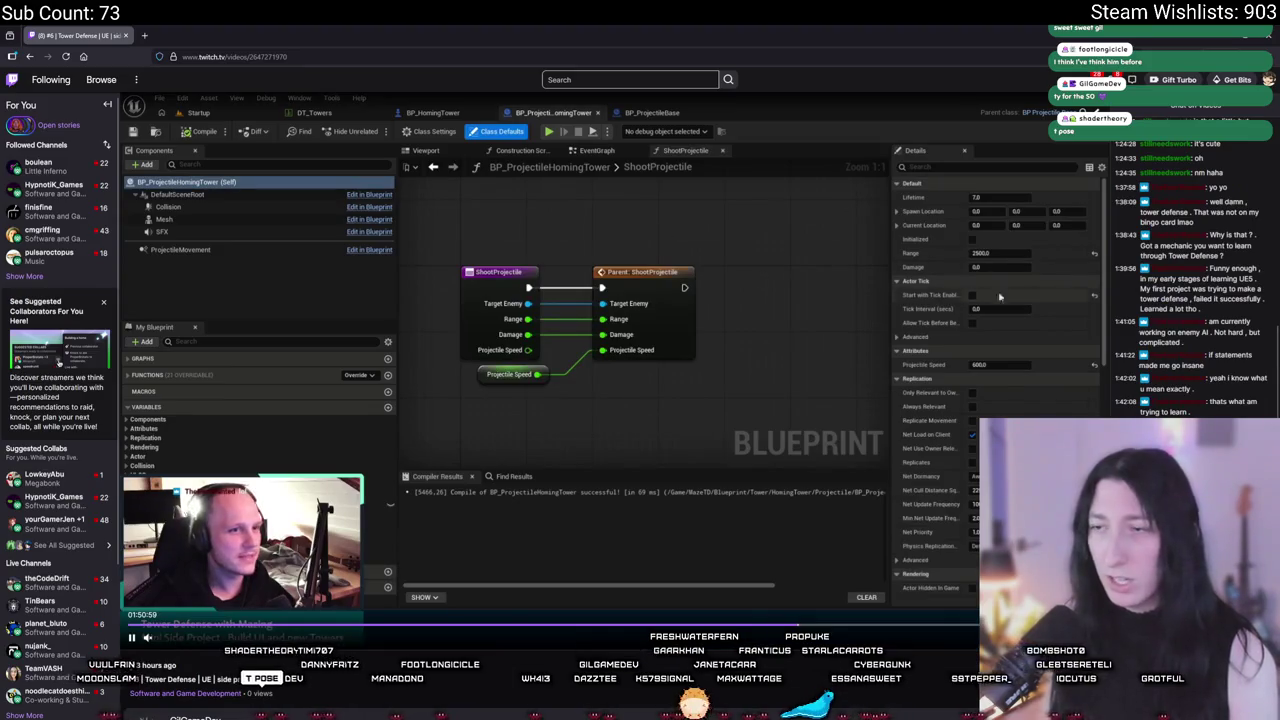
mouse_move(870, 612)
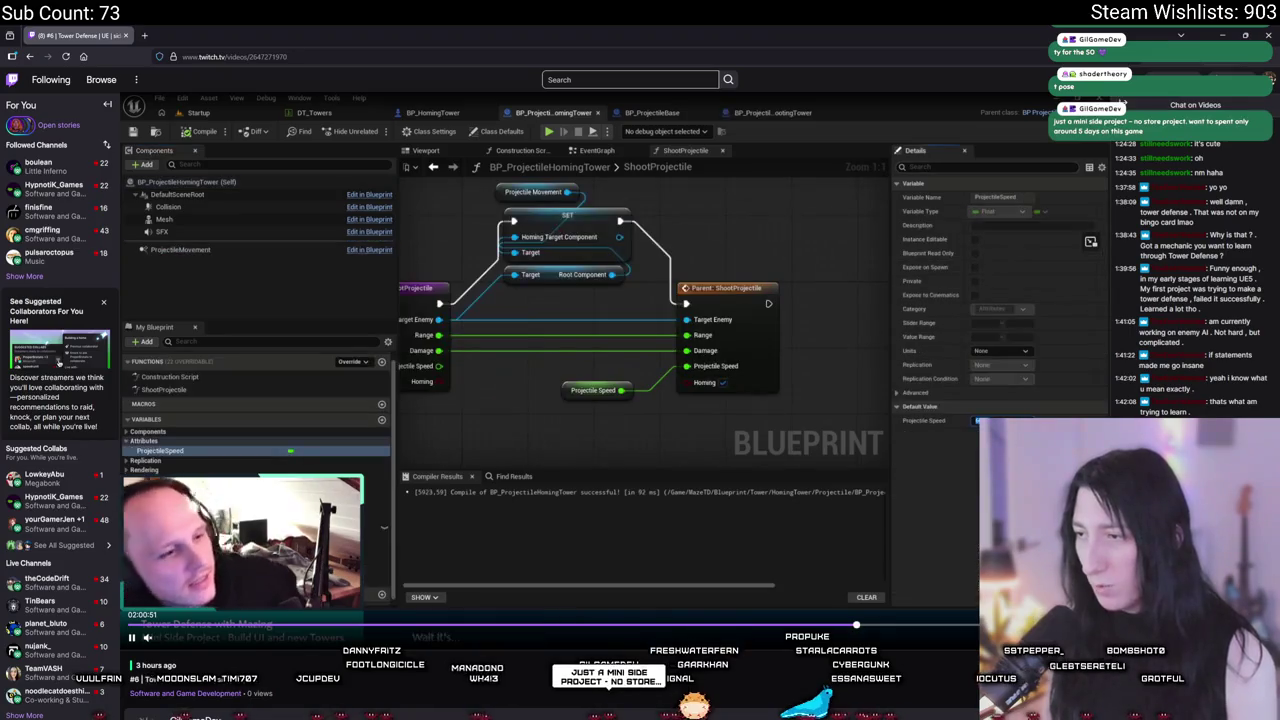
click(966, 625)
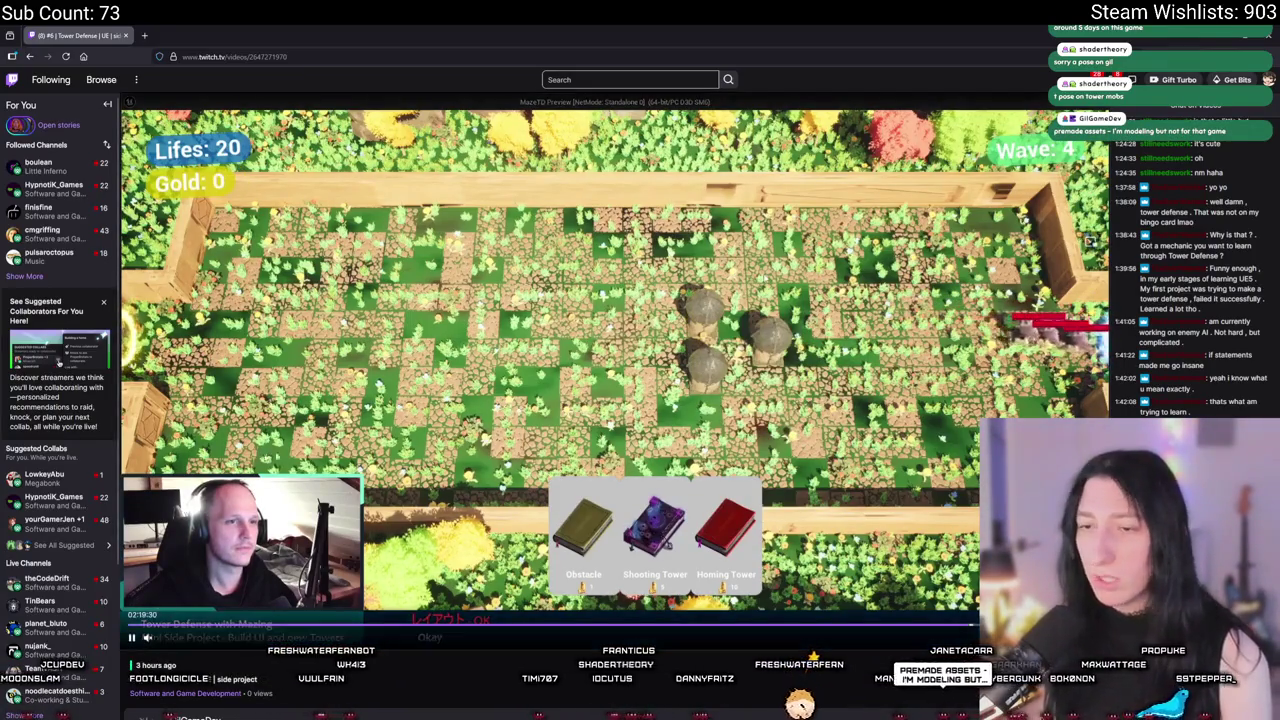
scroll(561, 551, down, 2)
scroll(570, 540, down, 2)
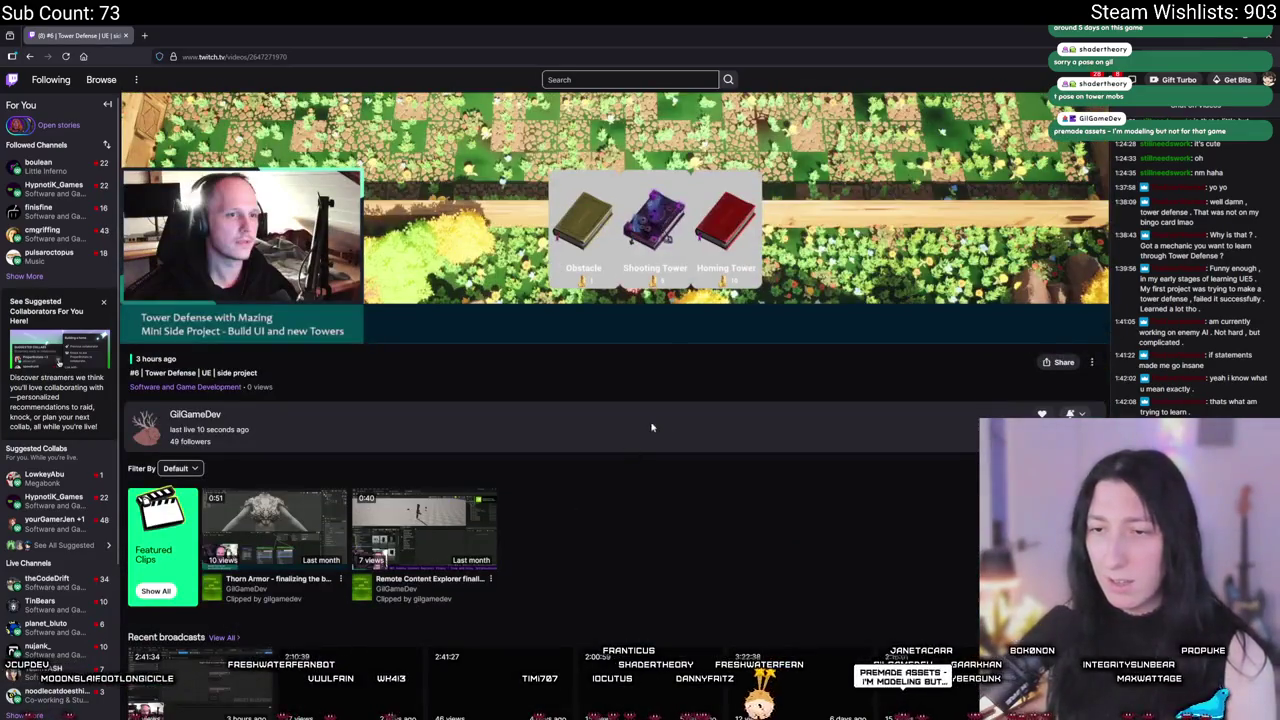
scroll(581, 384, down, 3)
scroll(581, 384, up, 5)
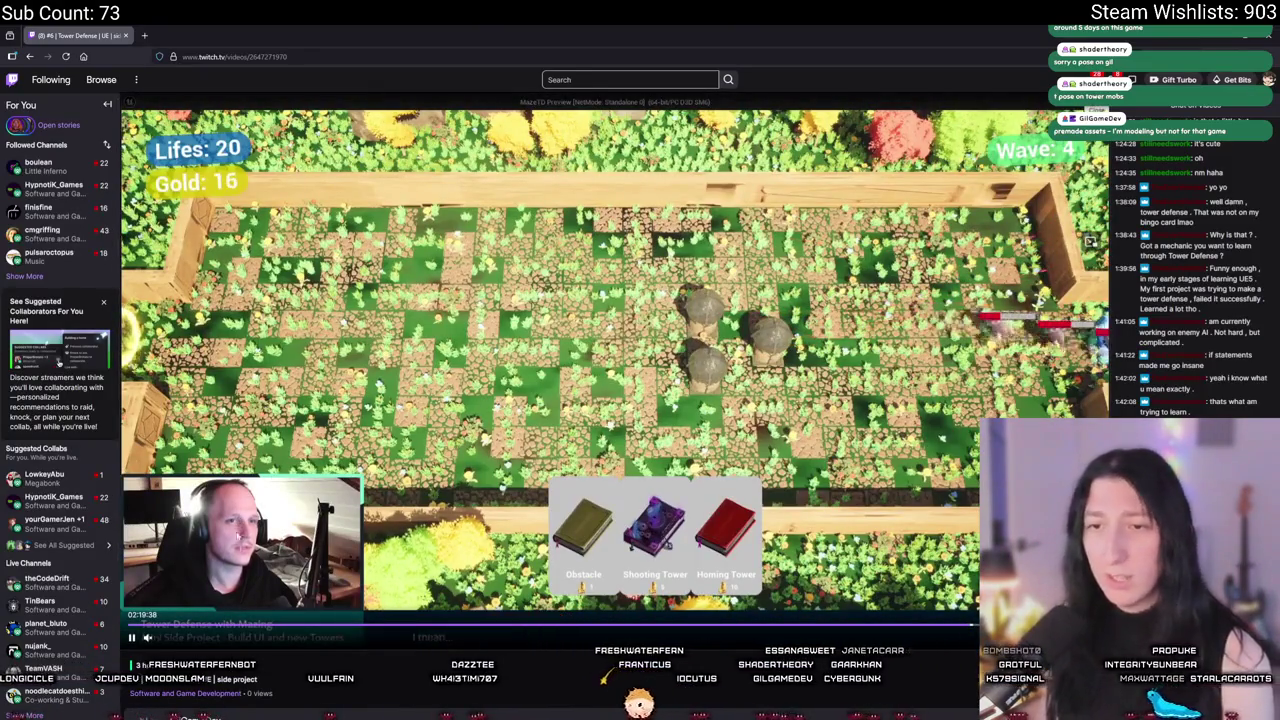
key(f)
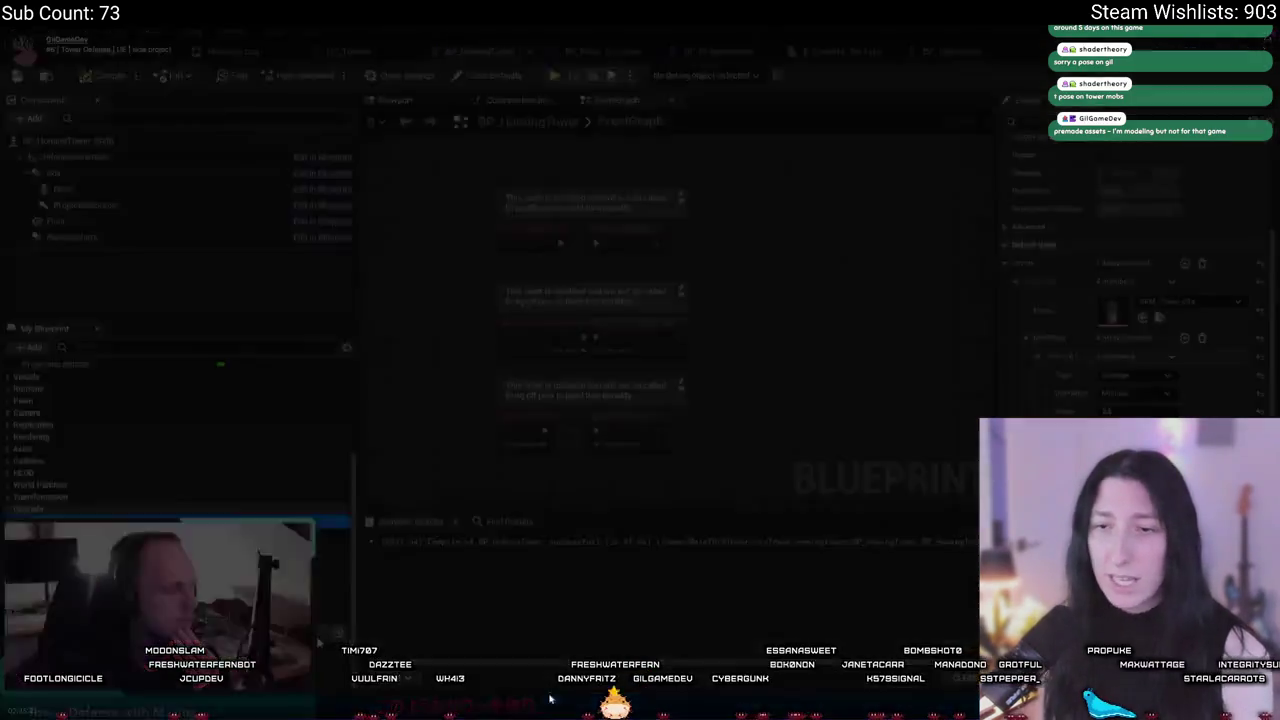
Step: Exit fullscreen and launch Steam from a Windows search for 'ste'
key(f)
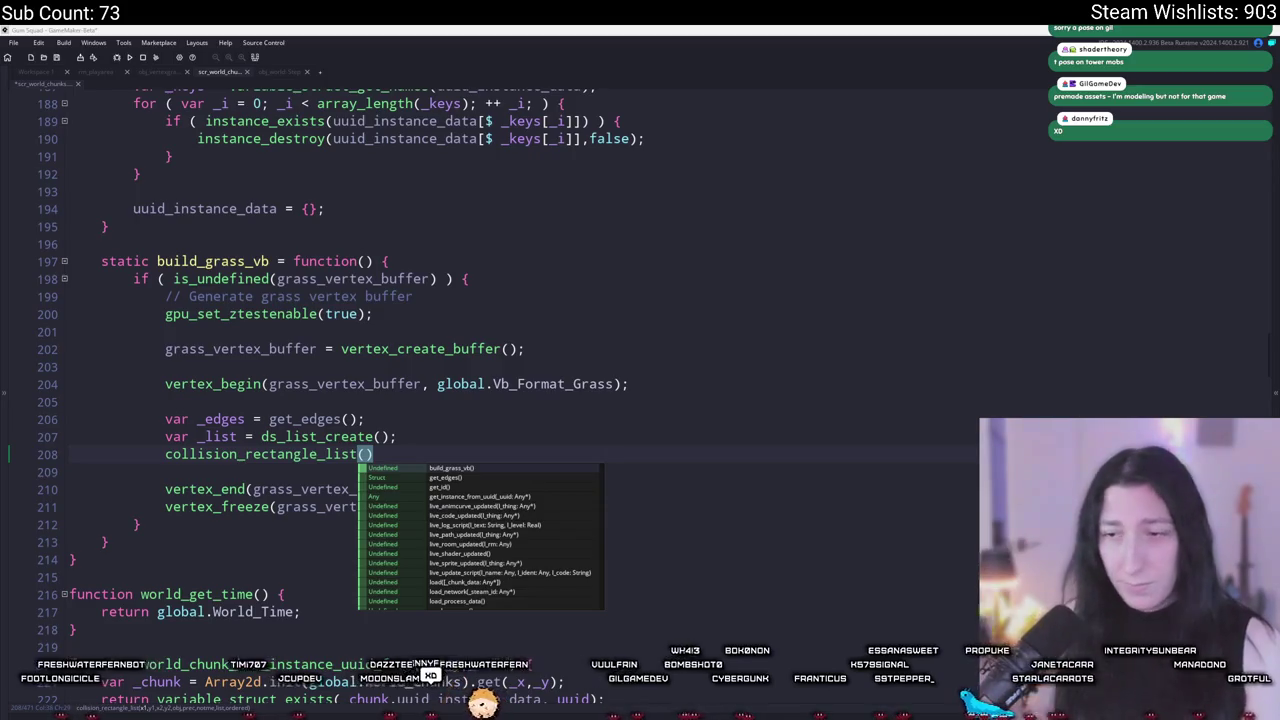
key(super)
text(ste)
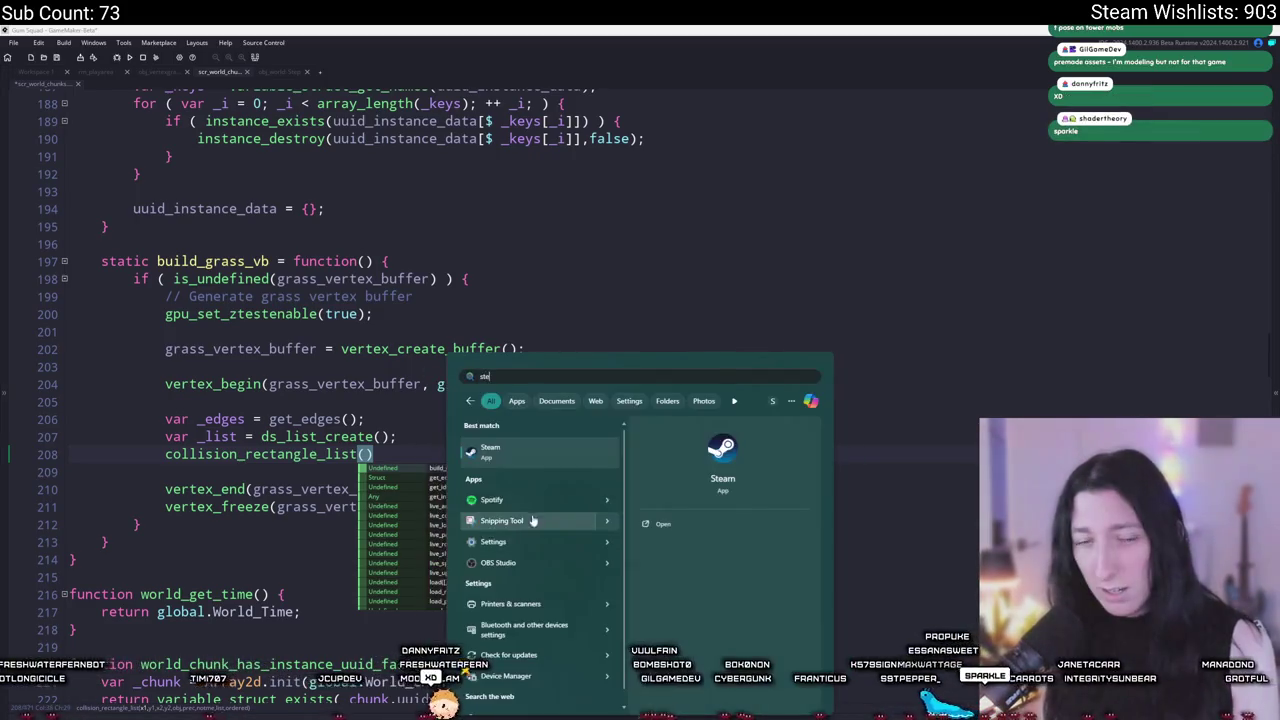
click(538, 458)
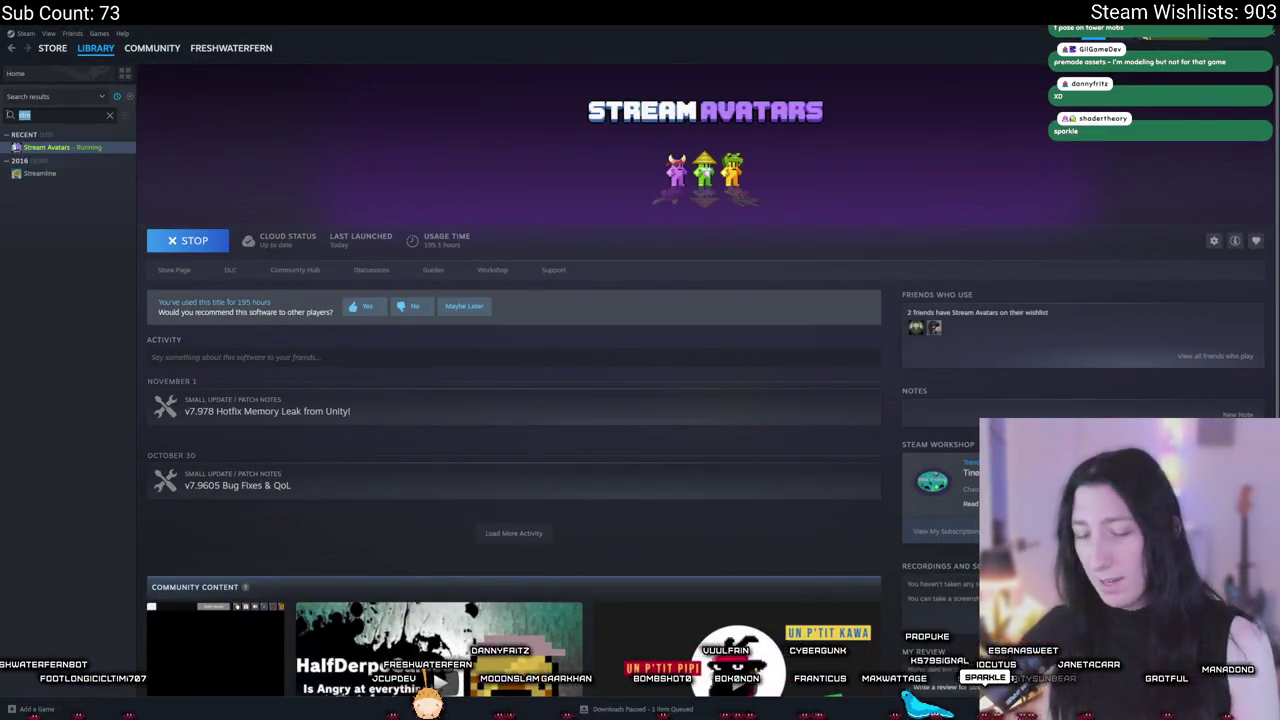
Step: Find Duke of Defense in the Steam library and watch its store-page trailer fullscreen
text(duke)
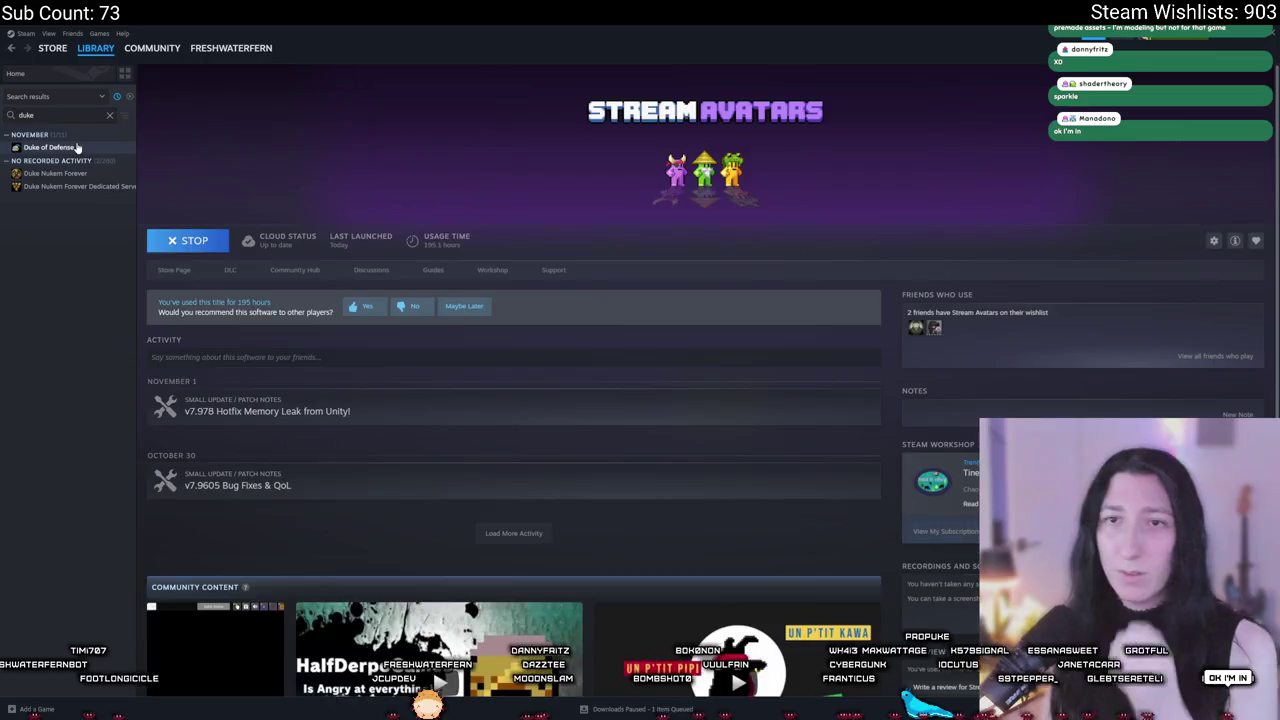
click(77, 148)
click(172, 271)
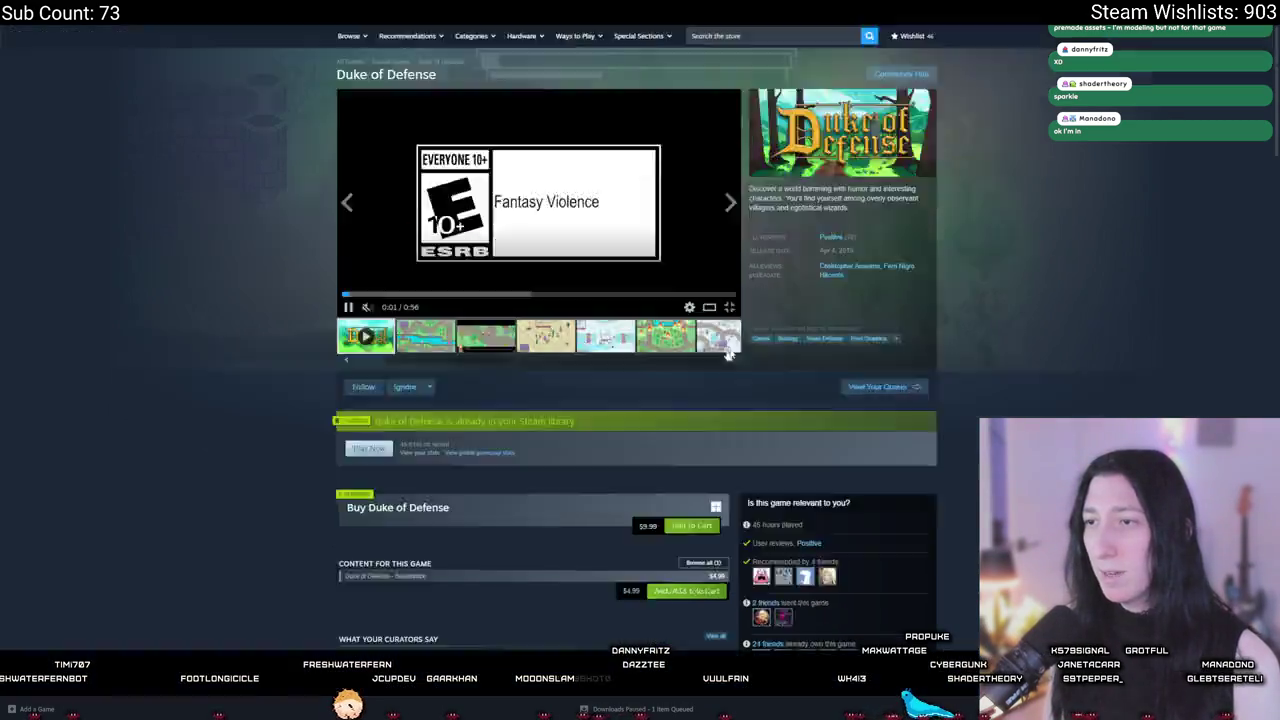
click(729, 353)
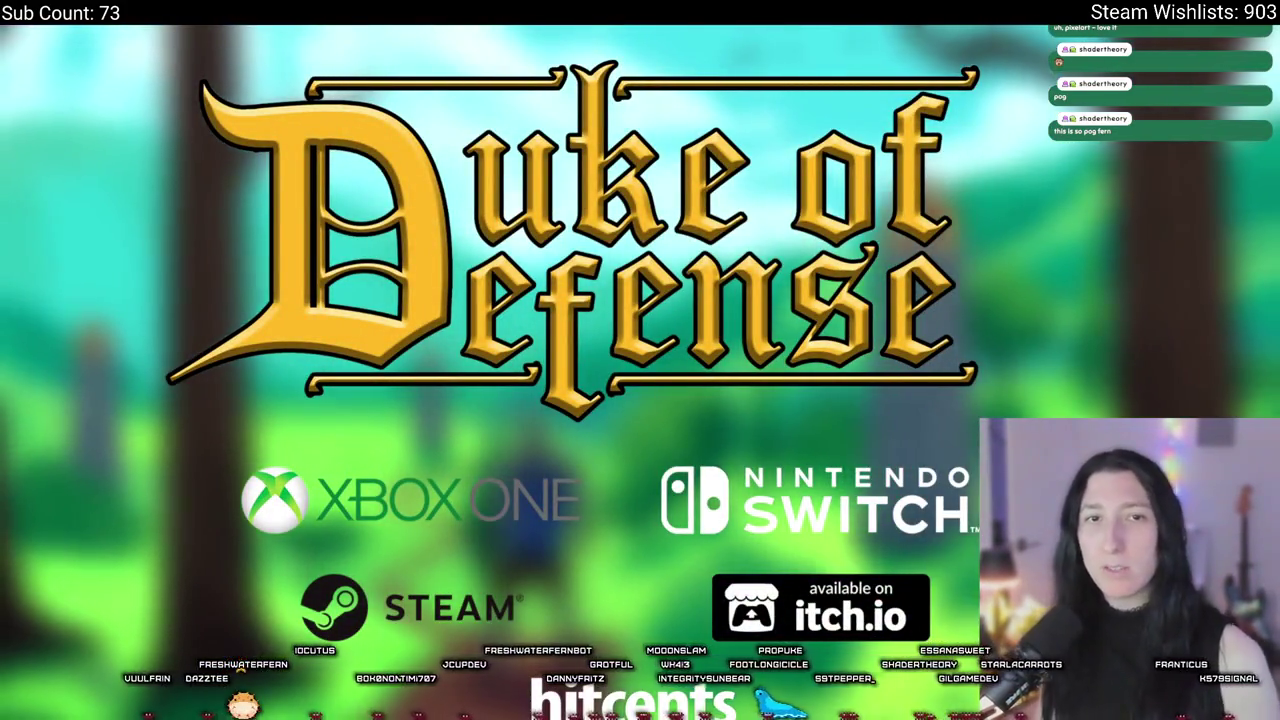
mouse_move(371, 216)
key(Escape)
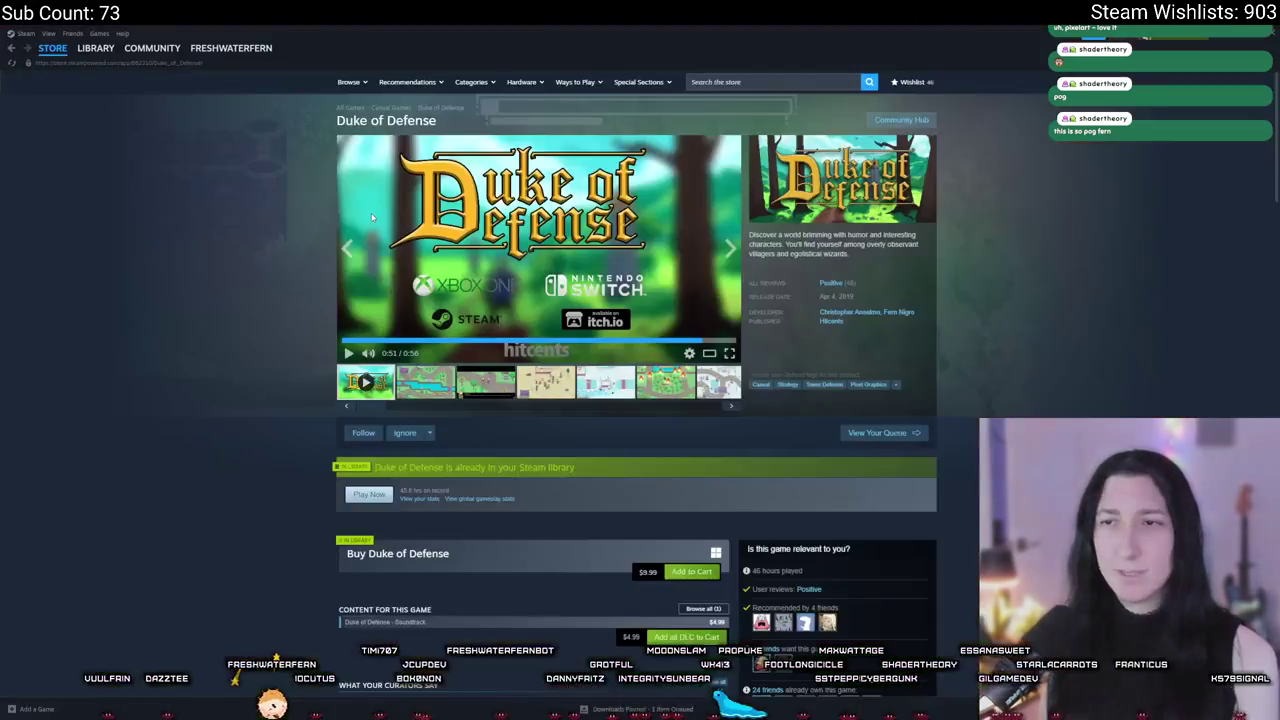
Step: Browse the Duke of Defense screenshots enlarged, then scroll down the store page
click(460, 392)
click(436, 394)
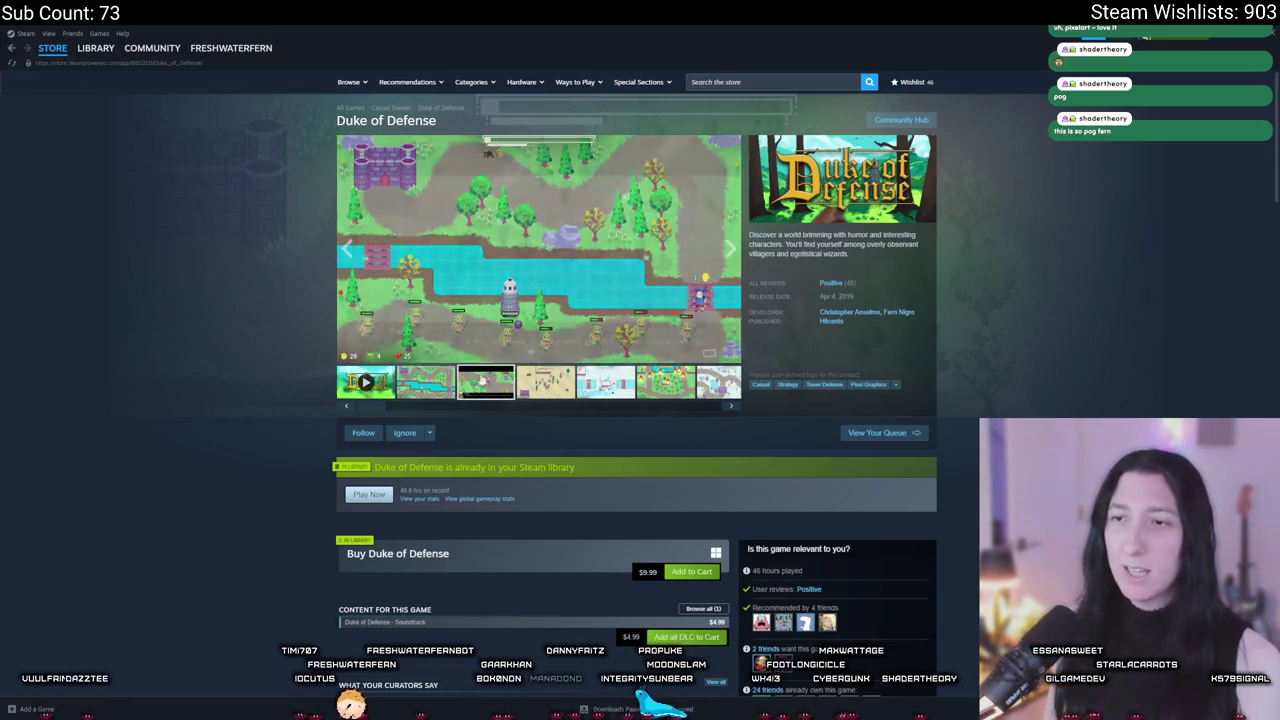
click(512, 313)
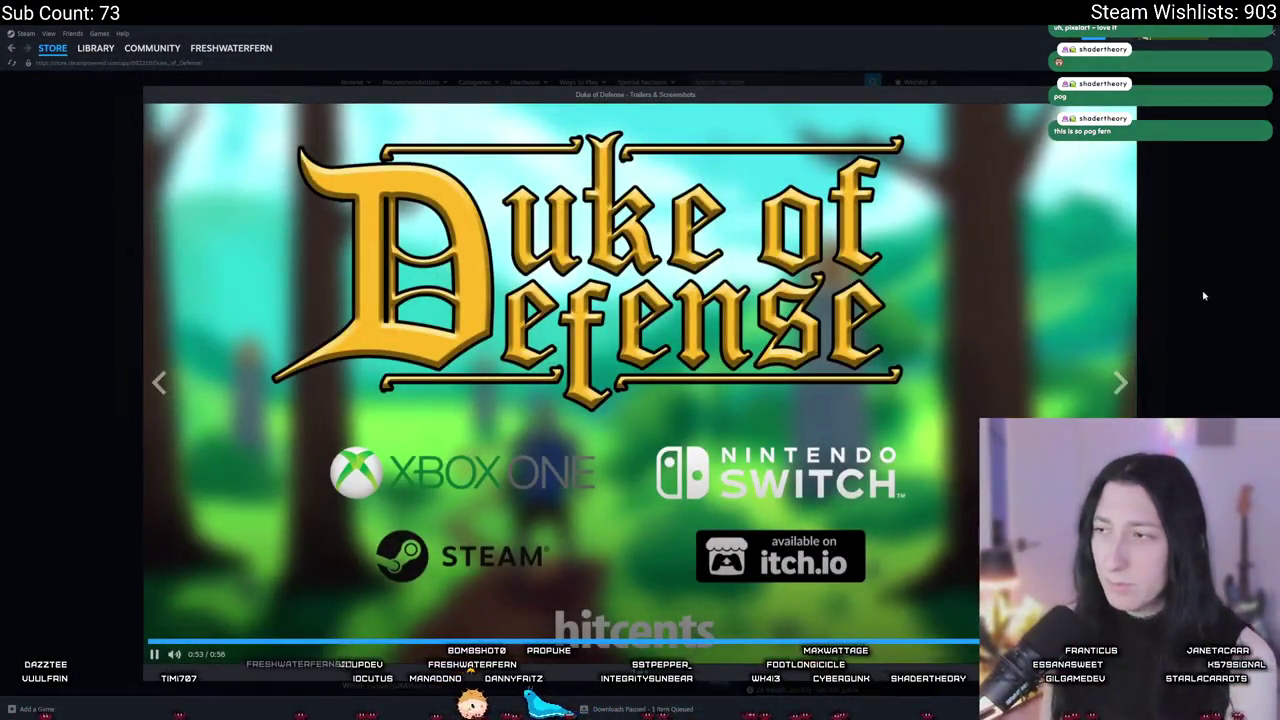
click(1203, 289)
scroll(872, 395, down, 3)
scroll(716, 320, down, 3)
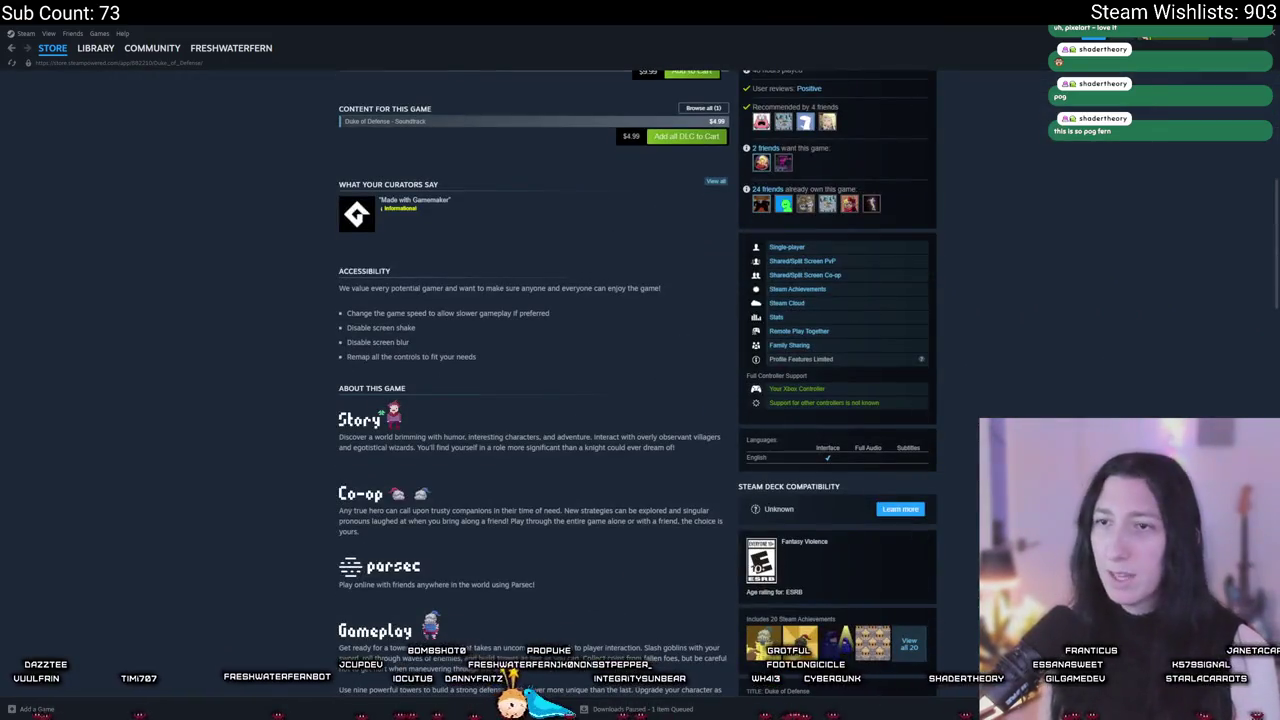
scroll(716, 320, down, 5)
Step: Switch back to the GameMaker grass code, then to a new browser window's address bar
key(alt+Tab)
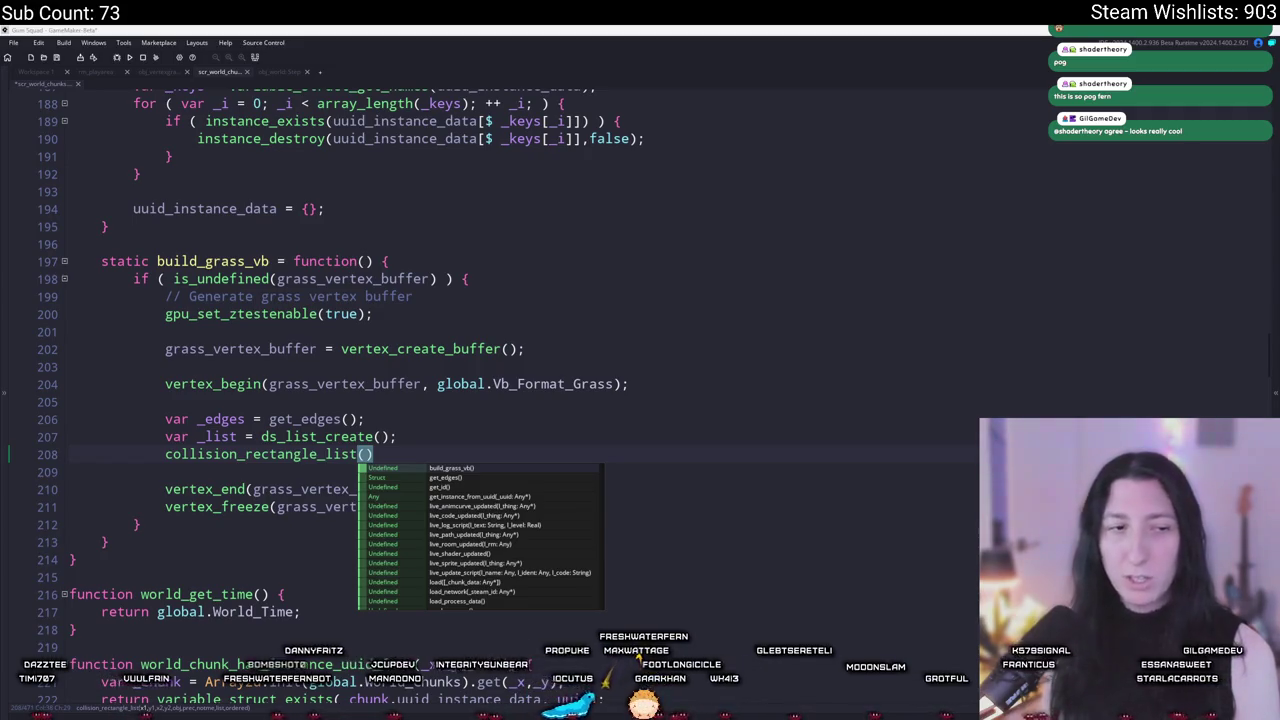
key(alt+Tab)
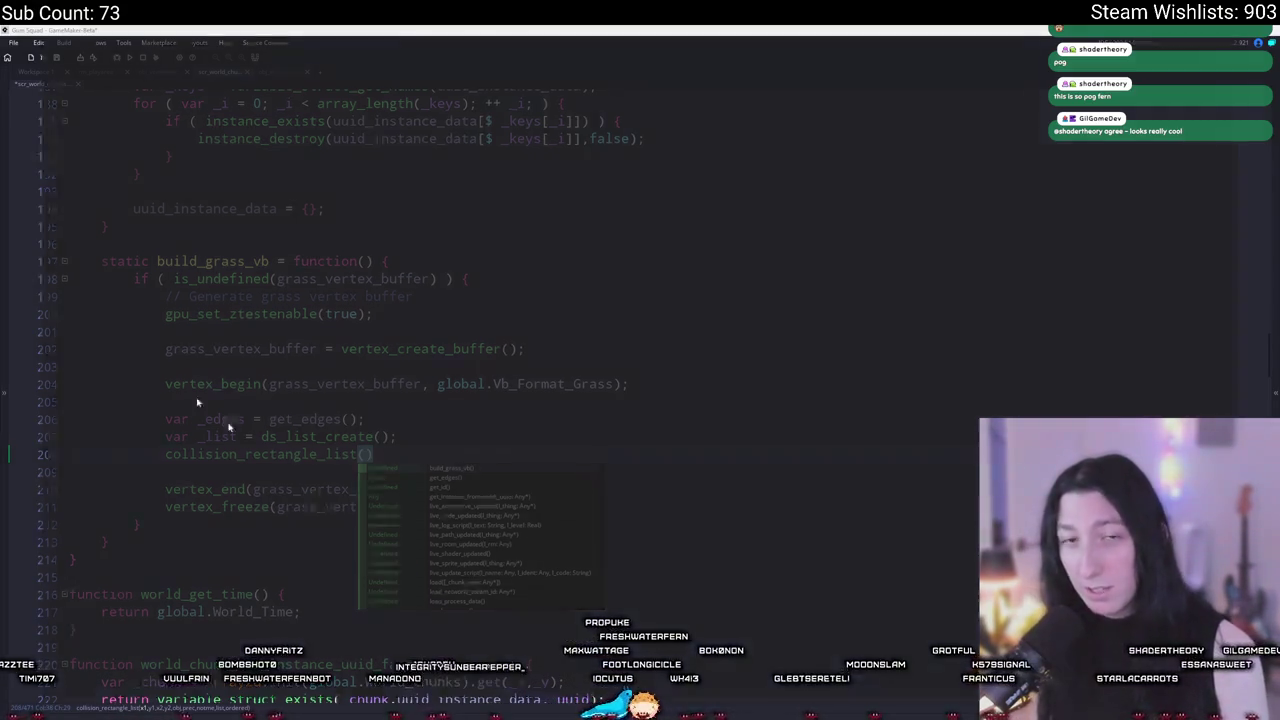
click(466, 53)
Step: Load partner.steampowered.com and check Duke of Defense's 1,395 units and $5,020 revenue
text(partner.ste)
text(ampowered)
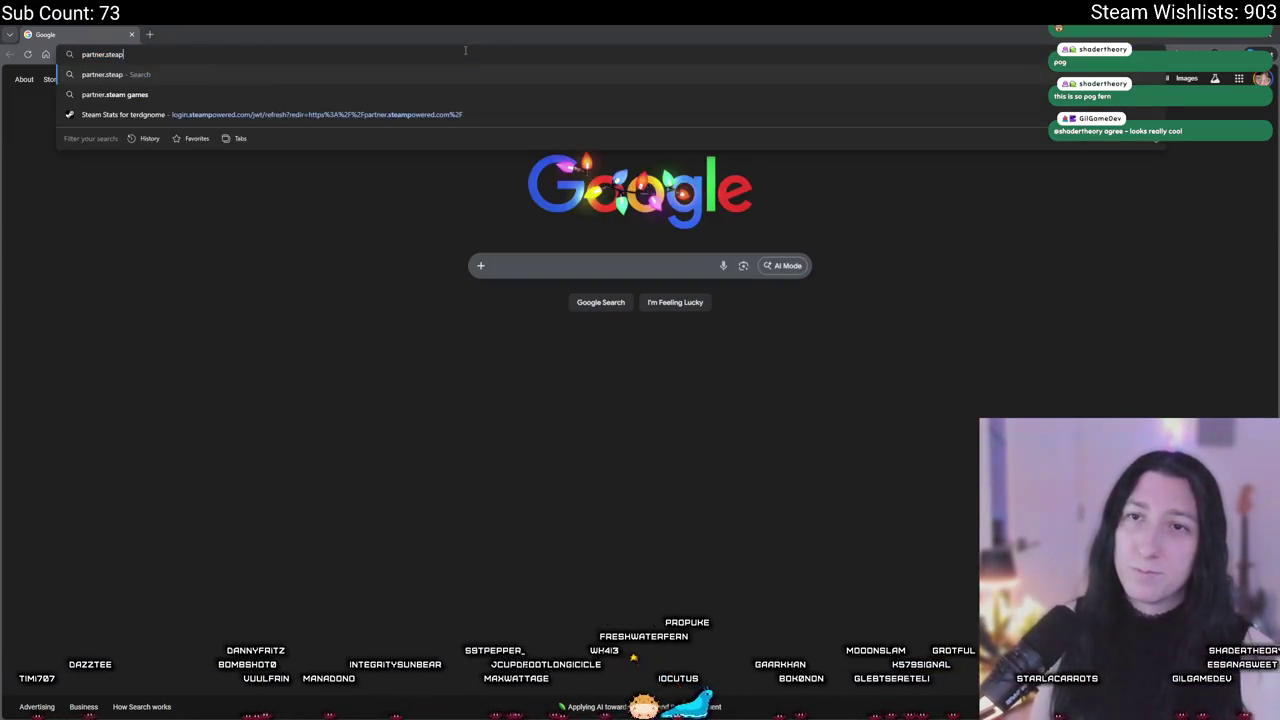
key(Return)
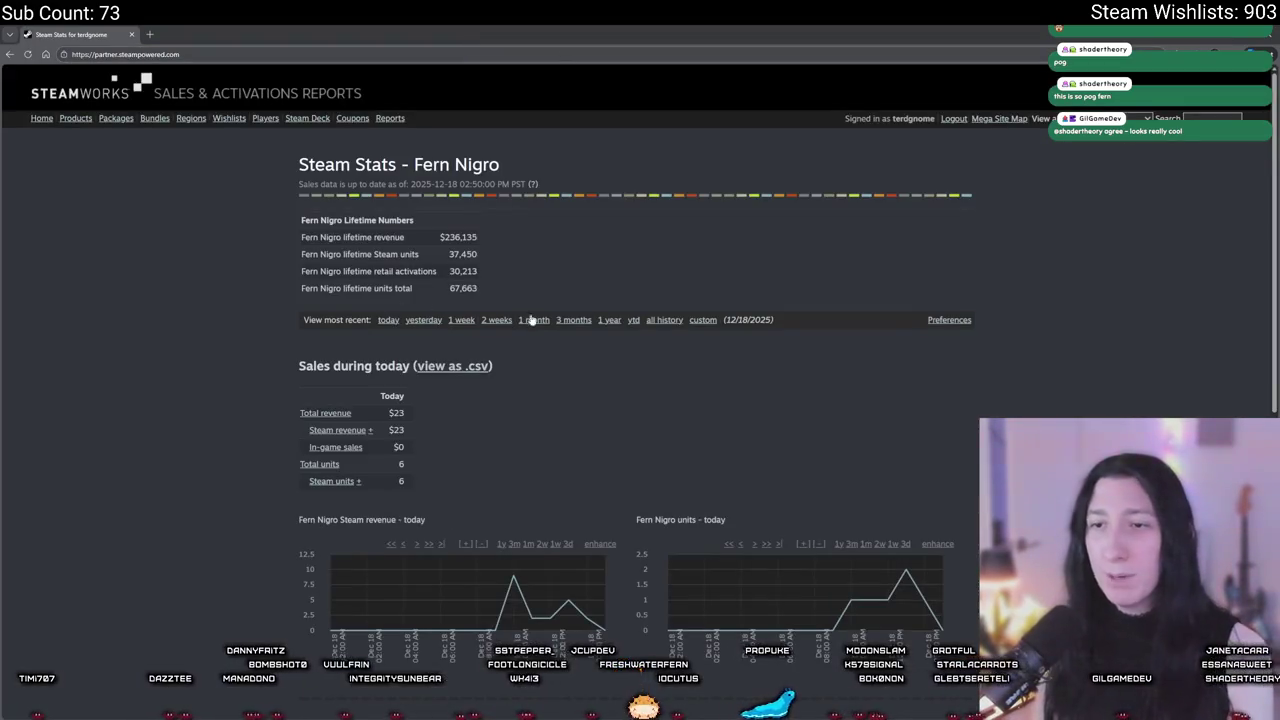
scroll(567, 216, down, 2)
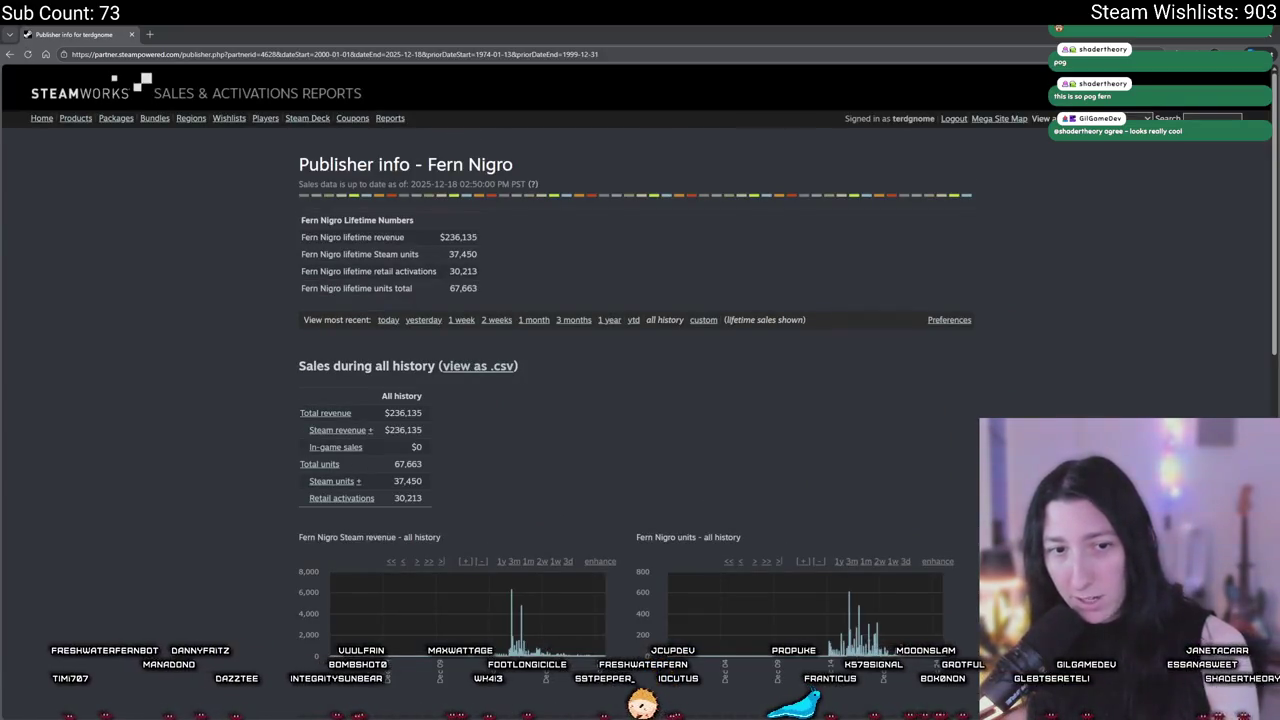
scroll(572, 260, down, 5)
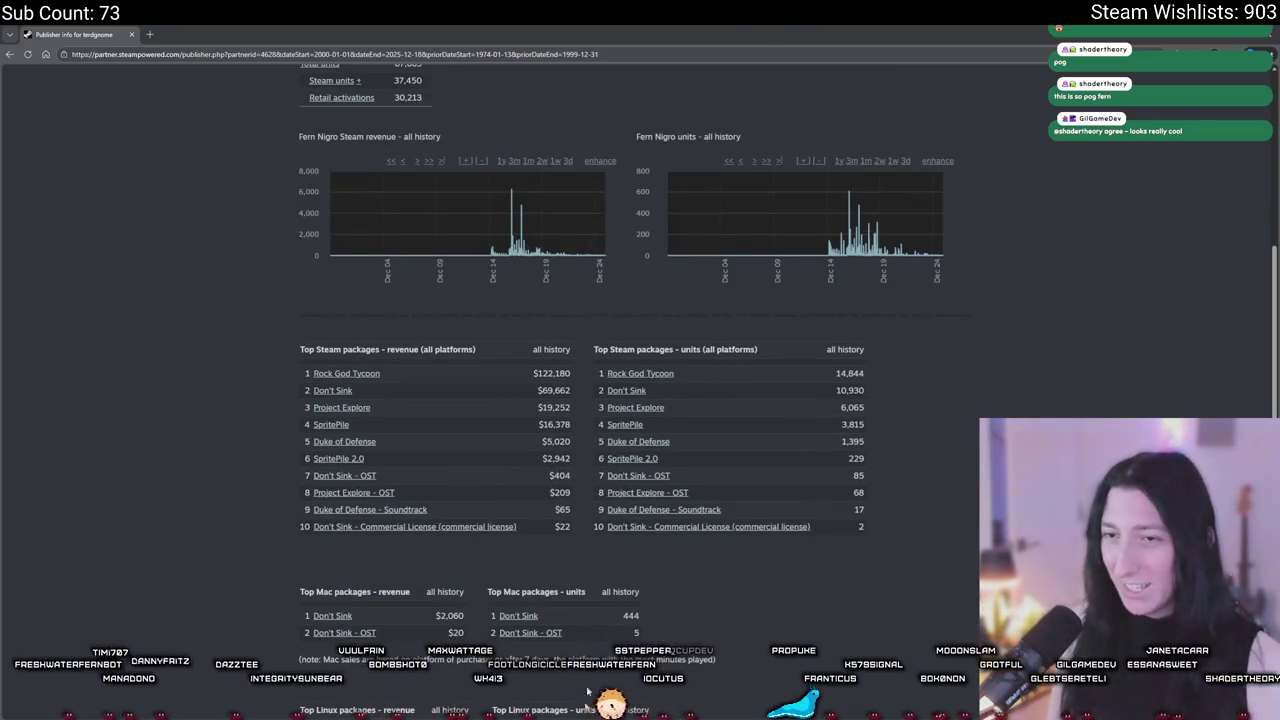
triple_click(548, 440)
click(548, 440)
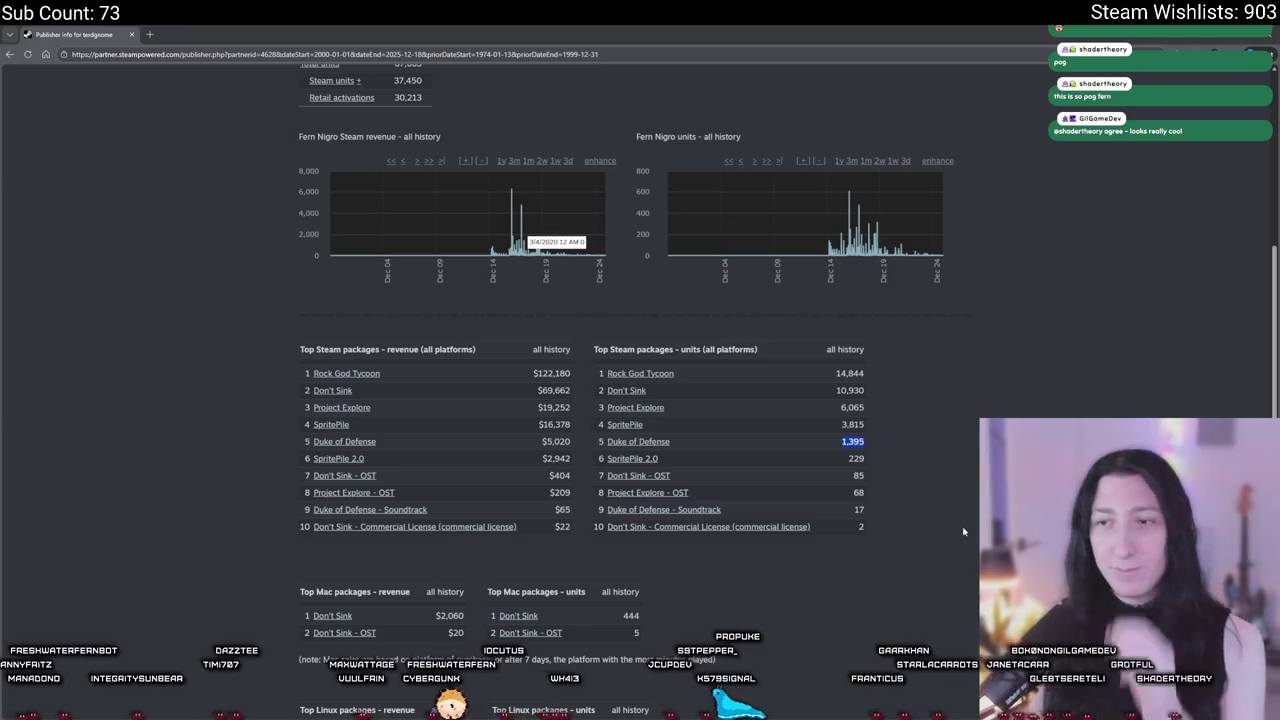
drag(538, 441, 540, 460)
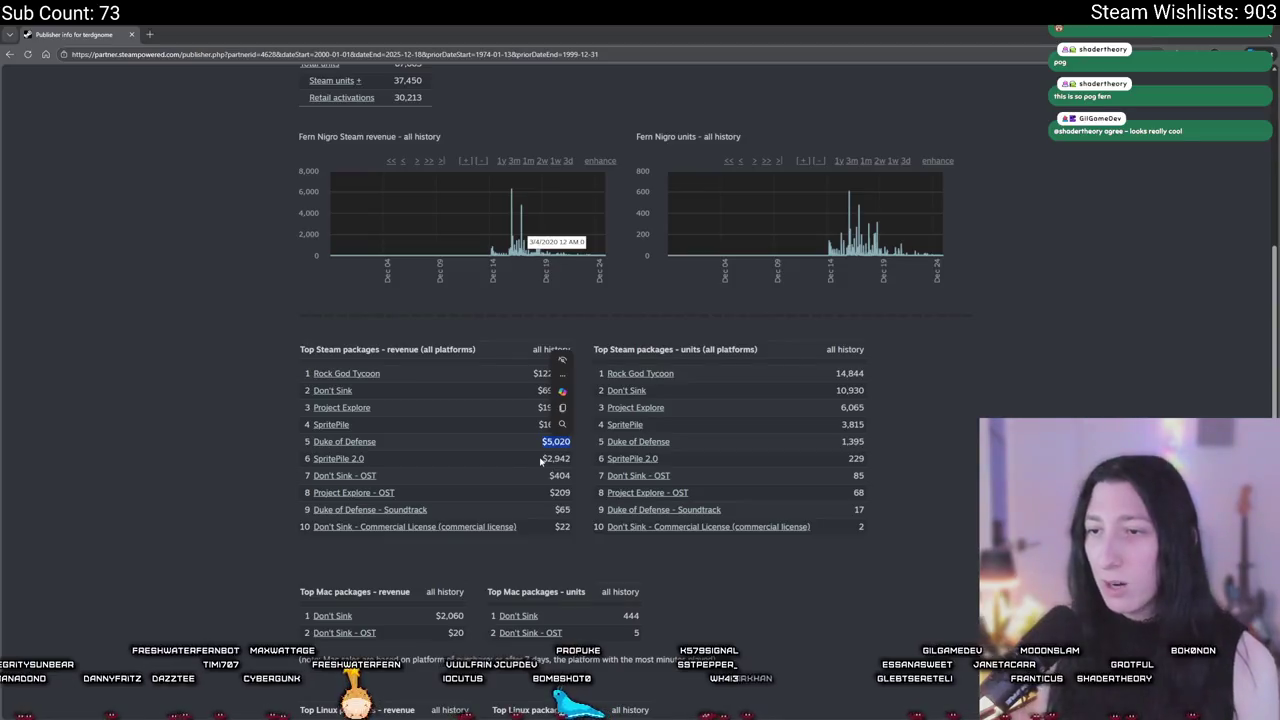
click(543, 461)
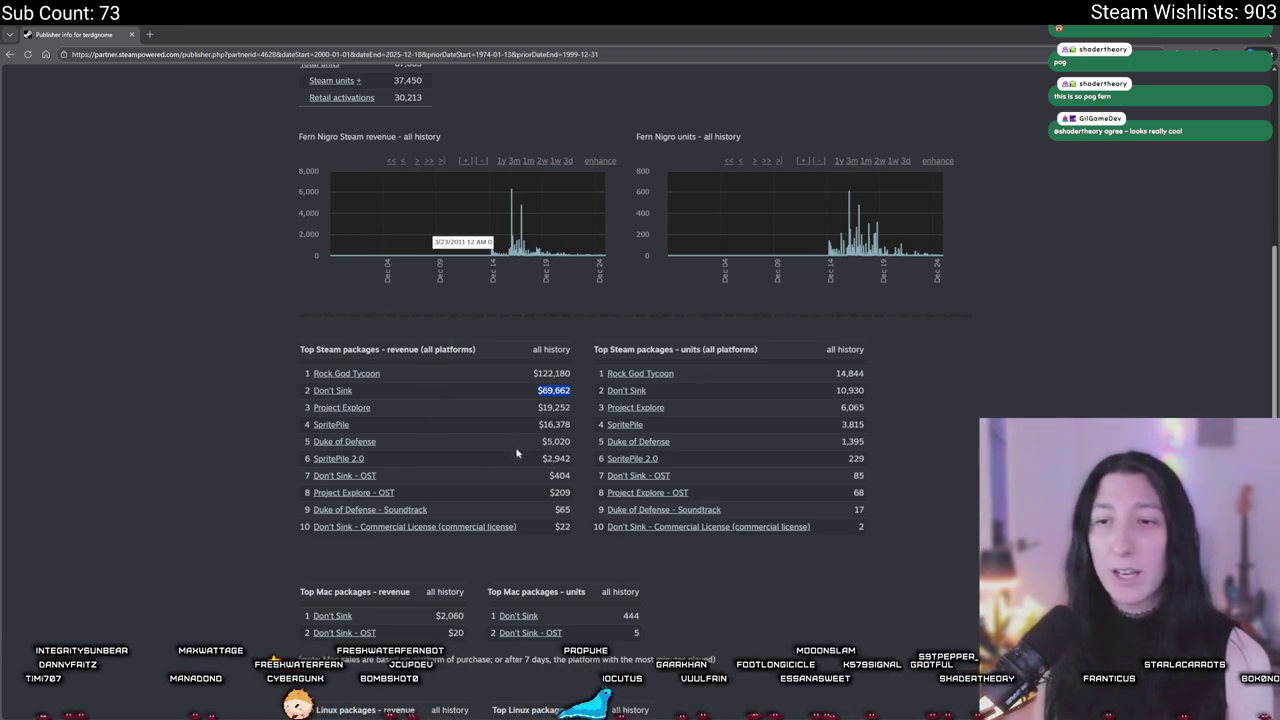
key(alt+Tab)
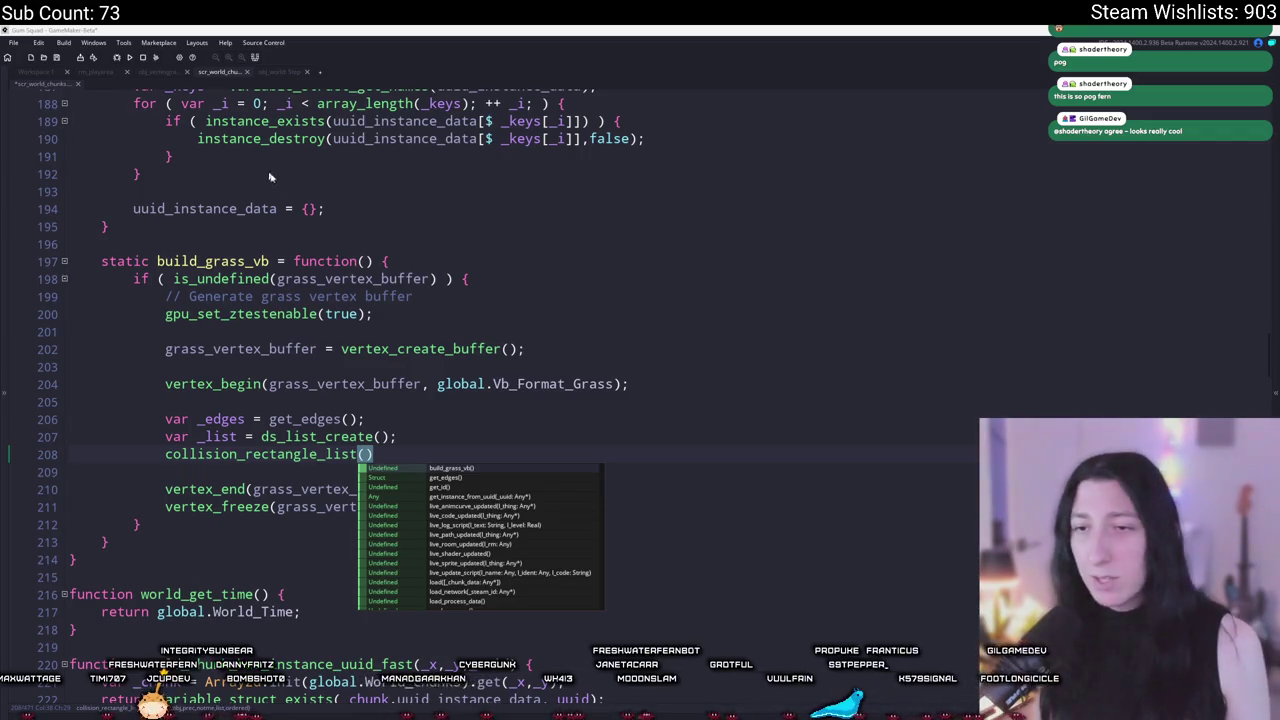
Step: Fill collision_rectangle_list with the _edges bounds, obj_vertexgrass, false, true, _list, false
click(380, 455)
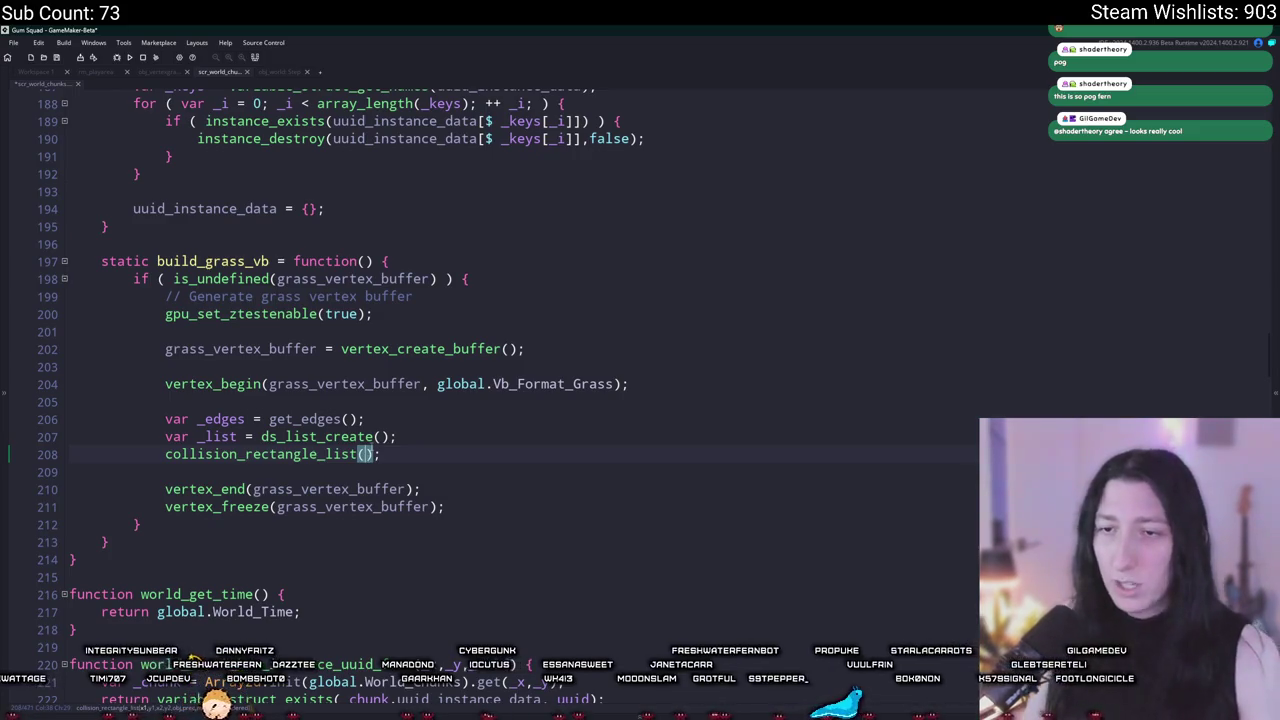
text(_edges.x1,_edges.)
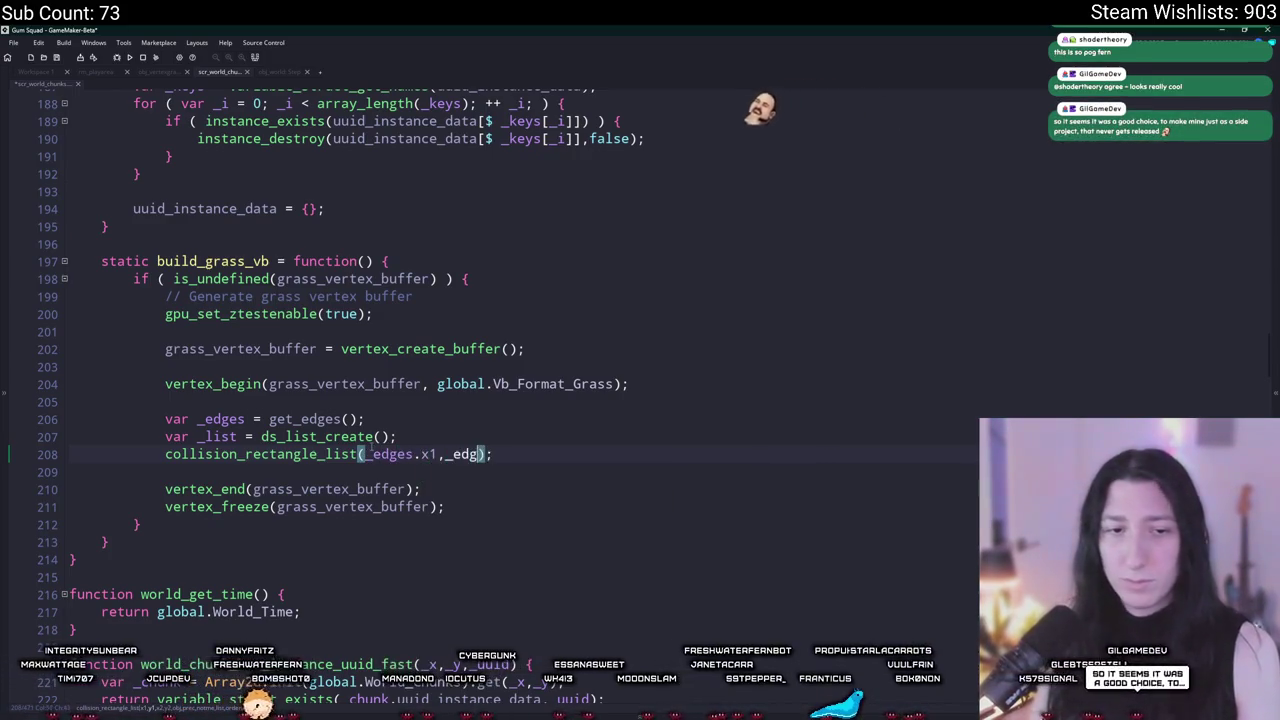
text(y1,_edges.x2ie)
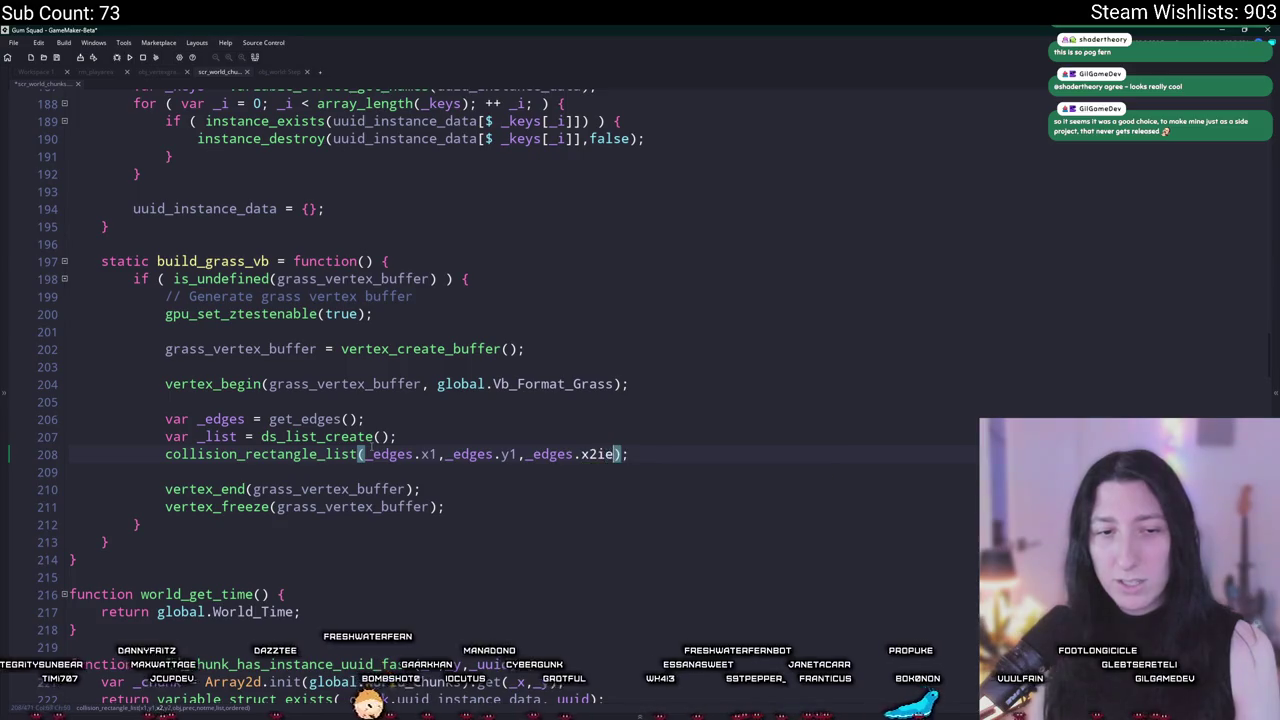
key(BackSpace)
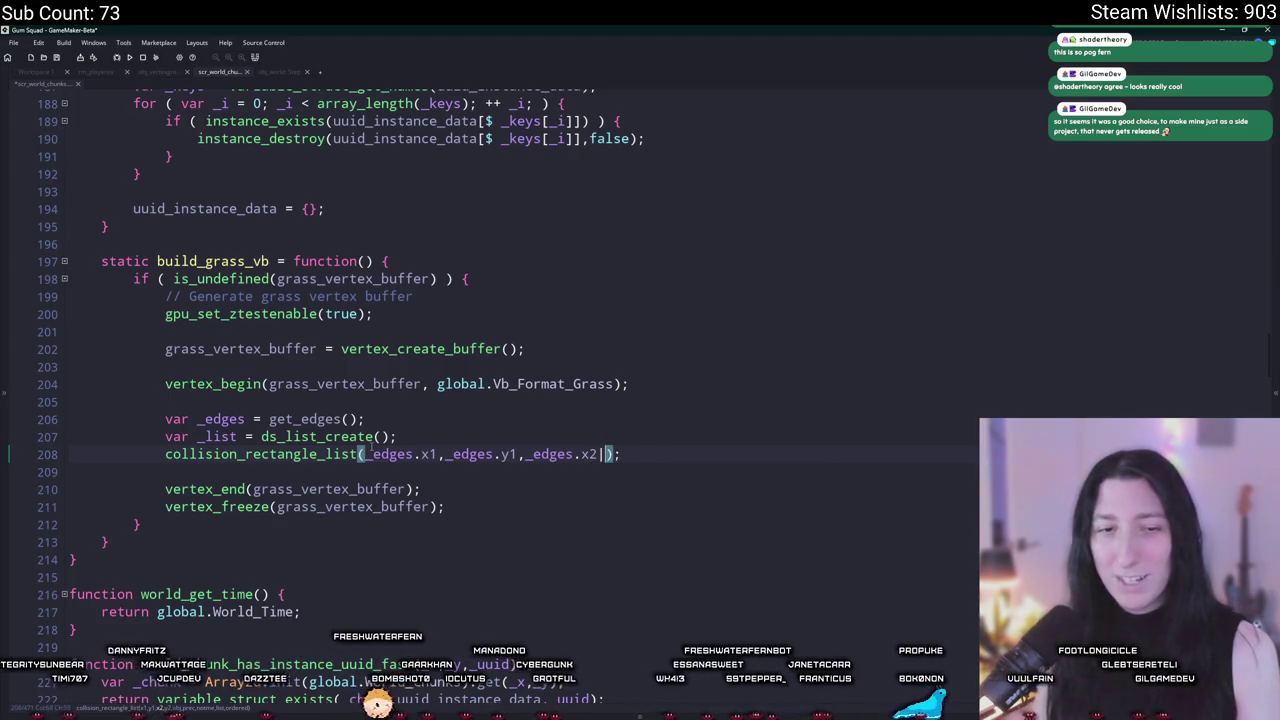
text(2)
key(Escape)
text(,_edges.)
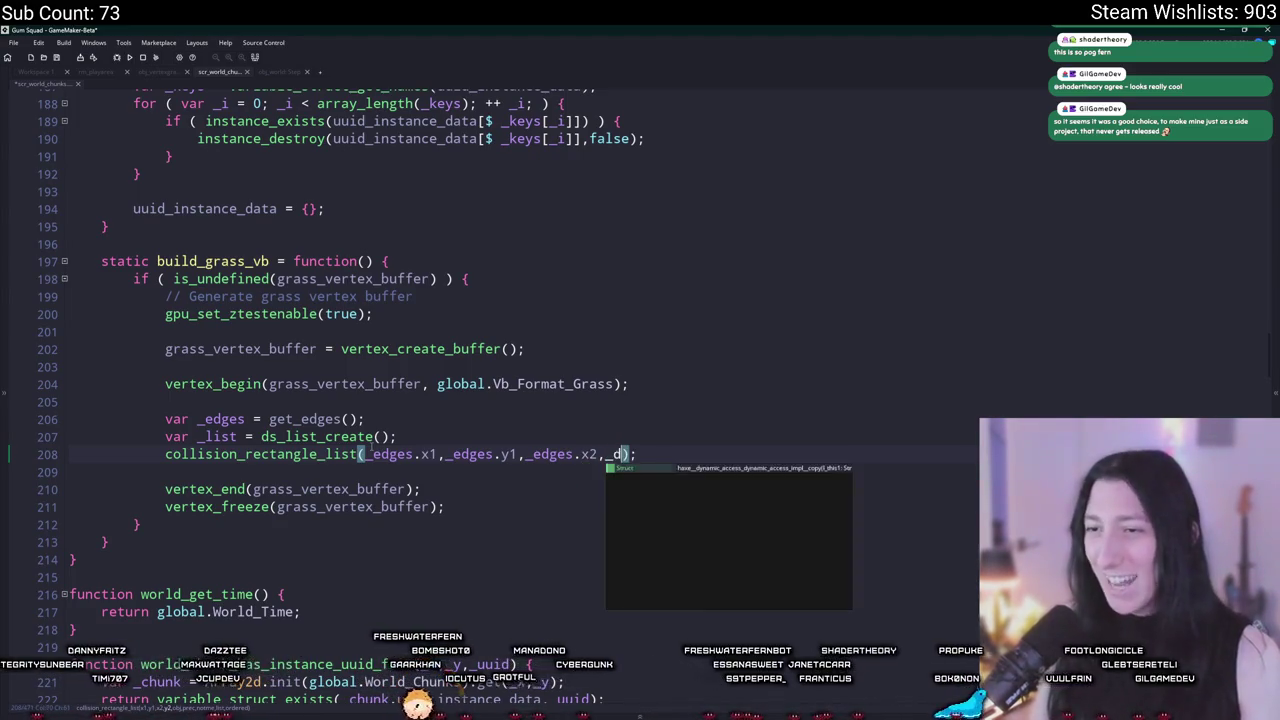
text(y2,)
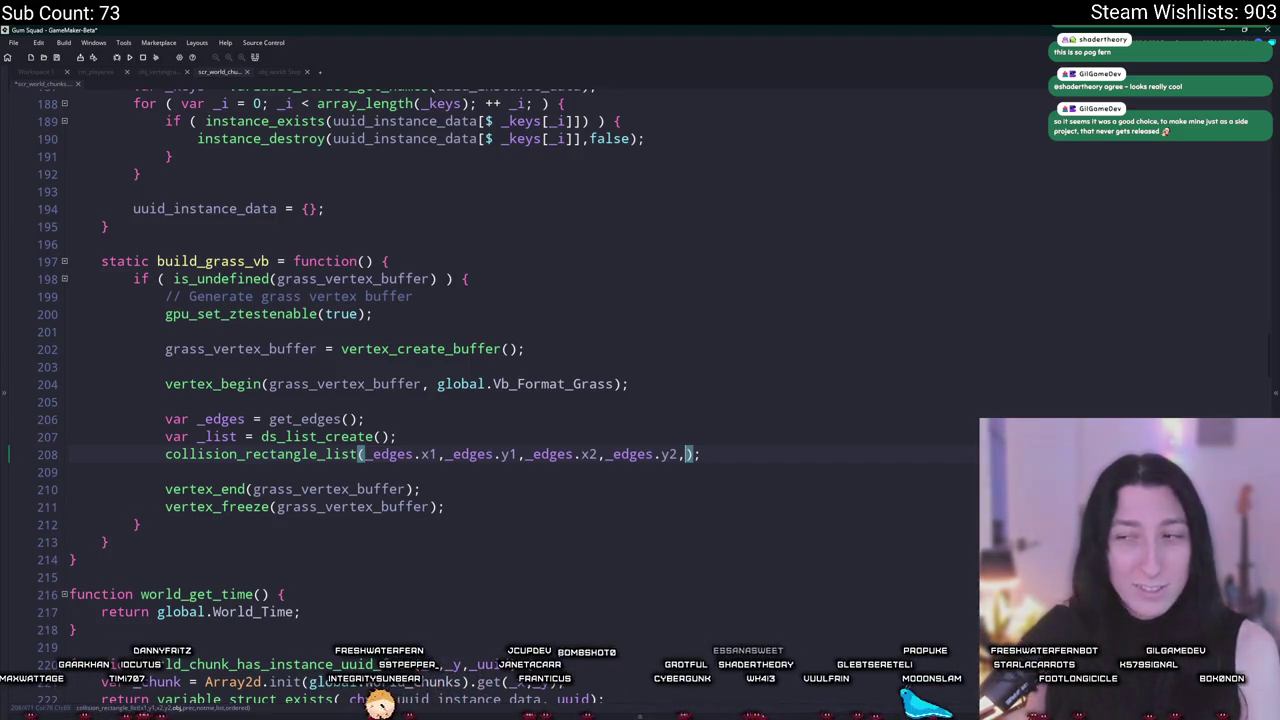
text(obj)
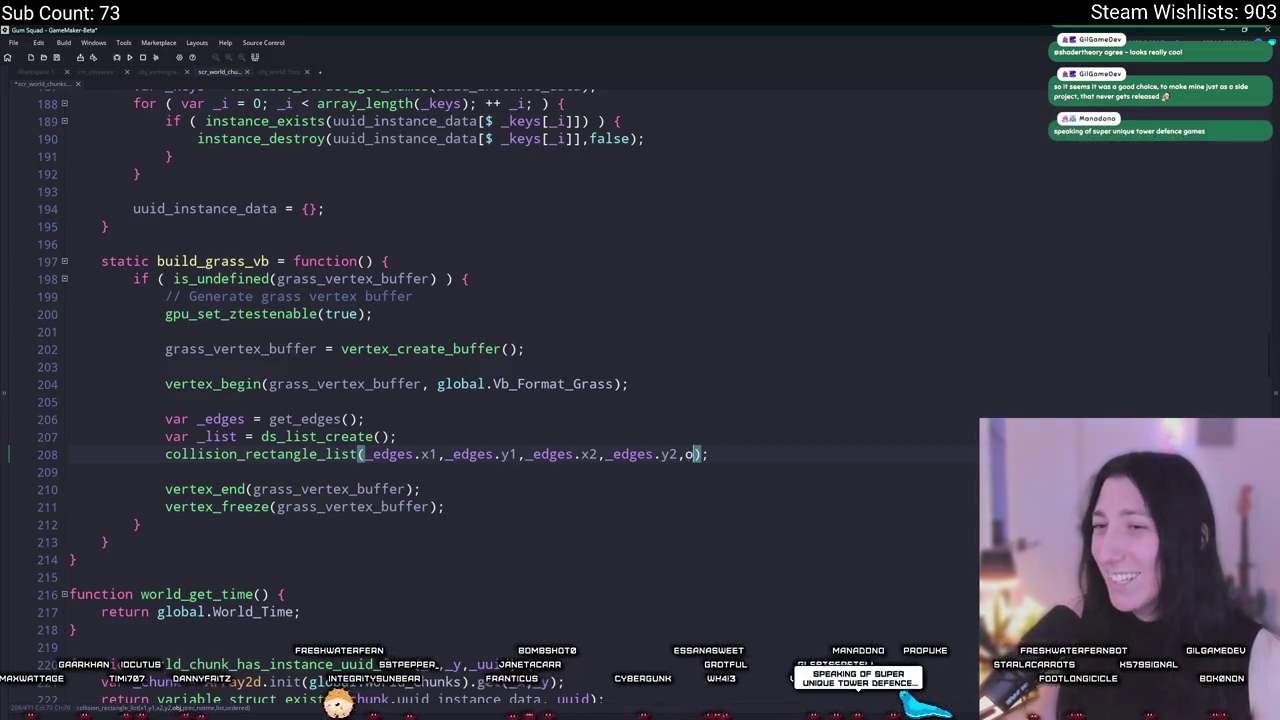
text(_ver)
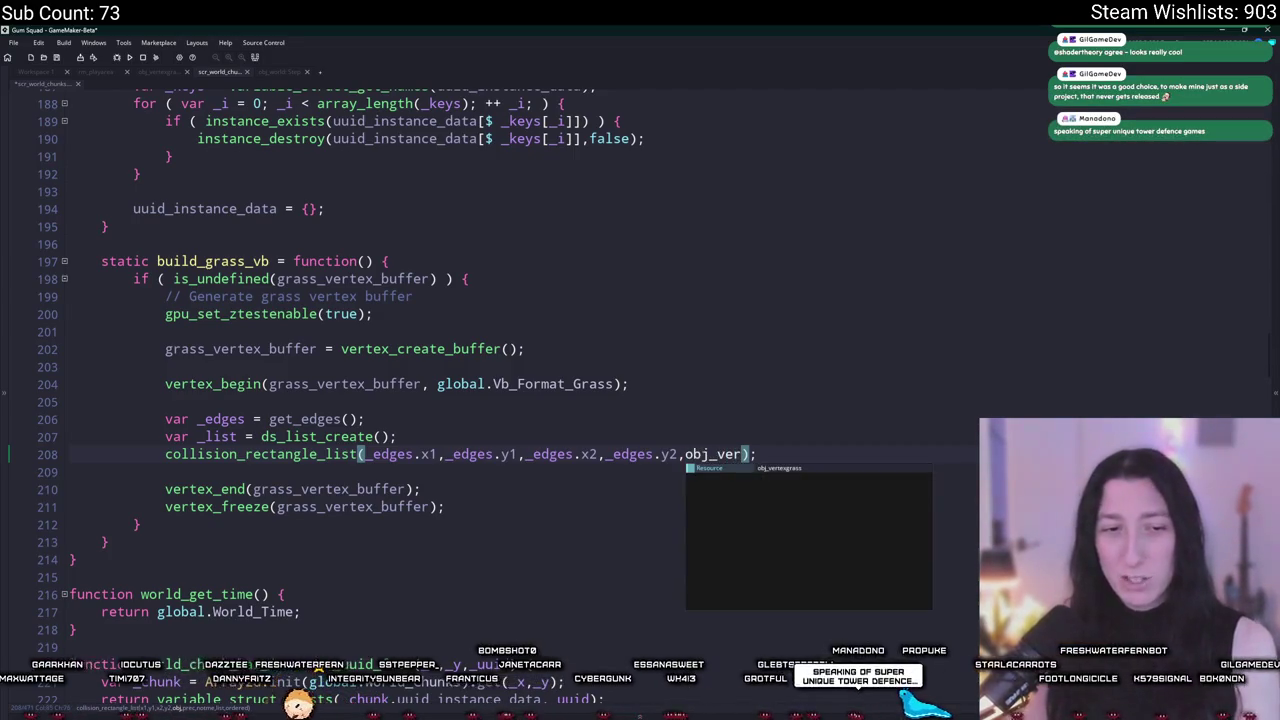
key(Return)
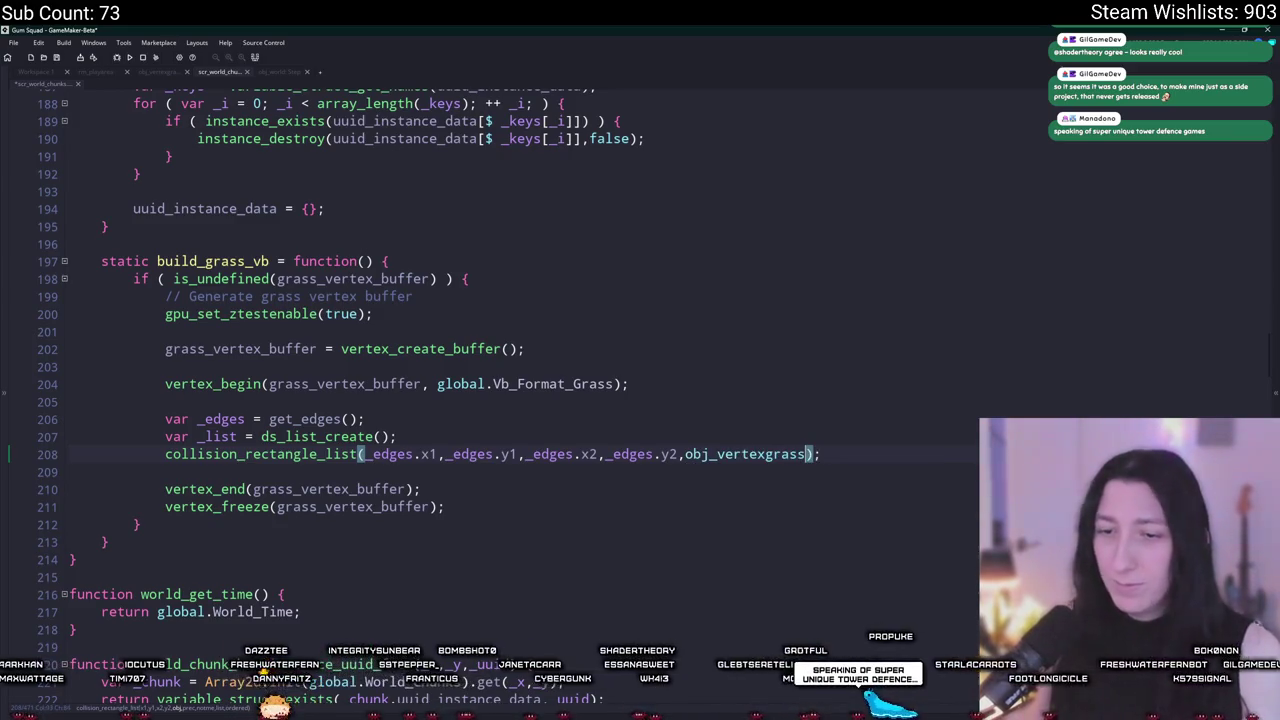
text(,)
text(falsei)
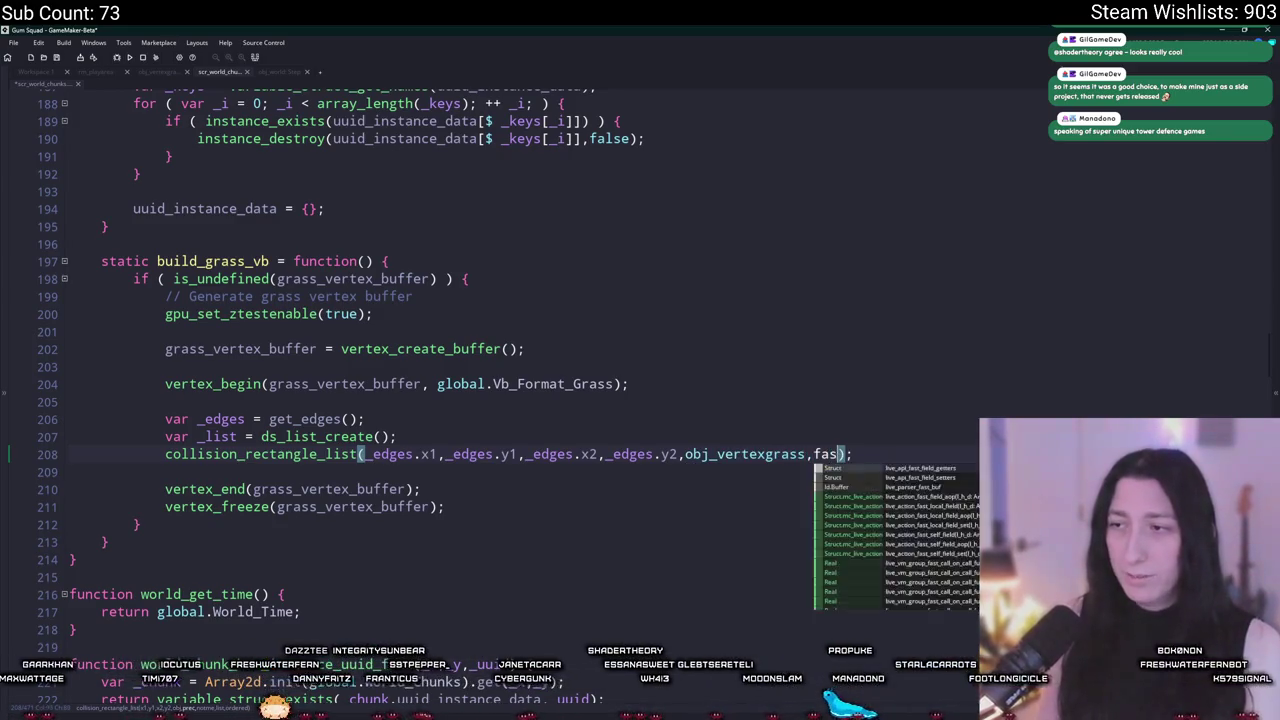
key(BackSpace)
text(,tr)
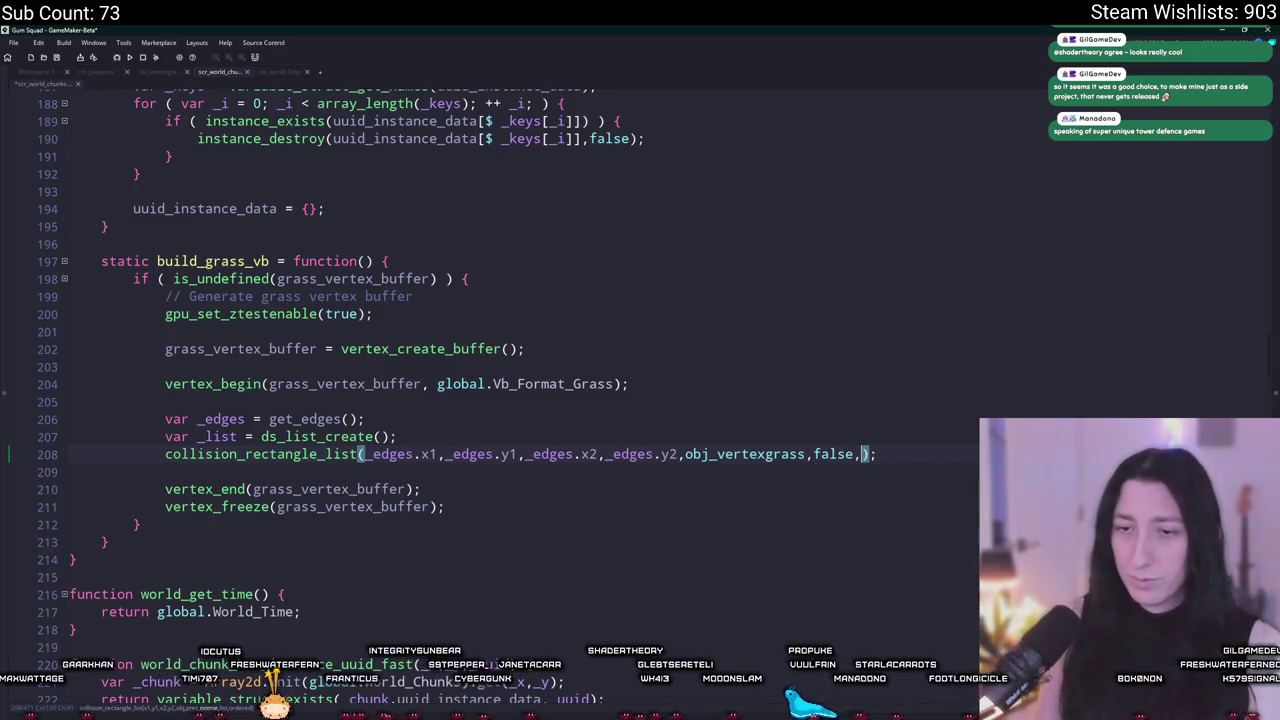
text(ue,_list,)
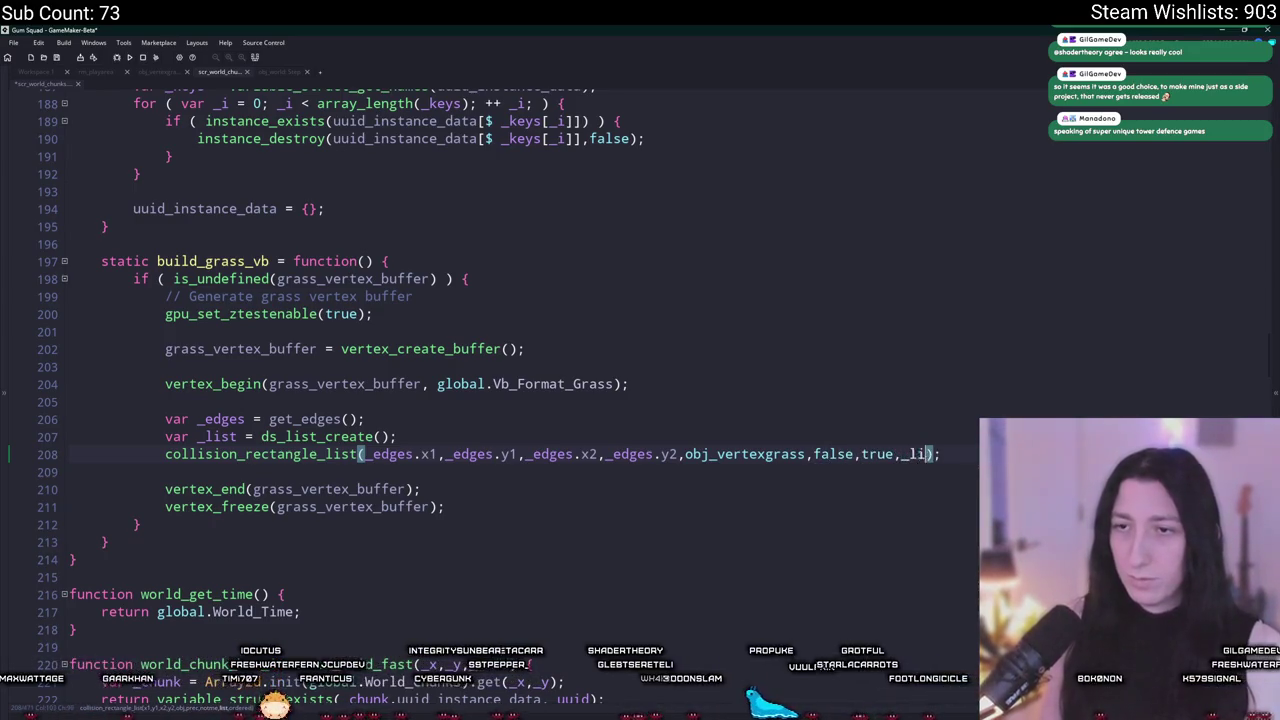
text(fasl)
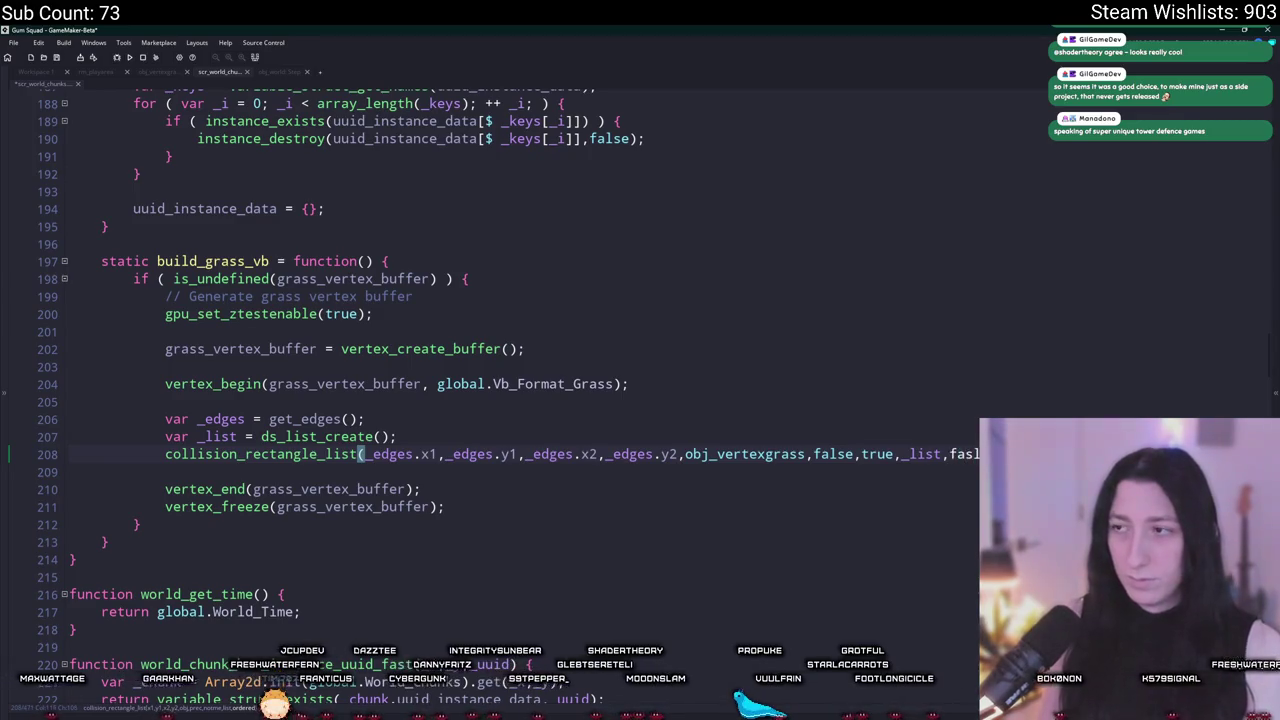
text(se)
key(BackSpace)
key(BackSpace)
key(BackSpace)
text(alse)
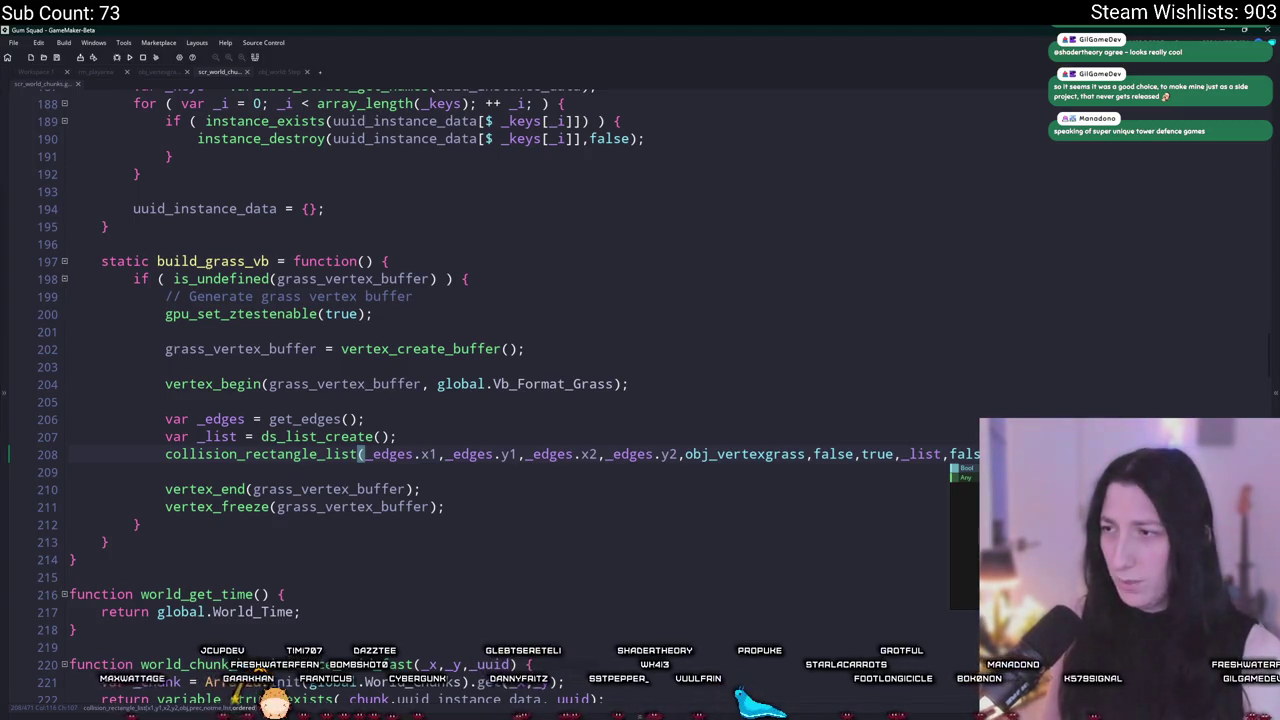
Step: Add ds_list_destroy(_list) below and begin a for loop header starting i = 0 above it
key(Return)
key(Return)
key(Return)
text(ds_))
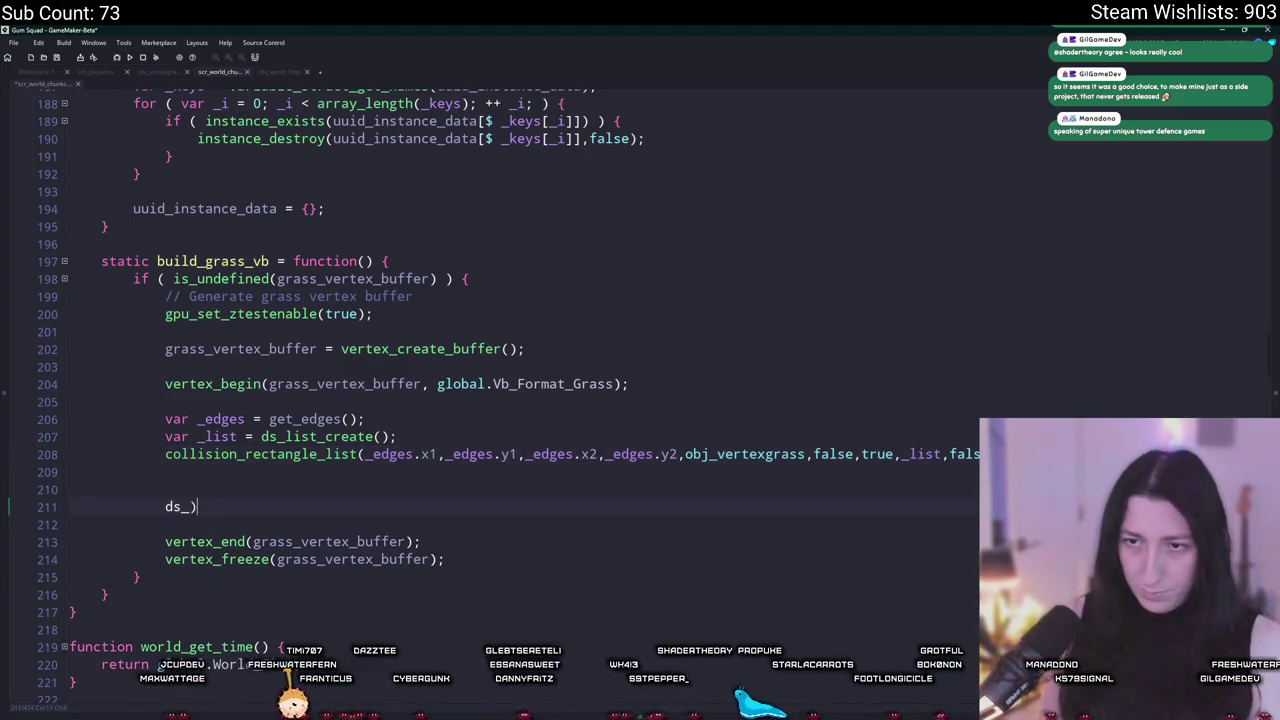
text(list_destroy()
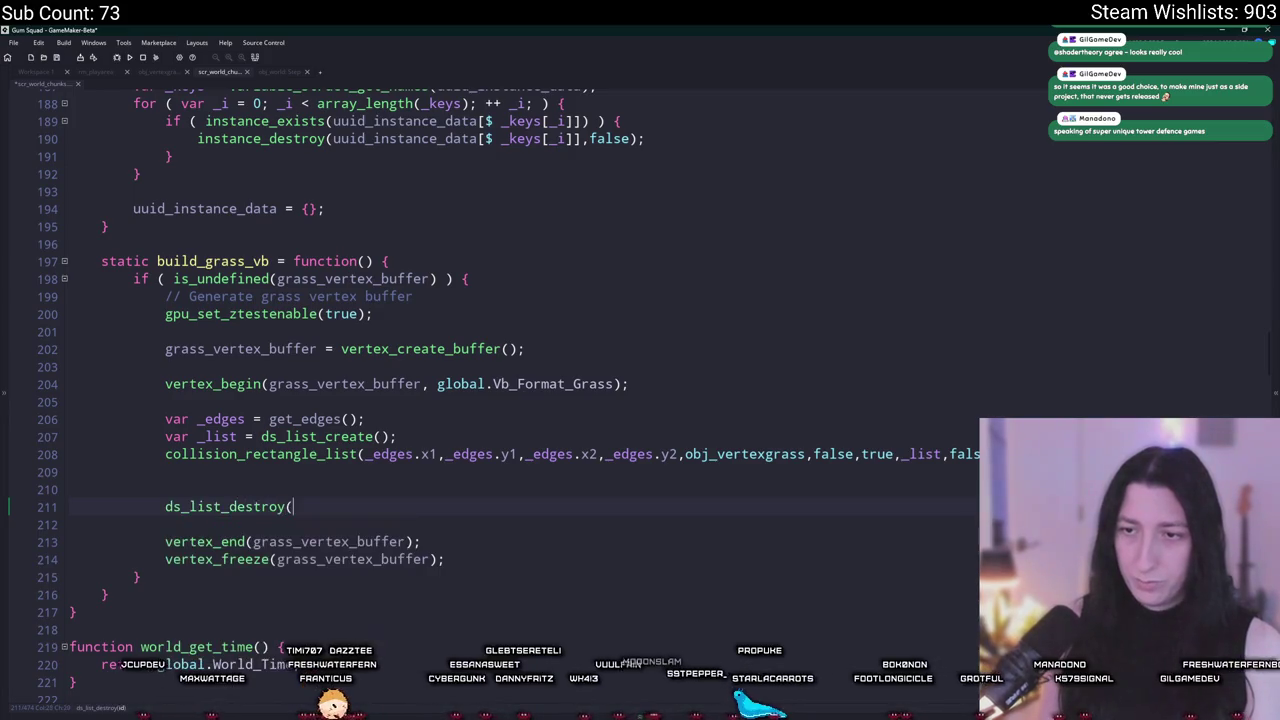
key(Up)
key(Up)
key(Return)
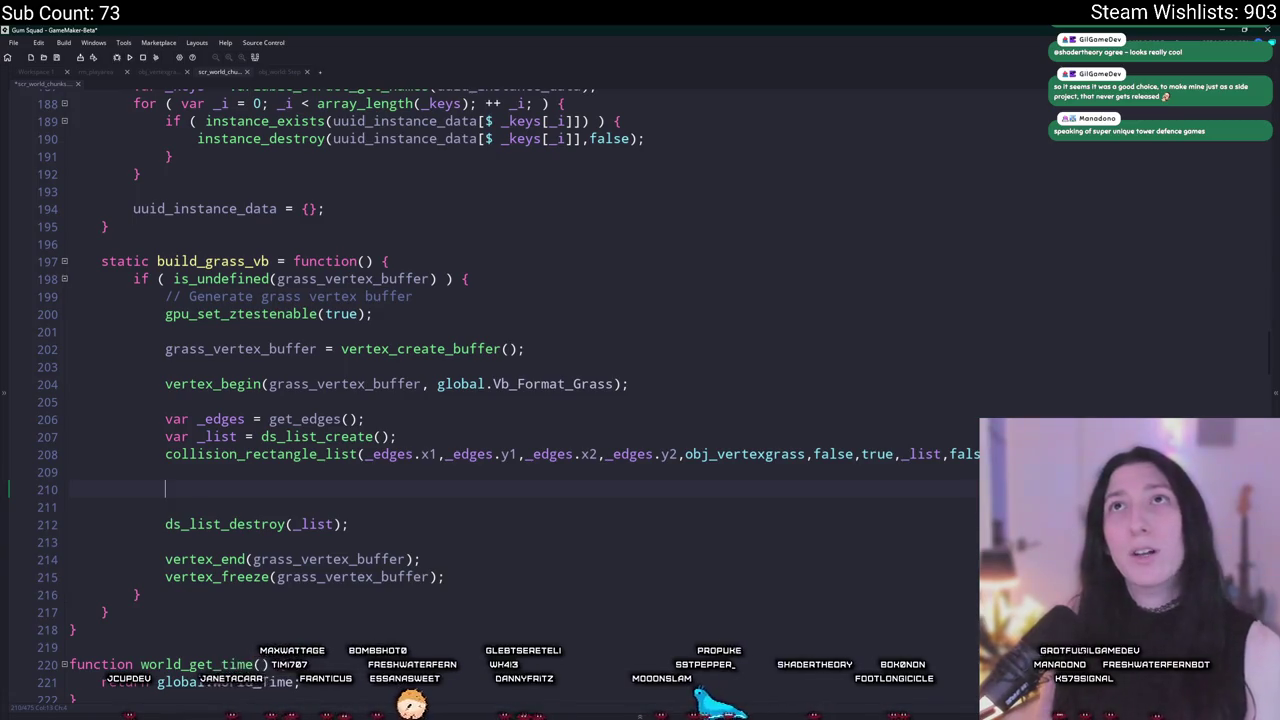
text(i )
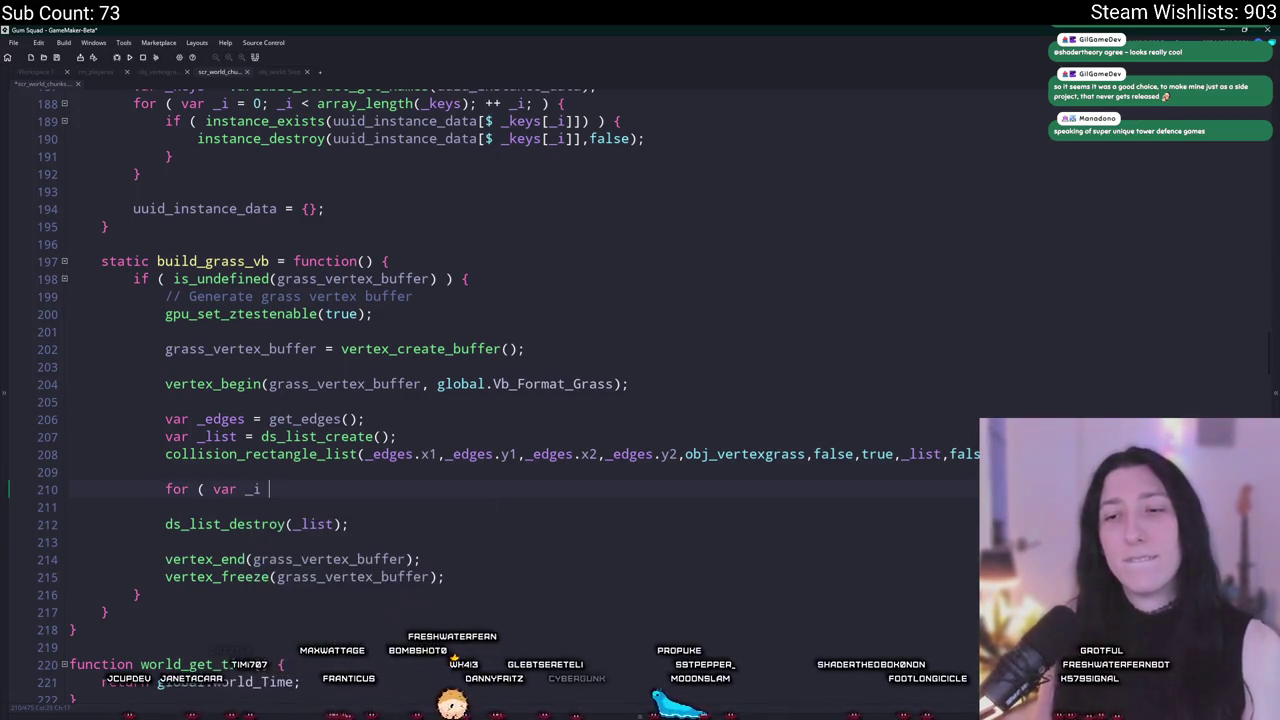
text(= 0; _i)
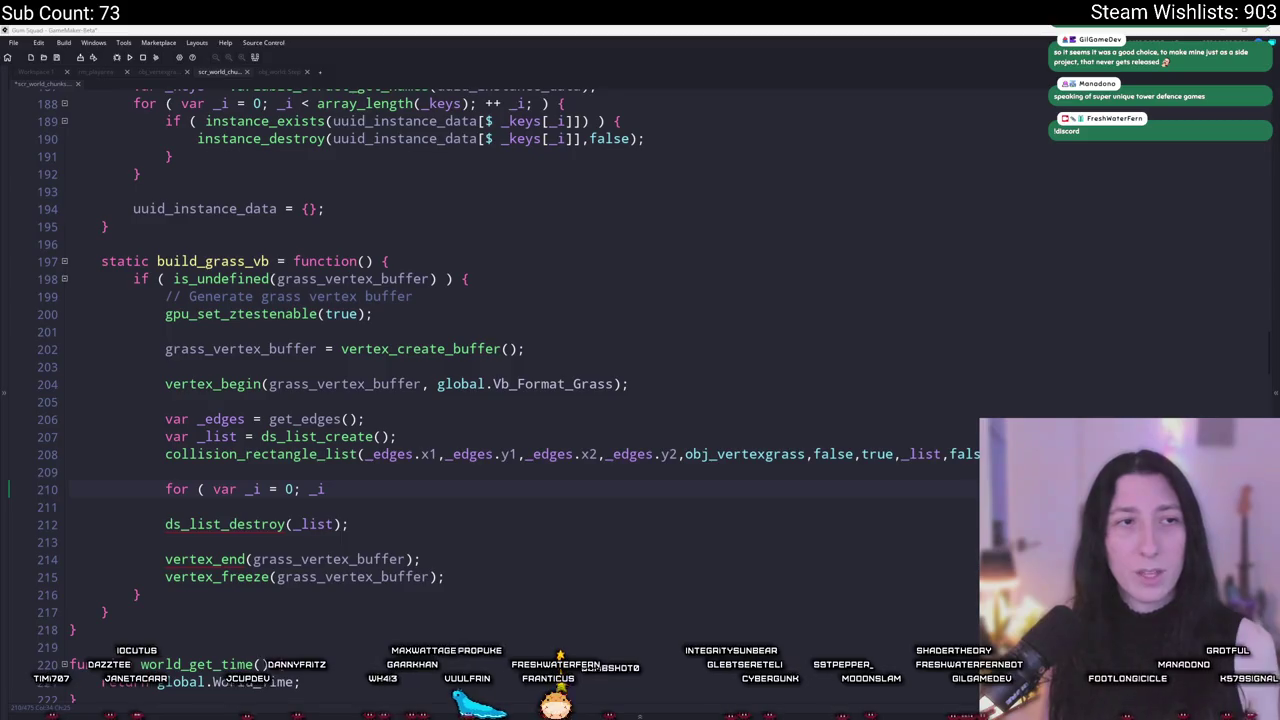
key(alt+Tab)
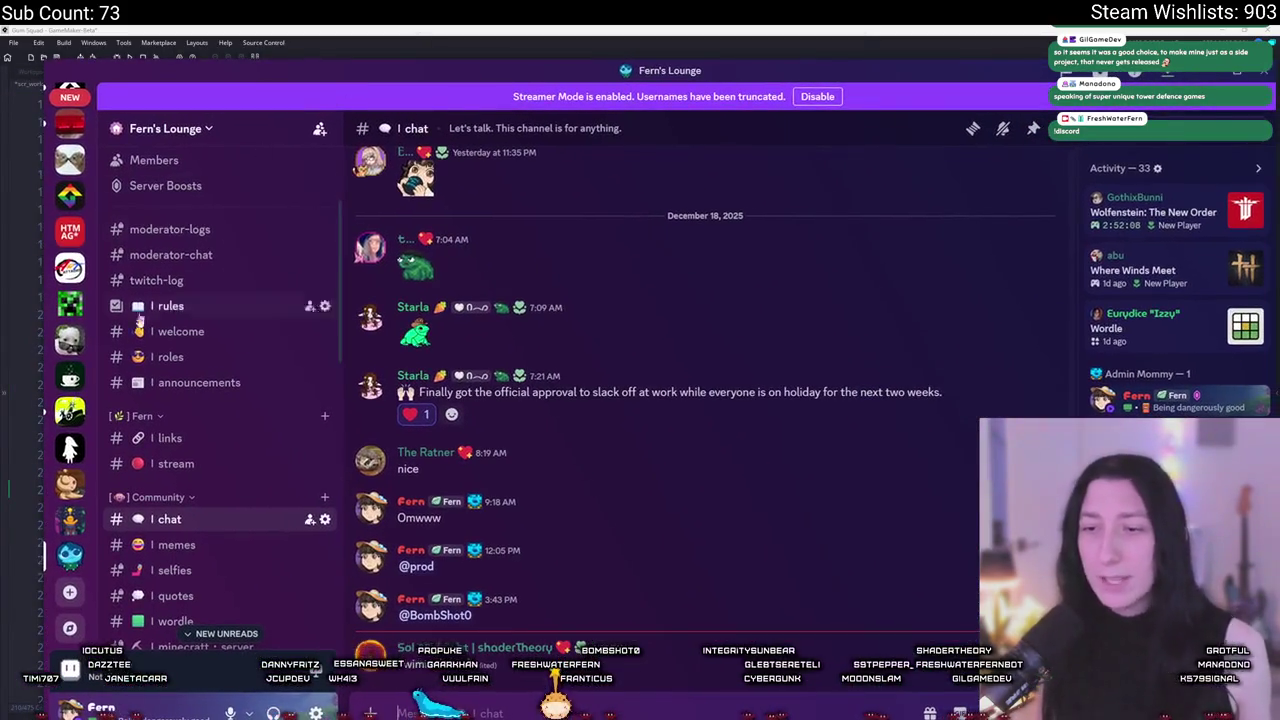
Step: Browse the Discord channel list, then back in GameMaker complete the loop condition with ds_list_size(_list); ++_i
scroll(188, 368, down, 3)
scroll(188, 368, down, 3)
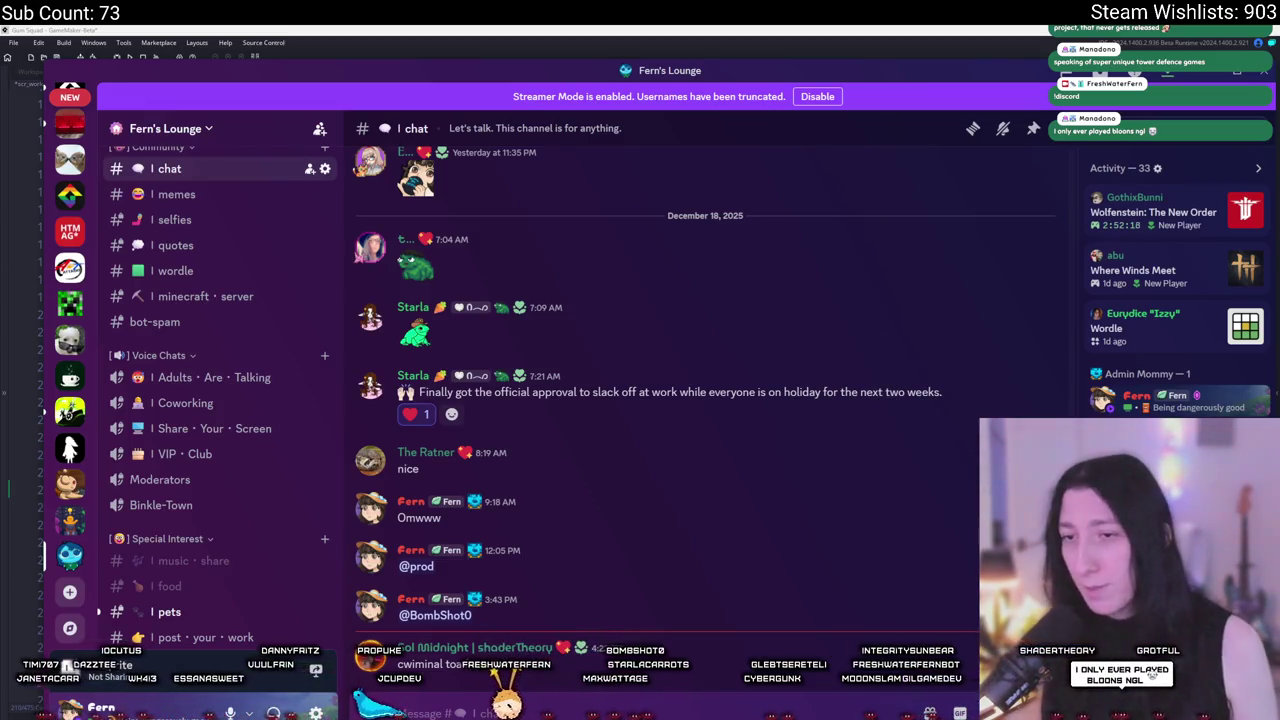
scroll(224, 299, up, 5)
scroll(224, 299, up, 1)
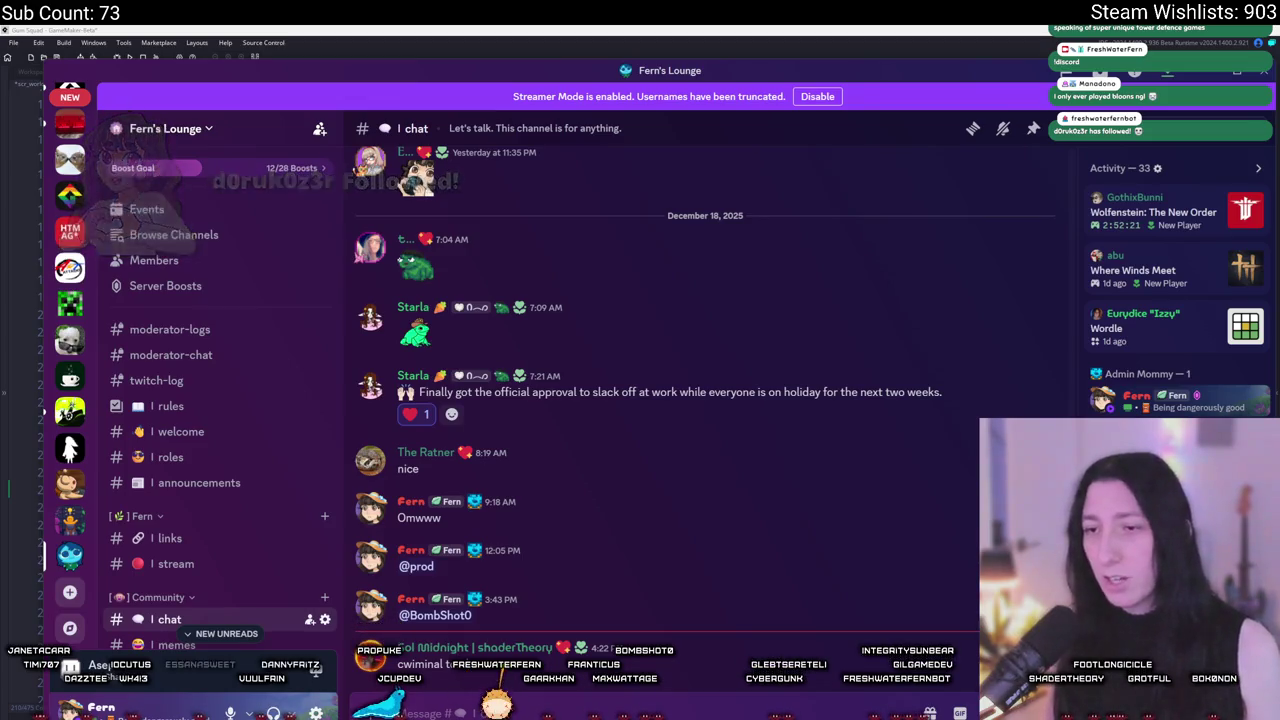
key(alt+Tab)
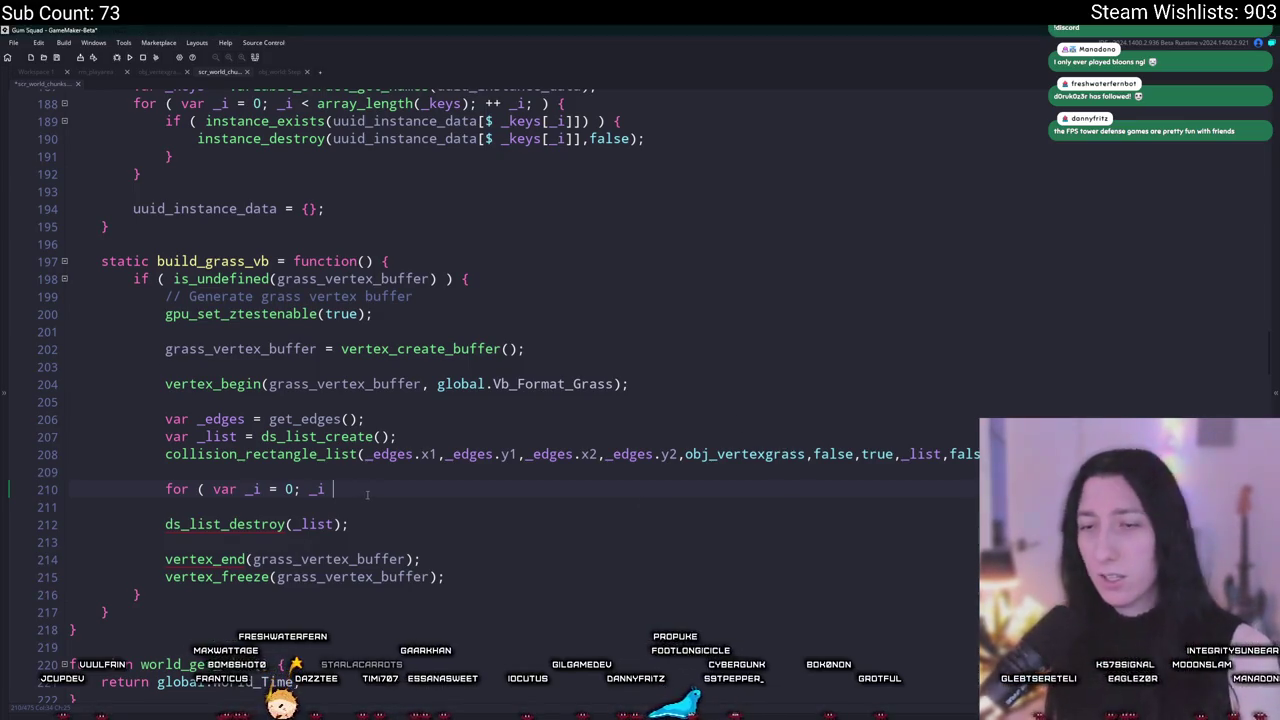
text(ds_list_siz)
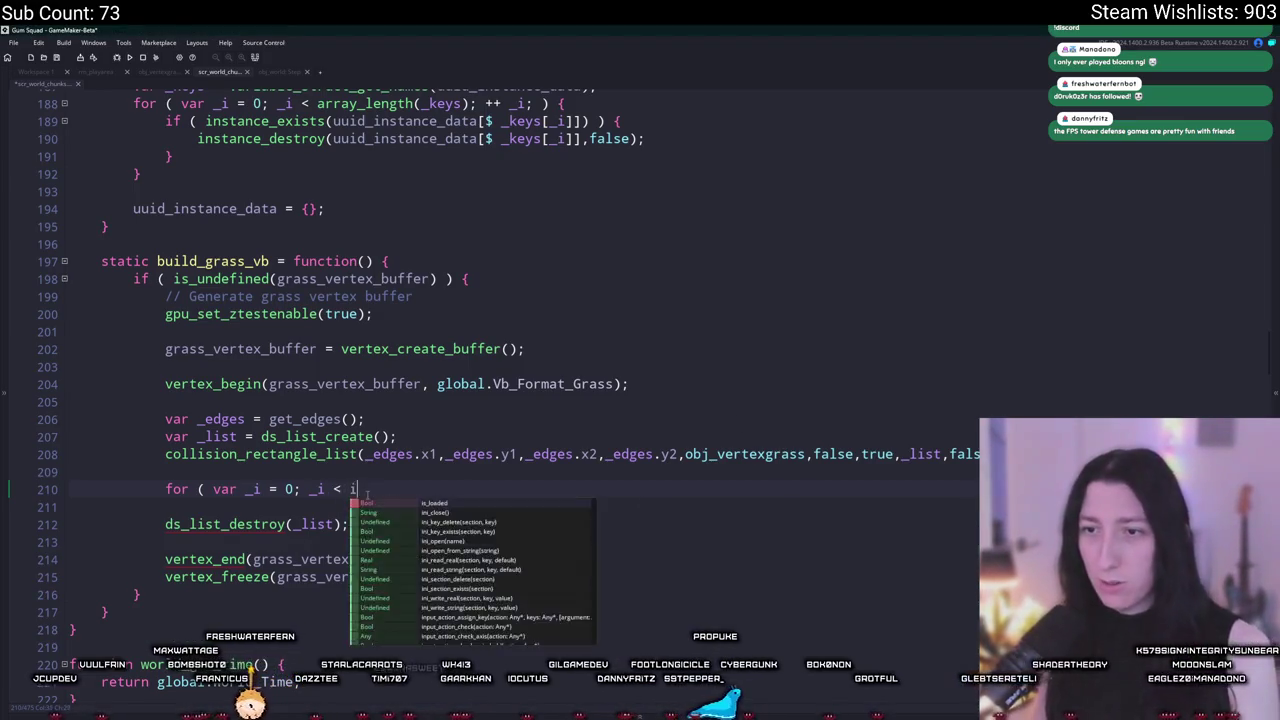
text(e(_)
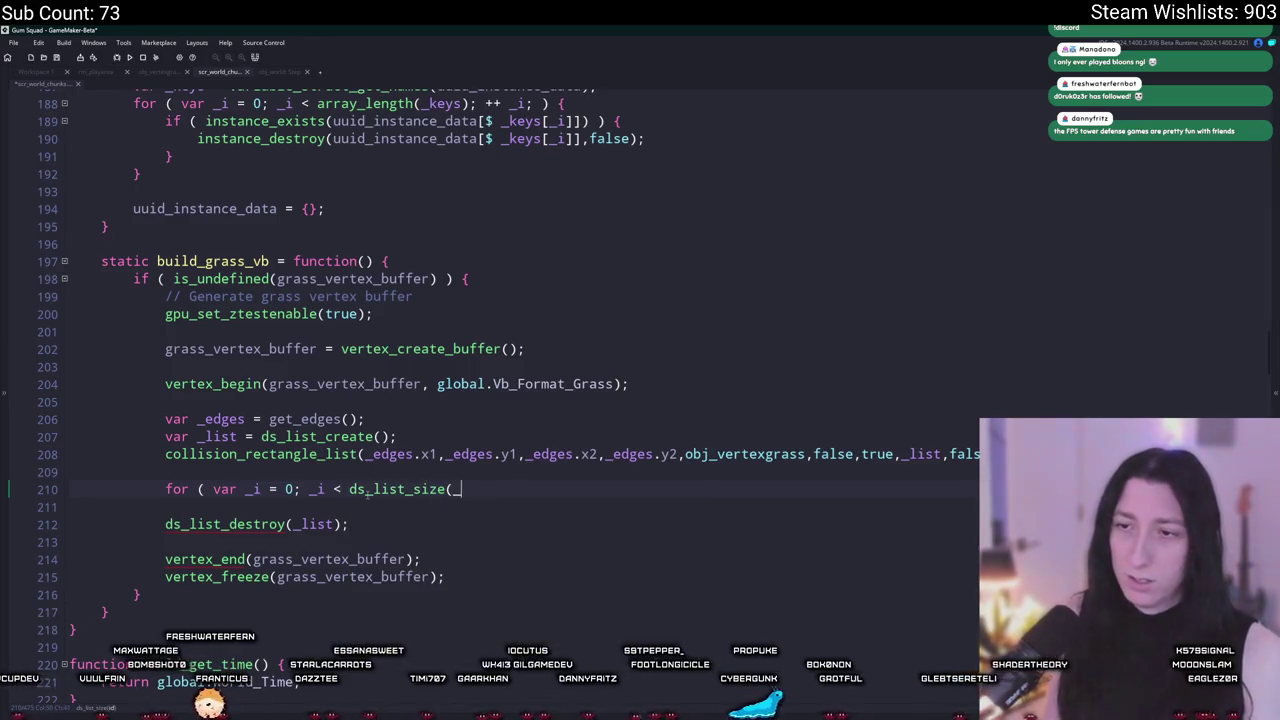
text(list) ; ++ _i; ) {)
Step: Add a loop body that calls _list[_i].build(); on each collected grass instance
key(Return)
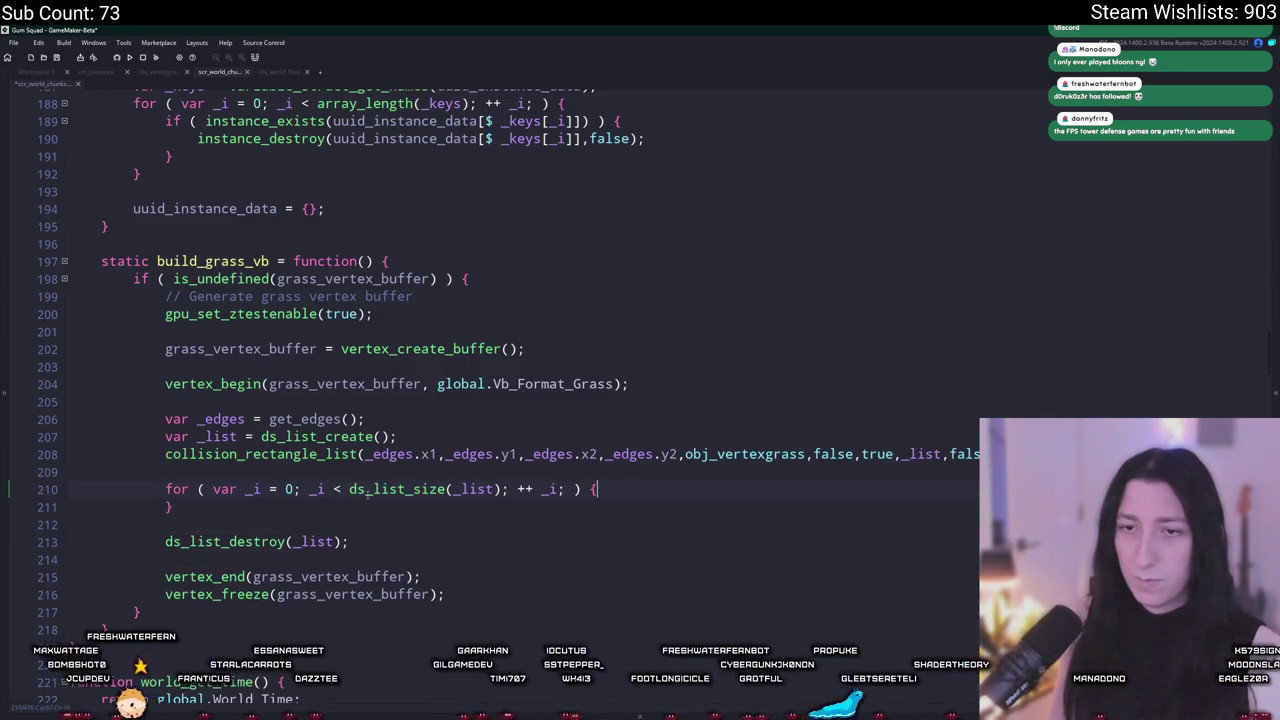
key(Return)
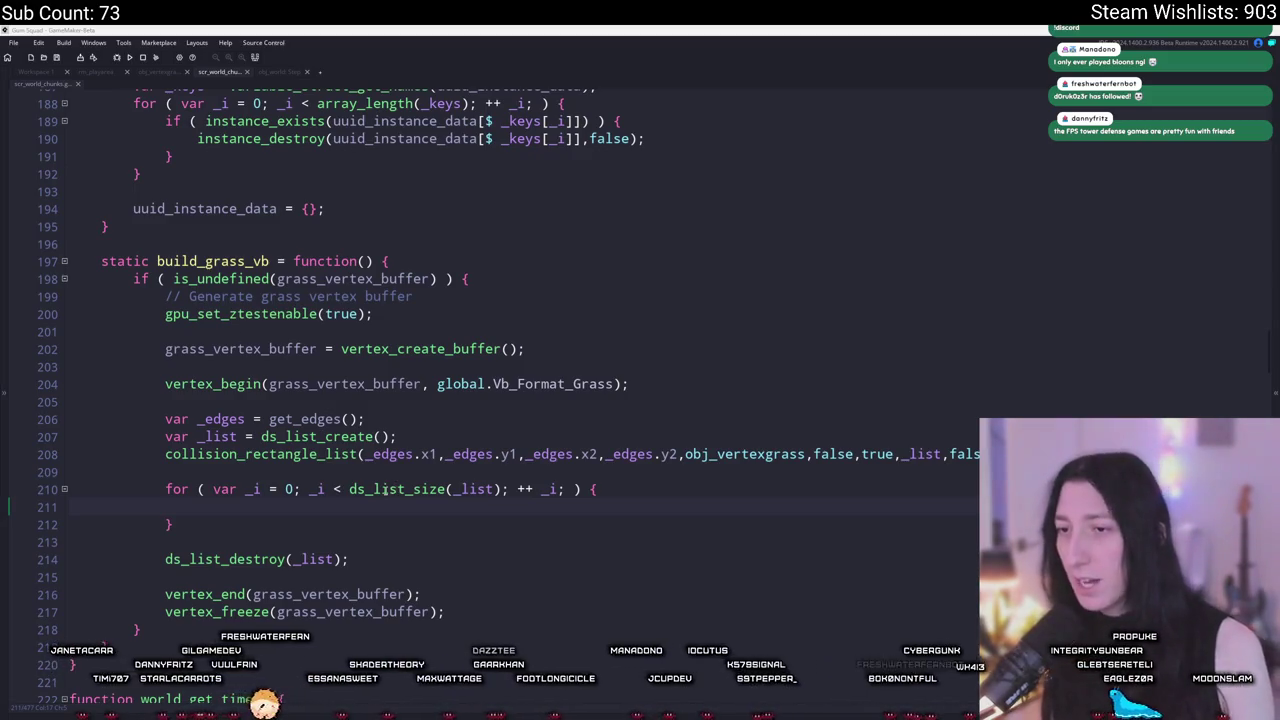
text(_list[_i].)
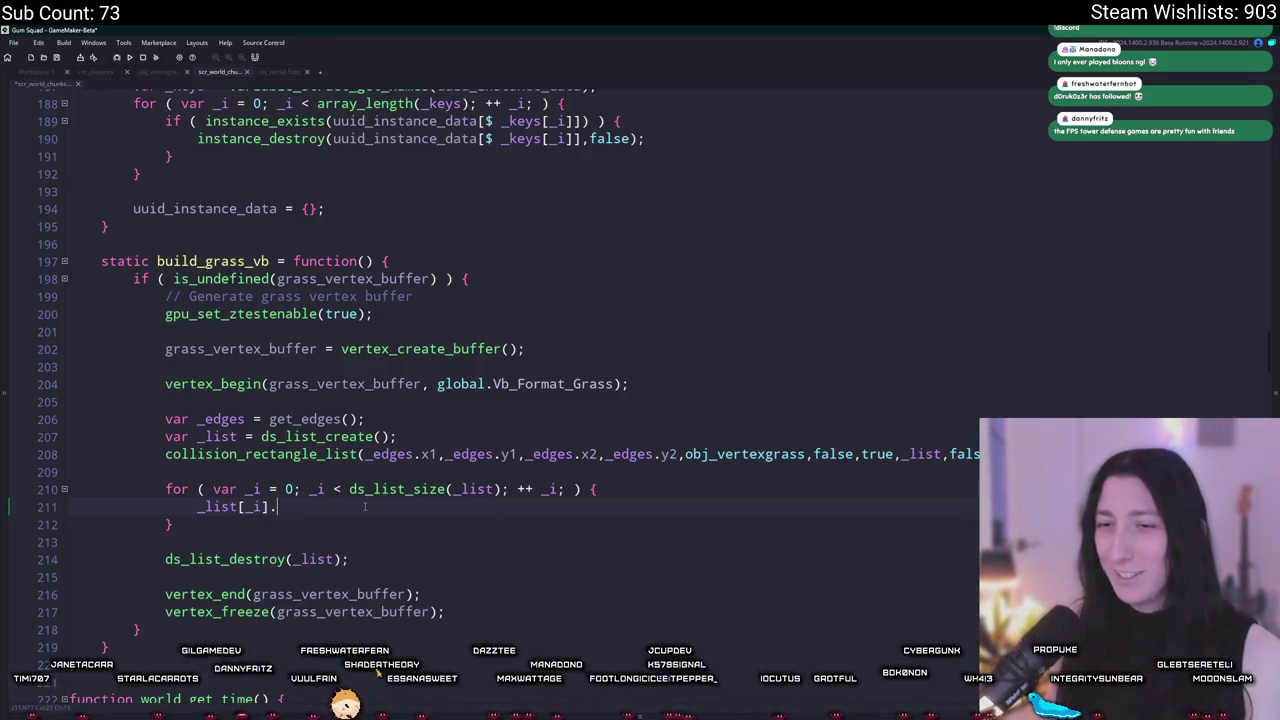
key(BackSpace)
text(ld();)
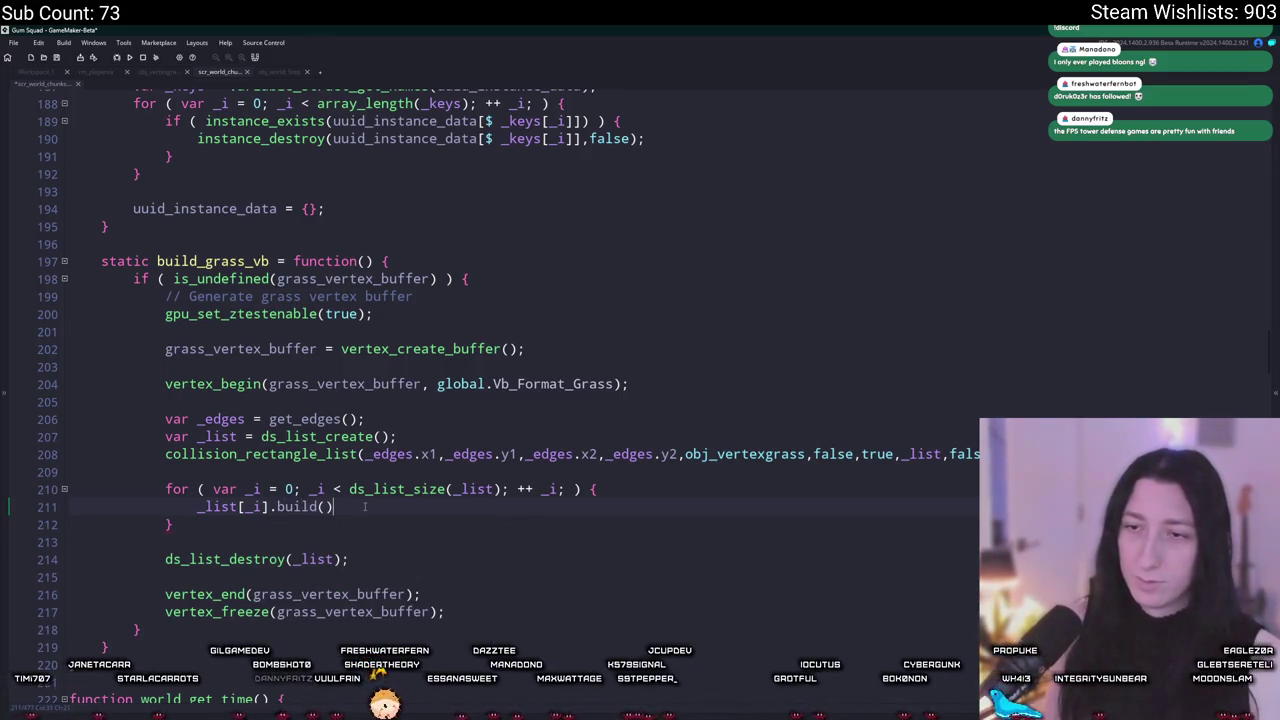
click(178, 76)
Step: Scroll through obj_vertexgrass's Create code to review the vertex_position_3d calls in build
click(45, 88)
scroll(255, 358, down, 15)
scroll(326, 242, up, 1)
scroll(326, 242, down, 2)
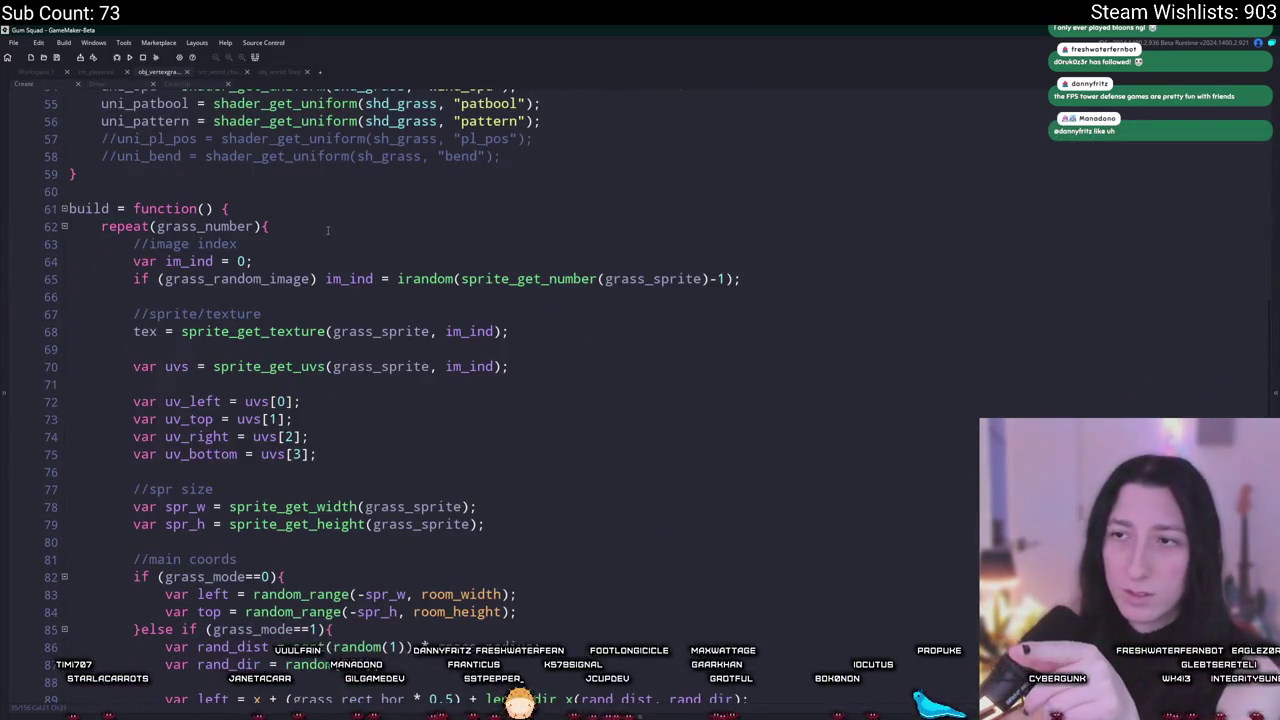
scroll(327, 230, down, 13)
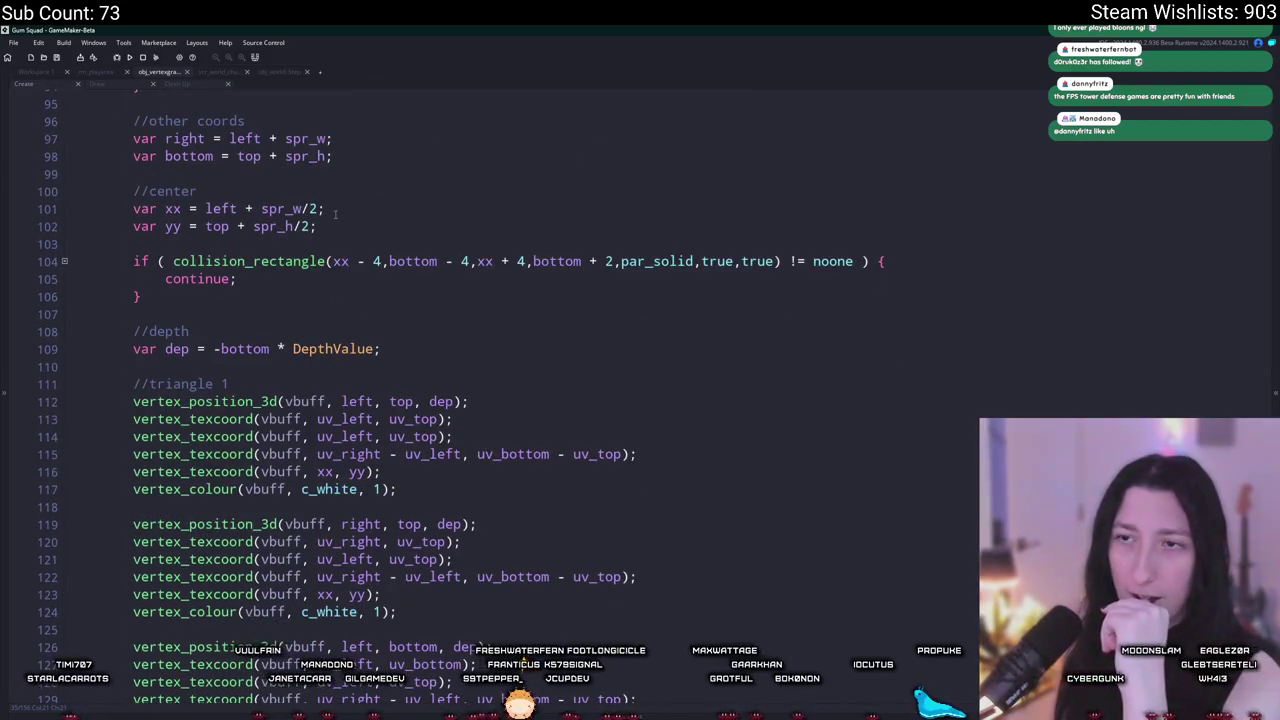
scroll(336, 213, down, 5)
scroll(336, 213, up, 2)
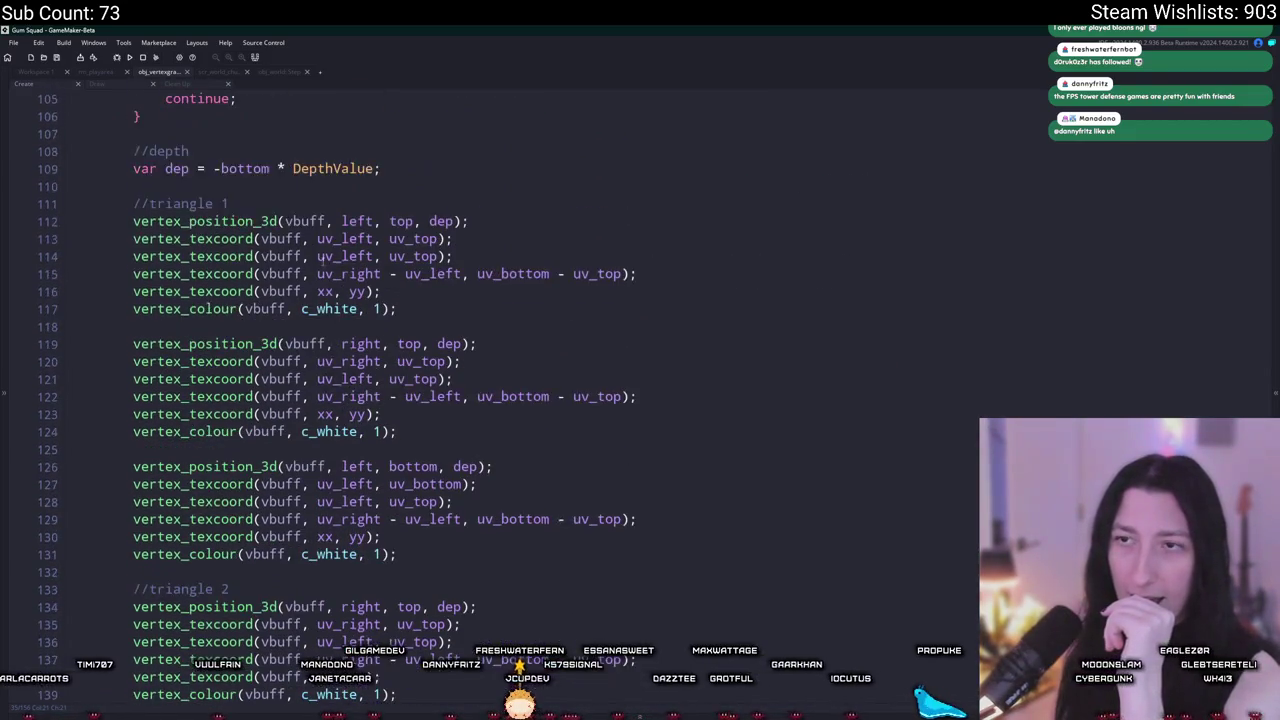
Step: Go to the is_undefined(grass_vertex_buffer) check on line 198 of build_grass_vb in scr_world_chunks
scroll(300, 190, up, 2)
click(214, 73)
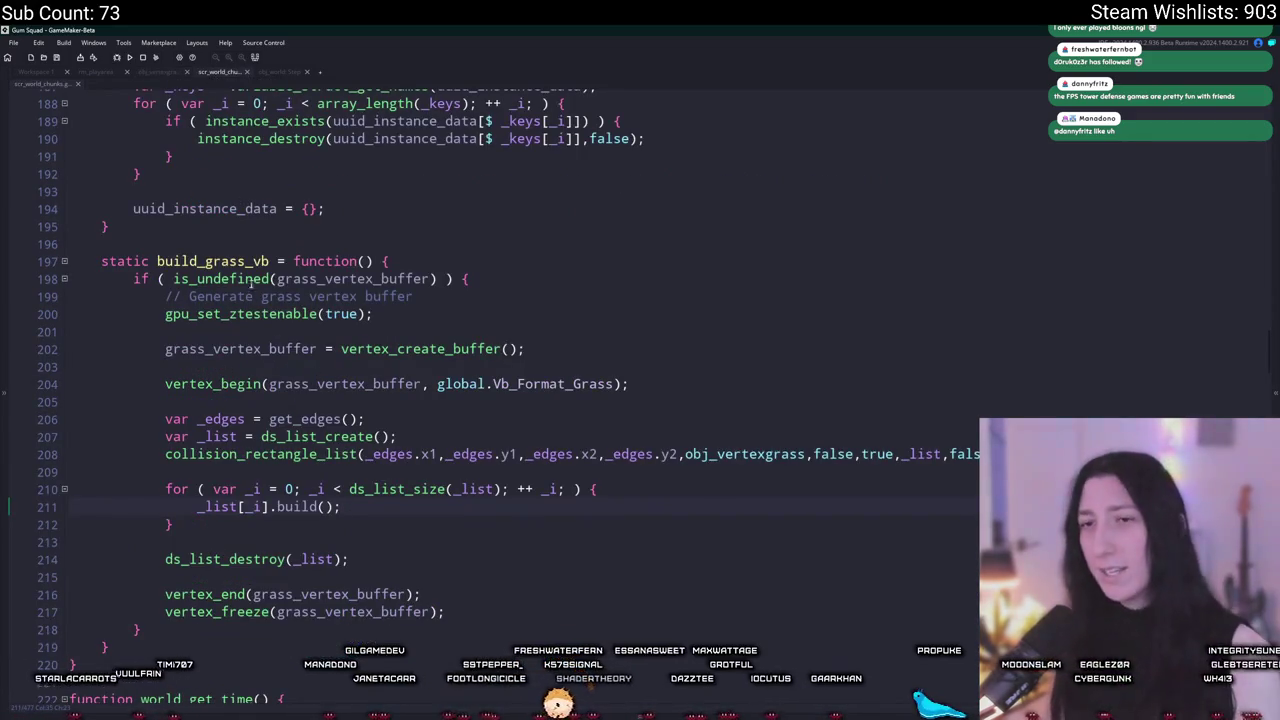
scroll(340, 545, down, 2)
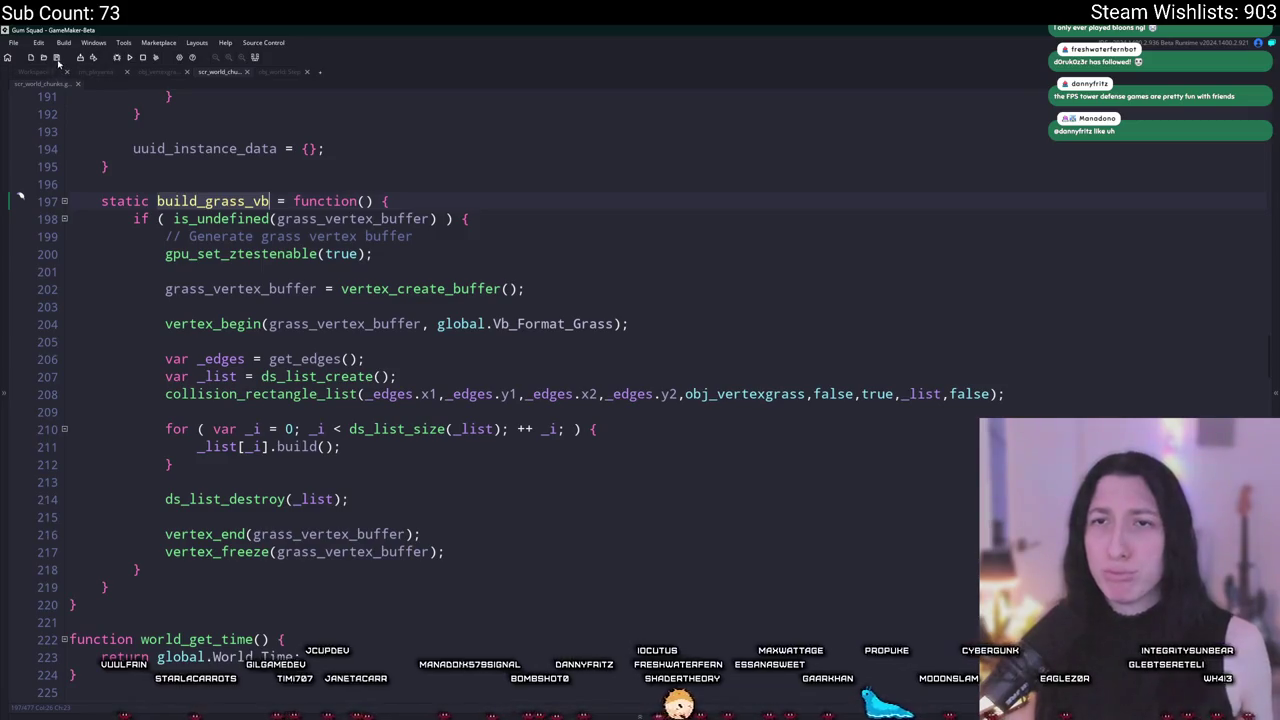
click(313, 219)
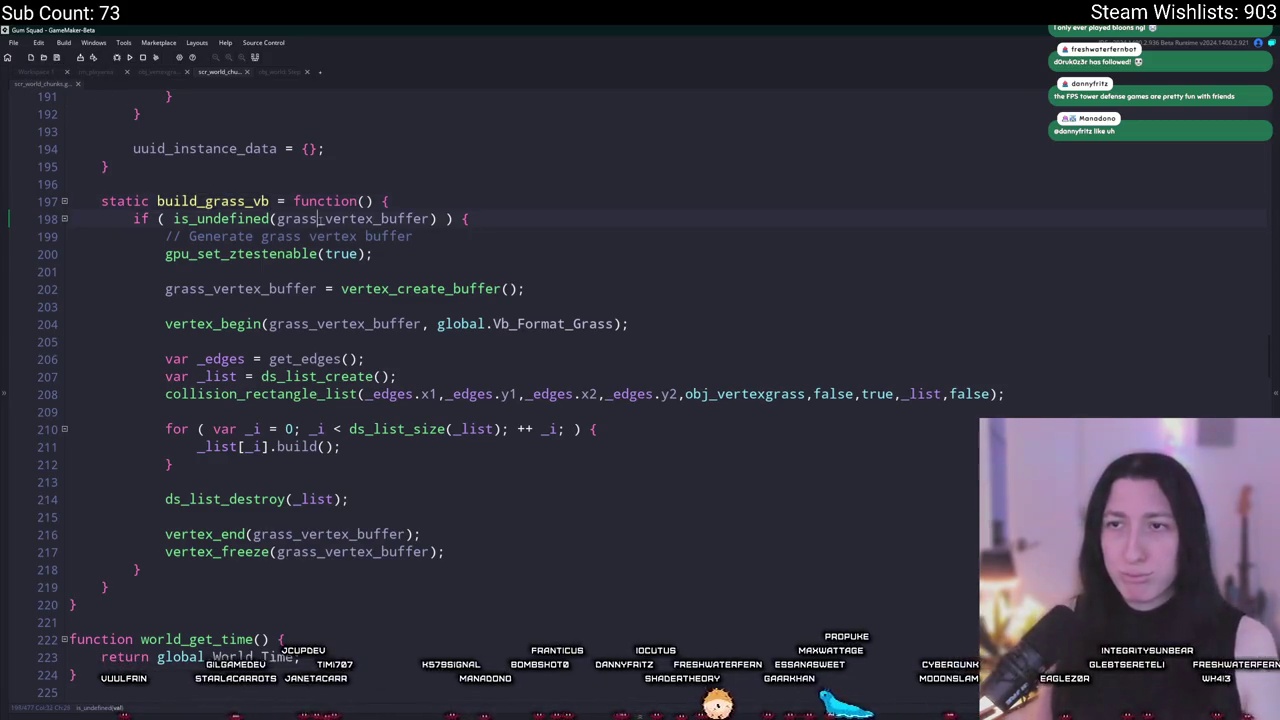
scroll(344, 241, up, 3)
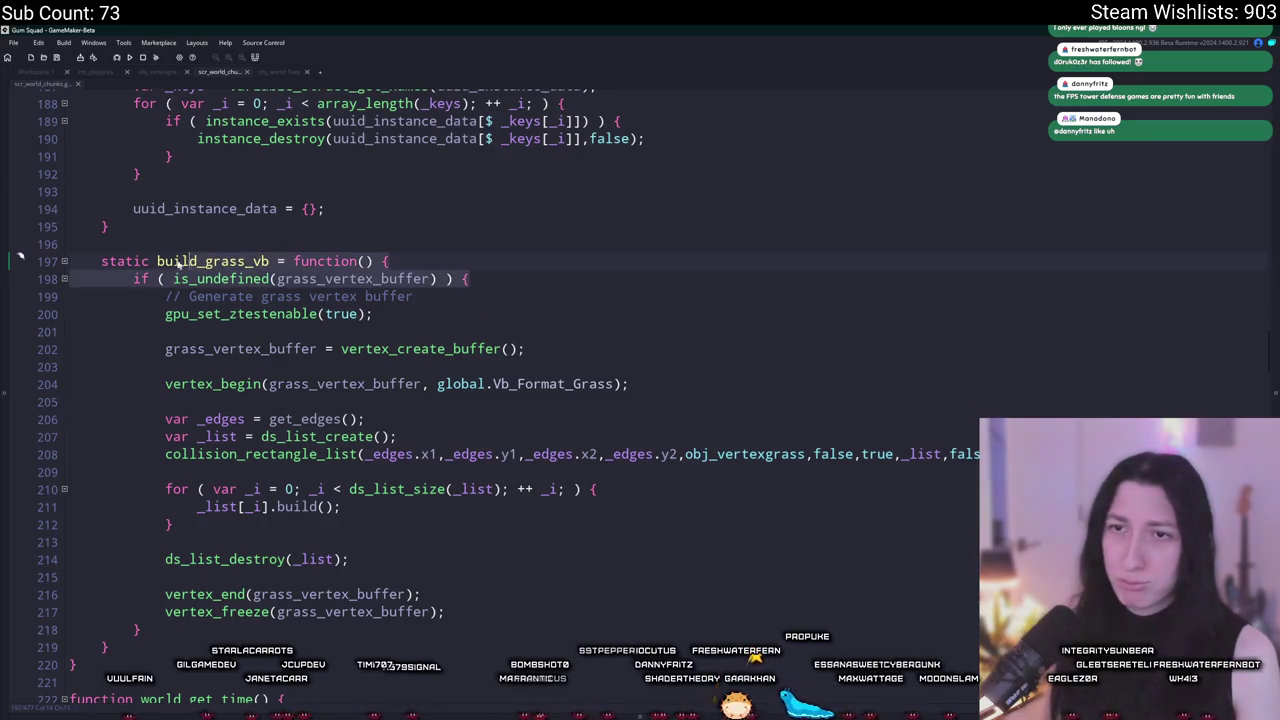
click(410, 279)
click(433, 279)
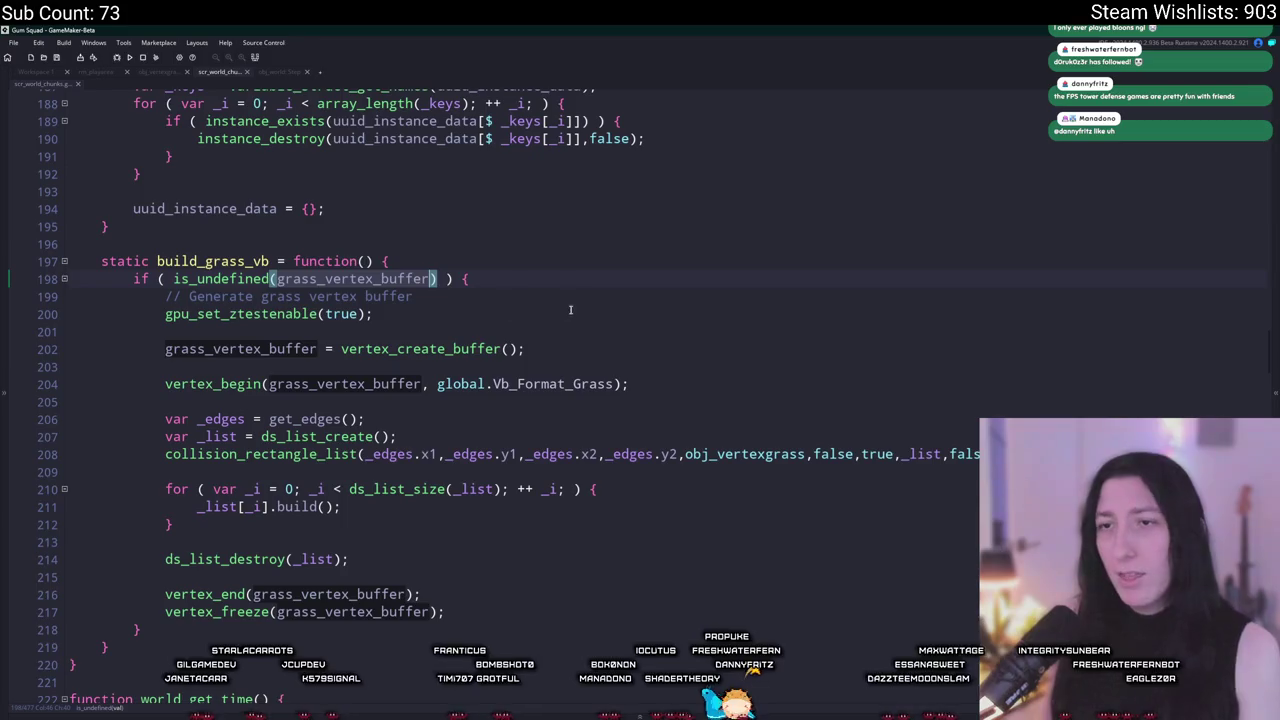
Step: Run the game with F5 to test the chunk grass, then go back to the obj_world object
key(F5)
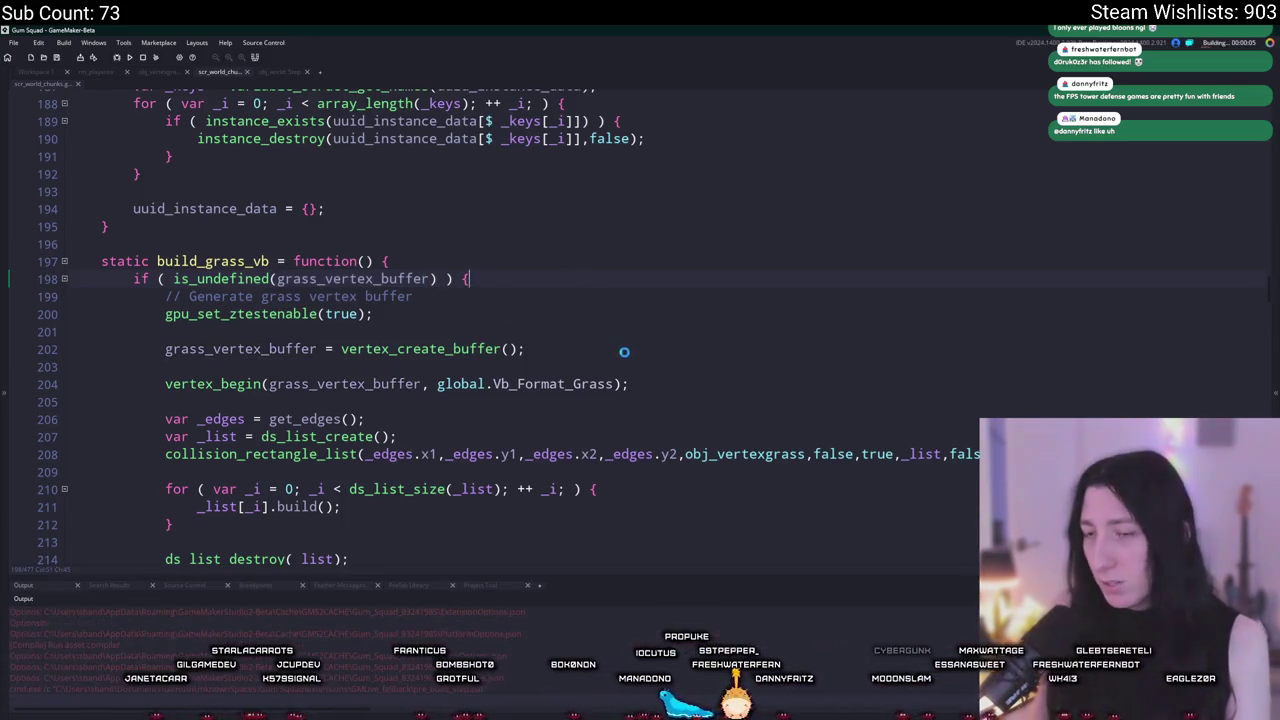
scroll(600, 340, down, 3)
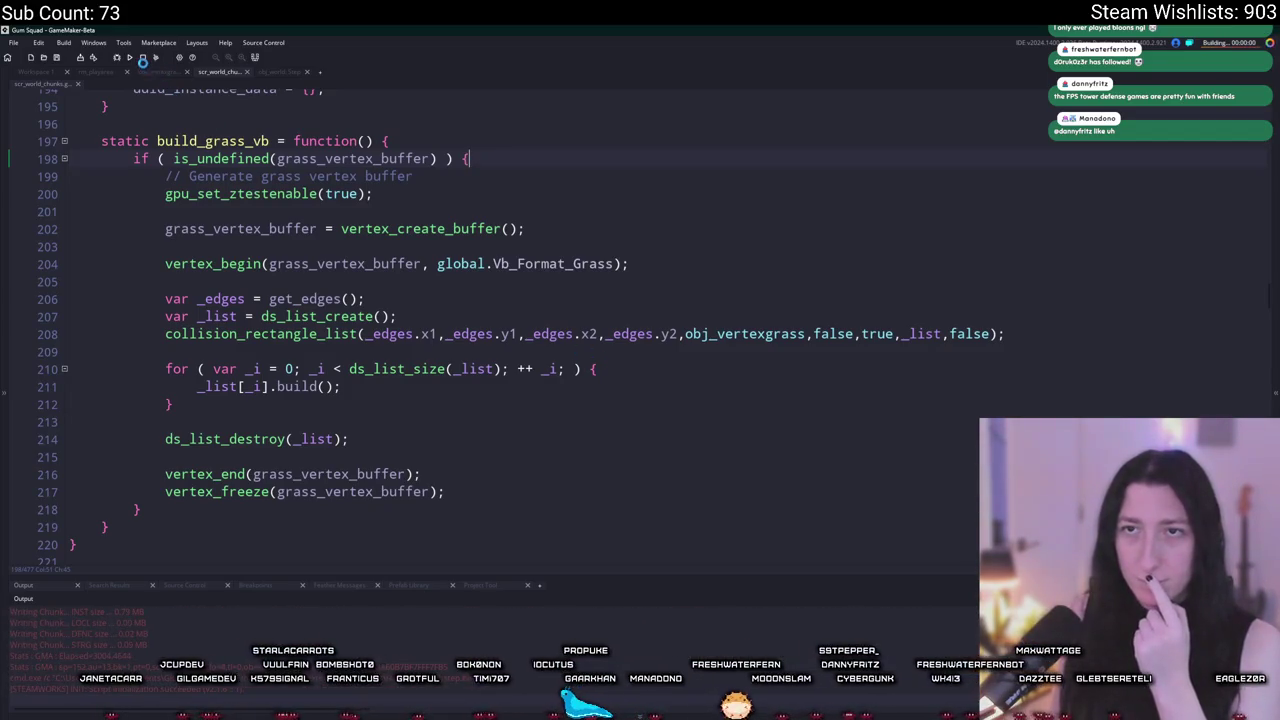
click(640, 355)
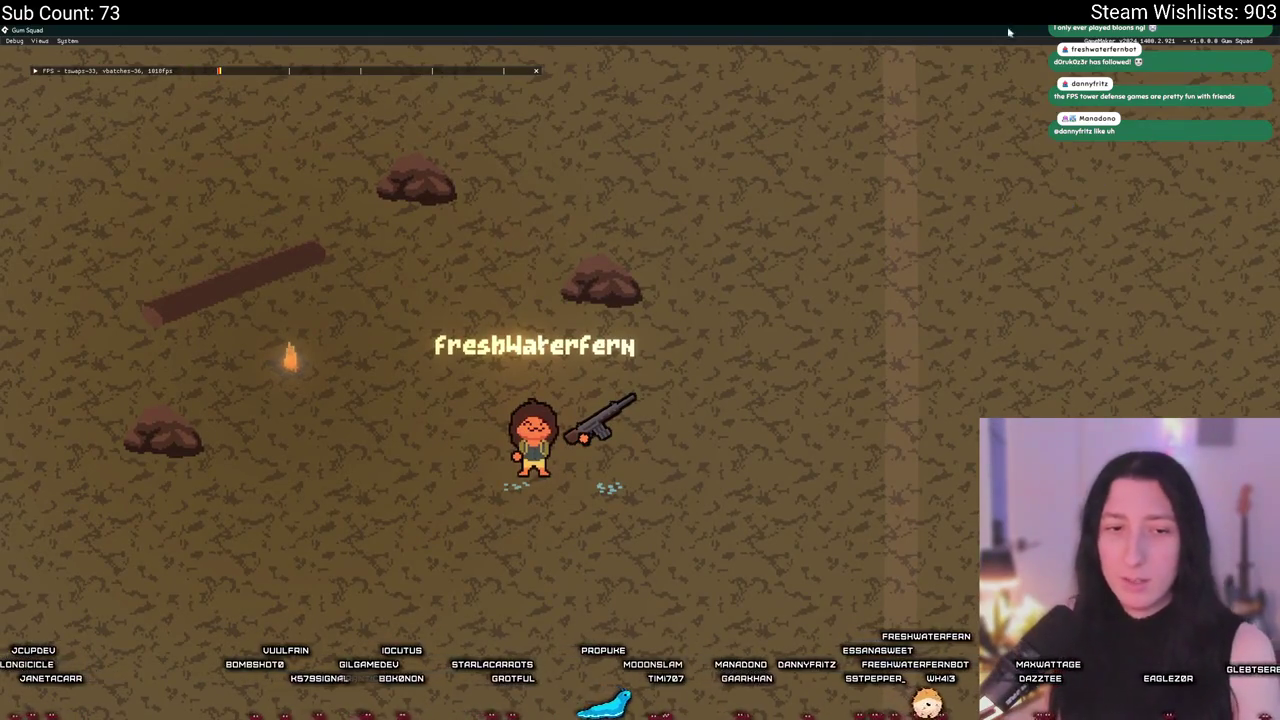
key(alt+Tab)
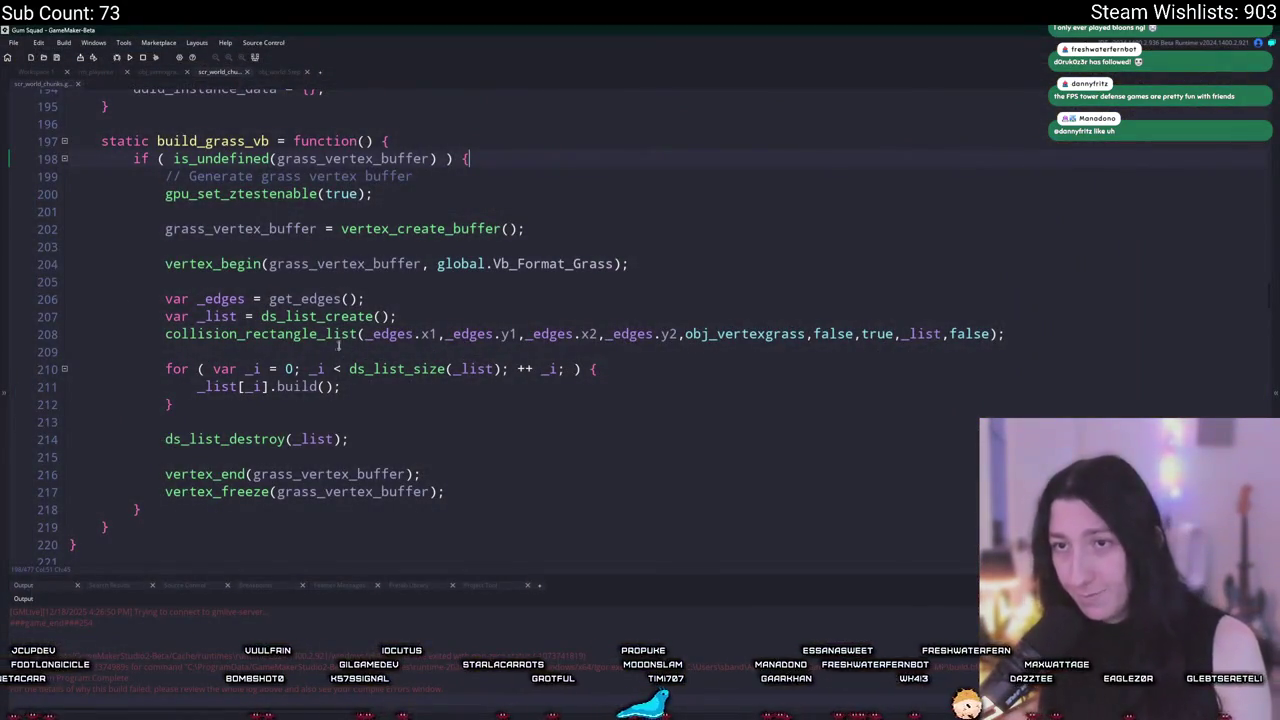
click(298, 158)
scroll(304, 173, up, 2)
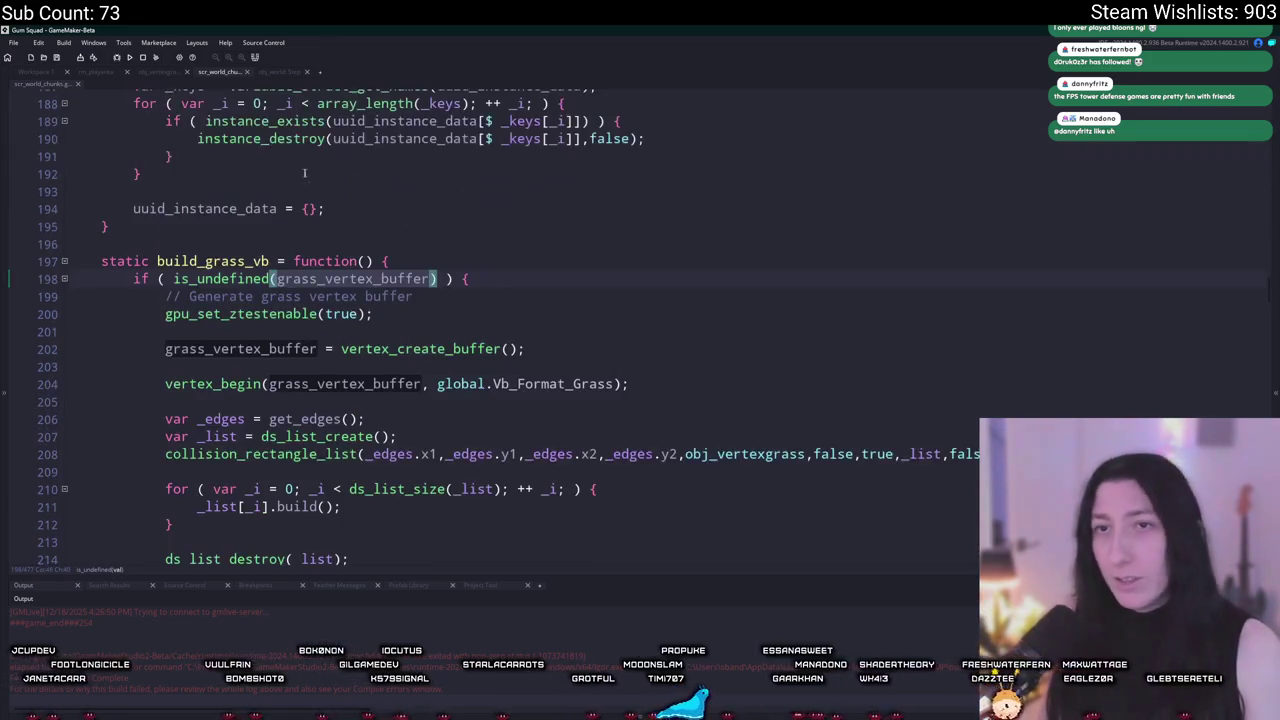
click(38, 72)
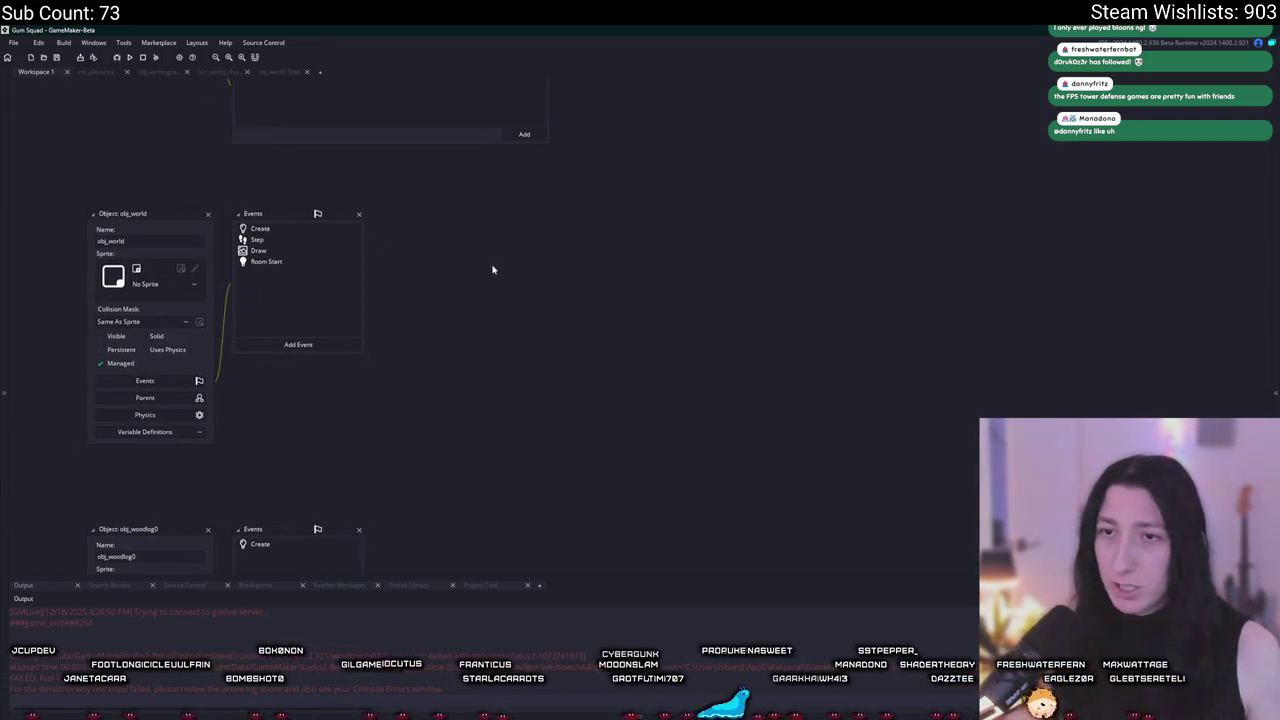
Step: Copy the chunk grass-building loop, lines 83–86, from obj_world's Step event
double_click(257, 239)
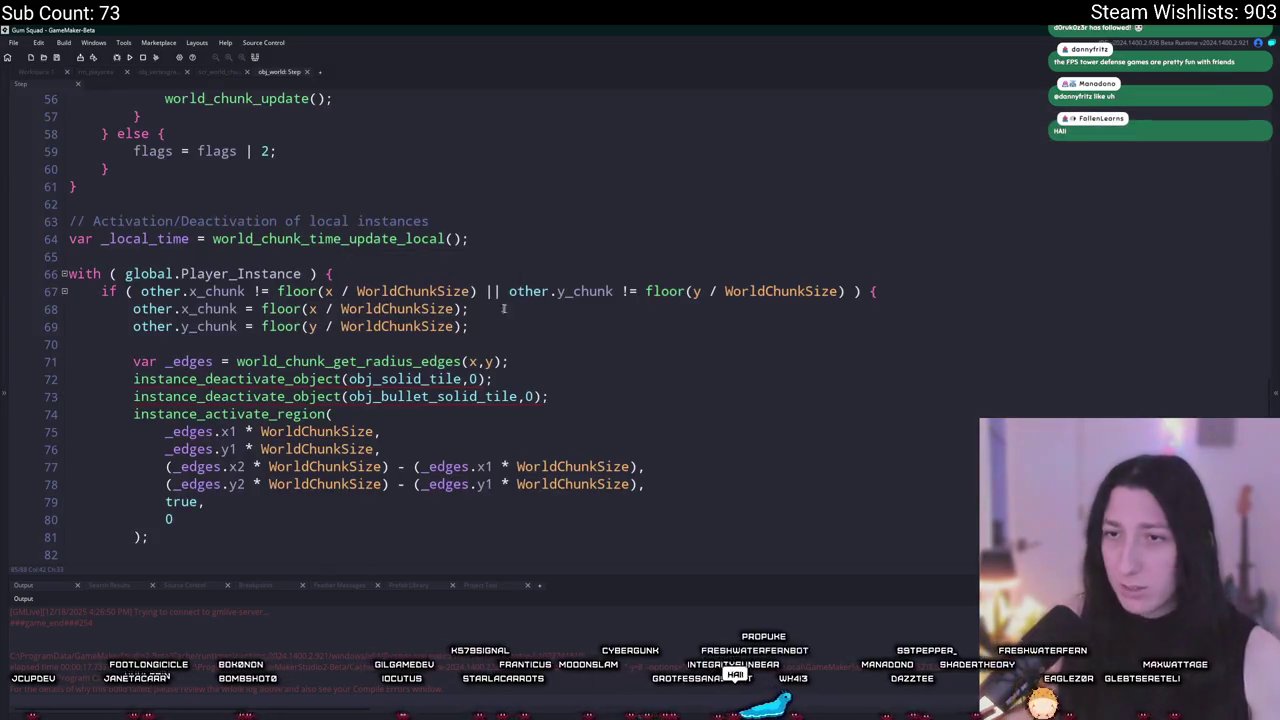
scroll(345, 449, down, 2)
drag(236, 490, 134, 438)
scroll(137, 500, up, 2)
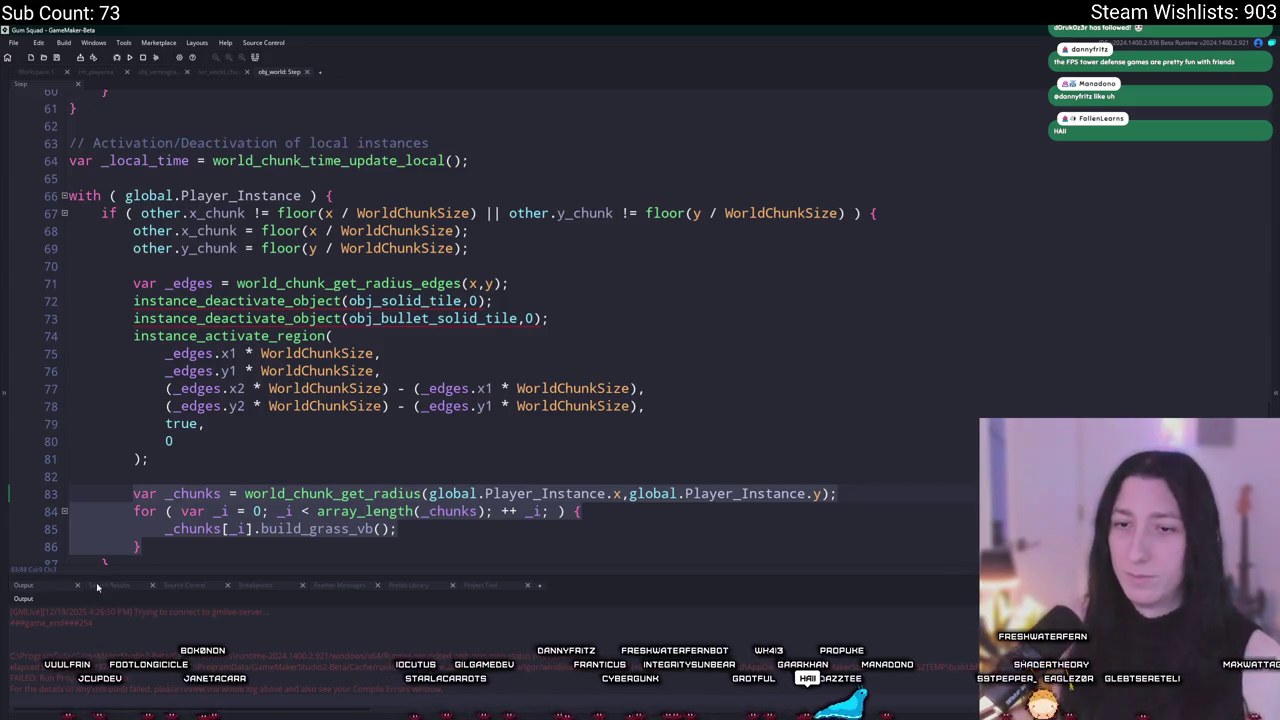
scroll(120, 500, down, 1)
drag(110, 524, 101, 385)
click(302, 155)
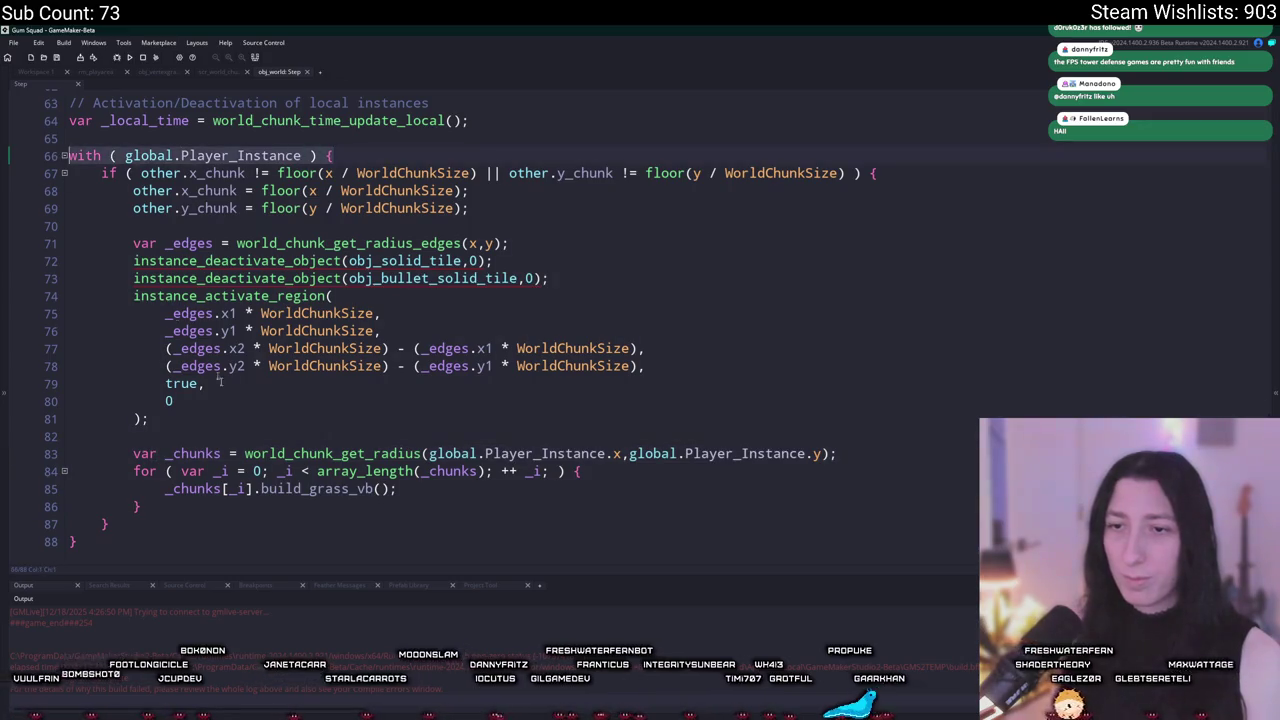
mouse_move(142, 506)
mouse_down()
mouse_move(164, 488)
mouse_move(134, 453)
mouse_move(134, 190)
mouse_move(68, 155)
mouse_up()
key(ctrl+c)
click(52, 70)
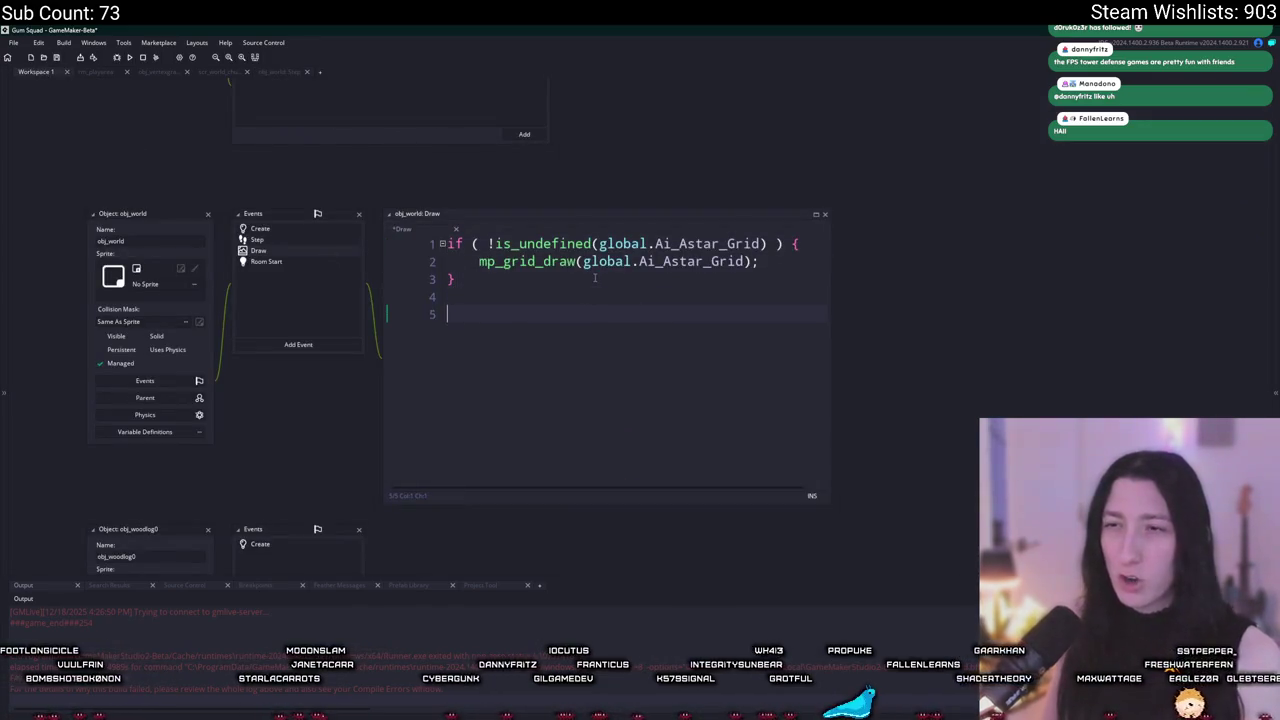
Step: Paste the chunk code into the Draw event, removing the activation lines and extra brace, then dedent the loop
key(ctrl+v)
click(816, 214)
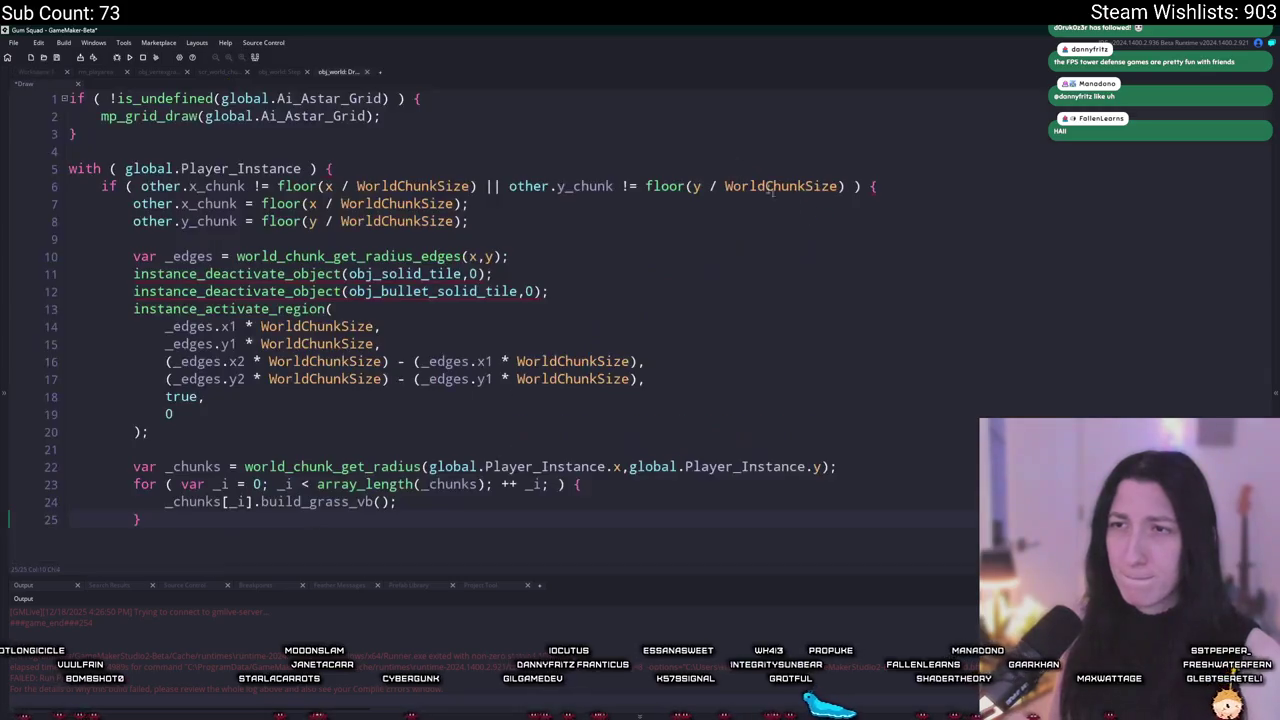
key(Return)
text(})
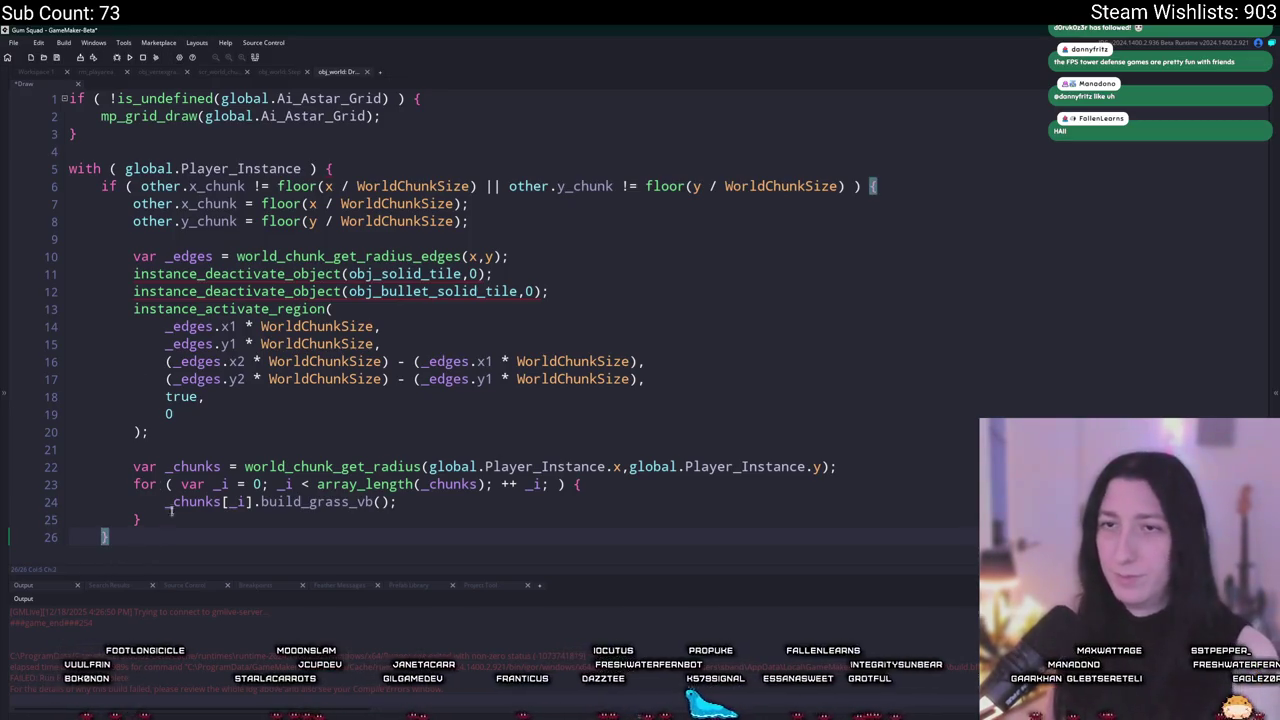
click(244, 446)
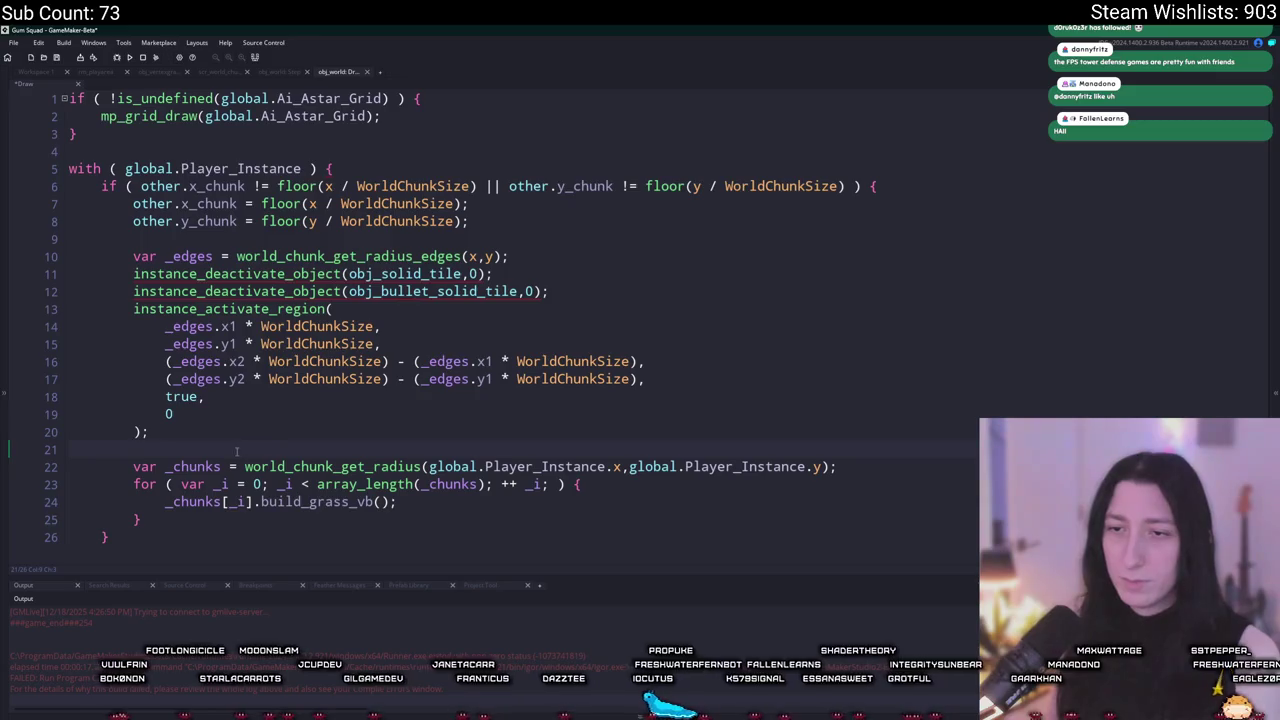
key(shift+Up)
key(shift+Up)
key(shift+Up)
key(BackSpace)
key(BackSpace)
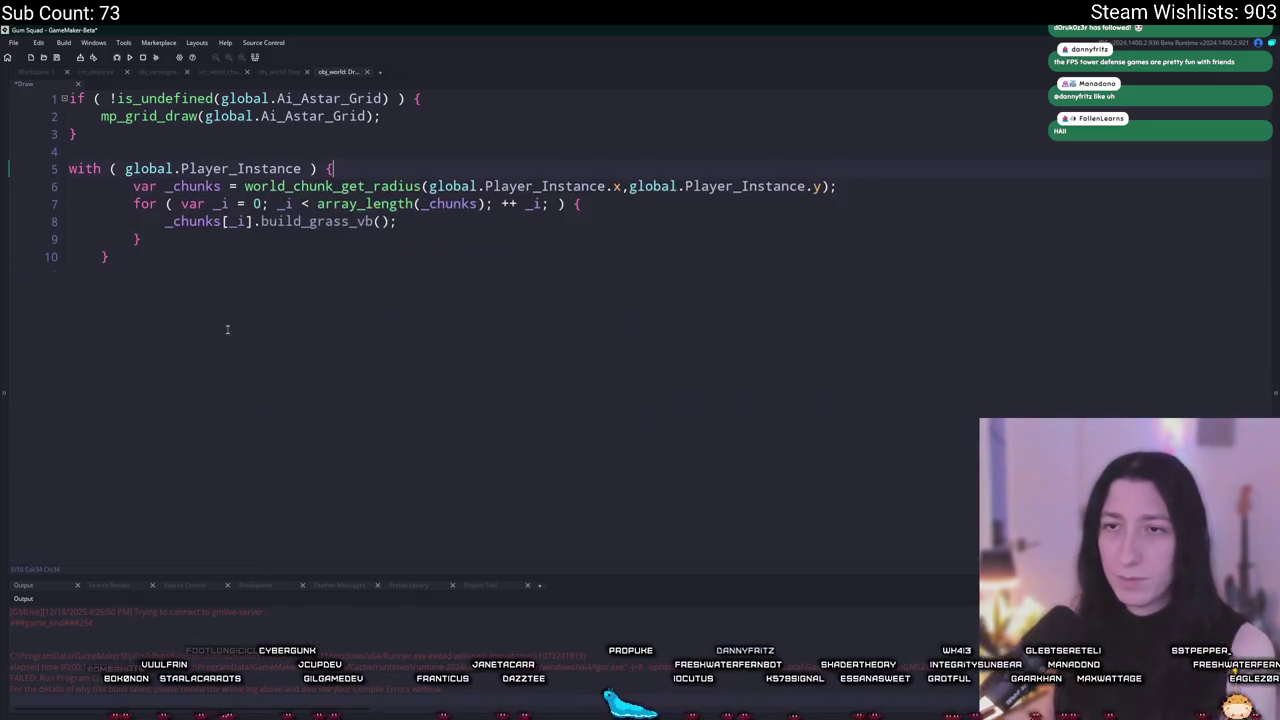
click(169, 256)
key(BackSpace)
key(BackSpace)
key(shift+Up)
key(shift+Up)
key(shift+Up)
key(shift+Tab)
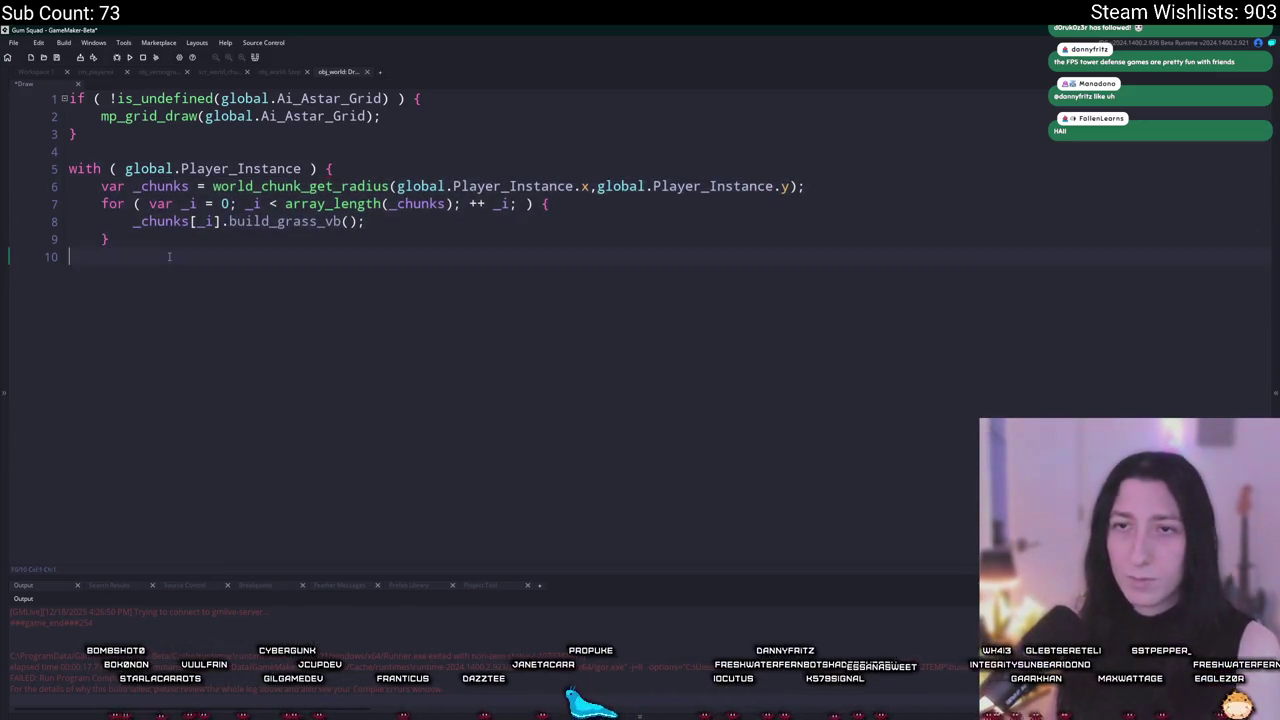
Step: Change the loop's build_grass_vb call to draw_grass_vb
double_click(280, 221)
text(graws_)
key(BackSpace)
key(BackSpace)
key(BackSpace)
text(draw_)
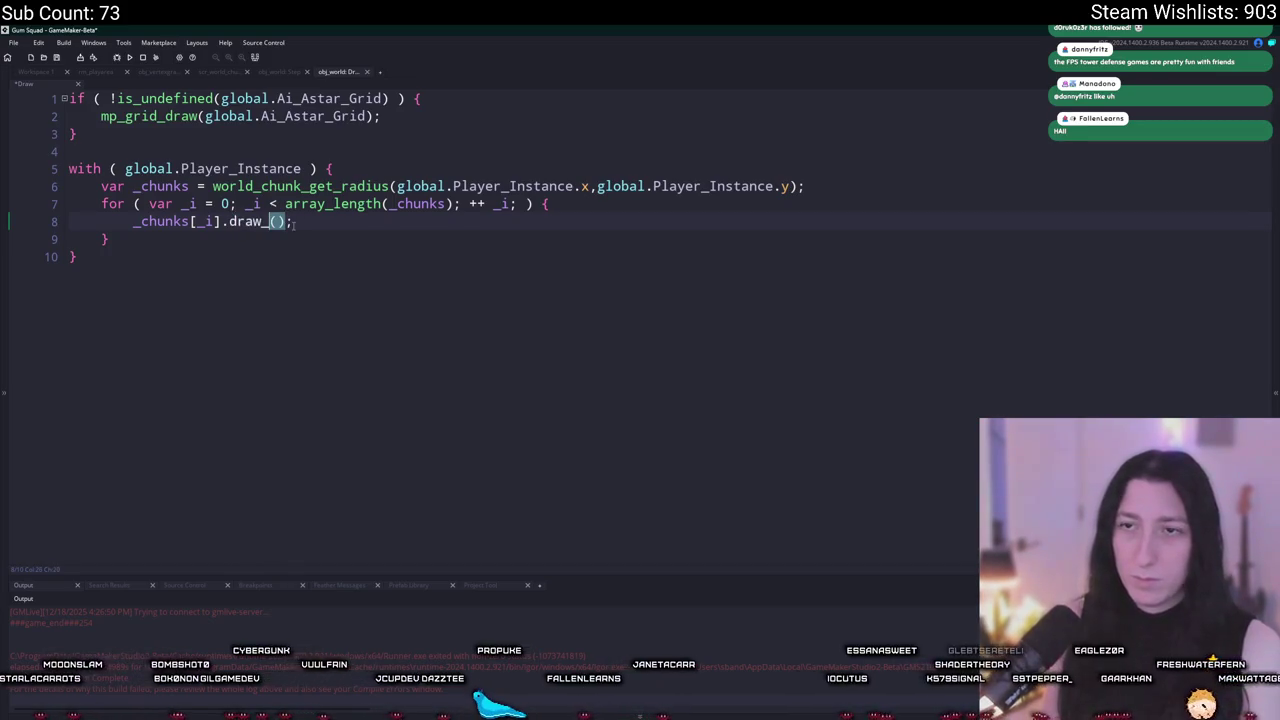
key(BackSpace)
key(BackSpace)
key(BackSpace)
text(graws)
key(ctrl+z)
click(252, 221)
key(ctrl+shift+Left)
text(draw)
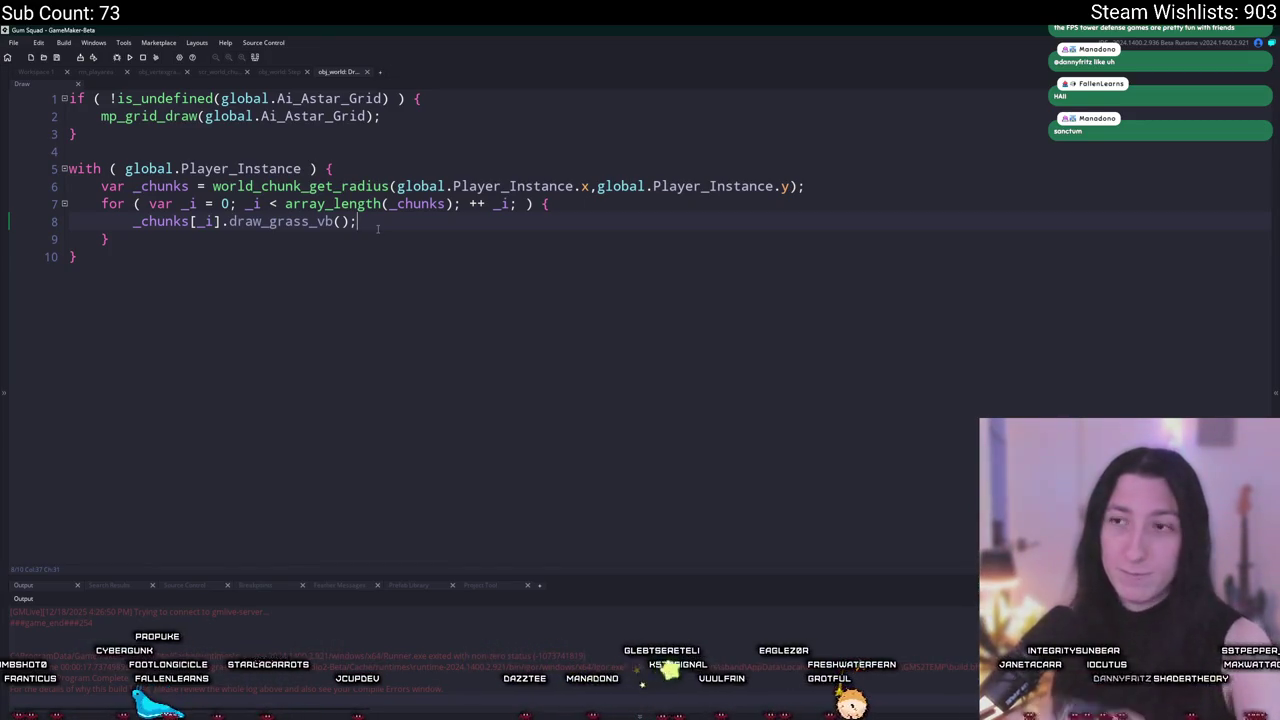
right_click(276, 220)
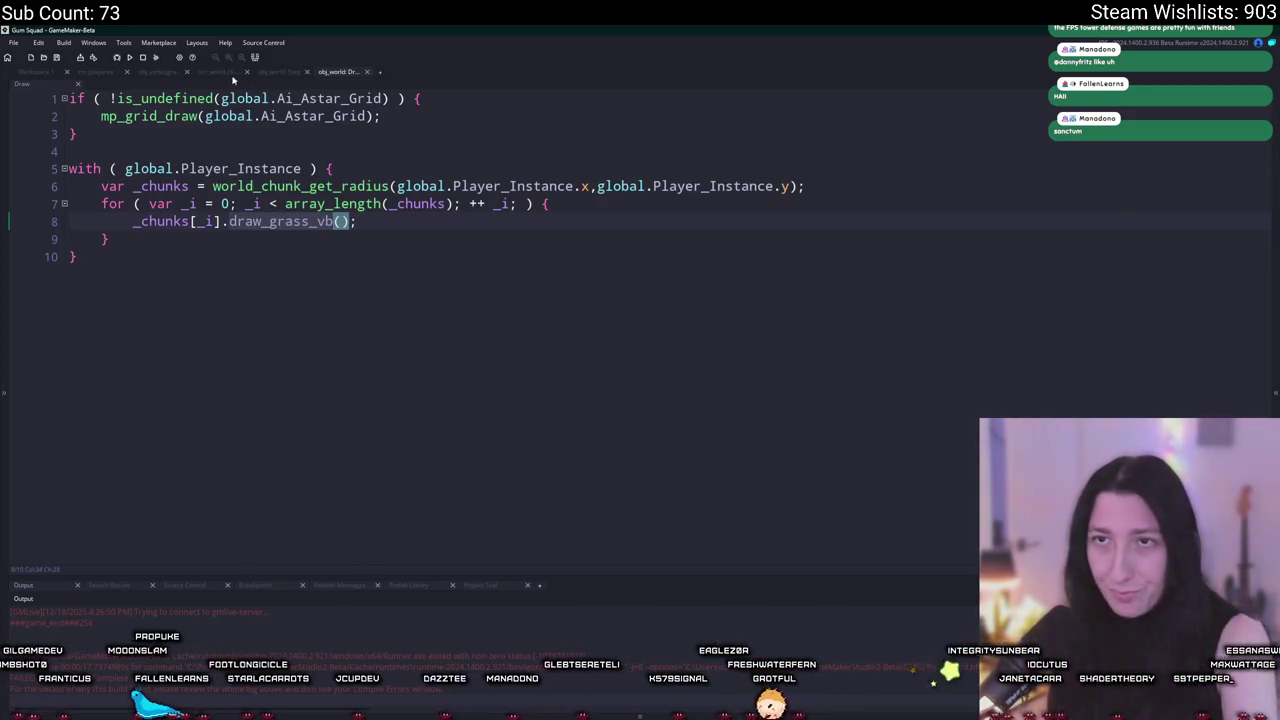
Step: Start a static draw_grass_vb function below build_grass_vb in scr_world_chunks
click(233, 77)
scroll(210, 320, down, 3)
click(201, 495)
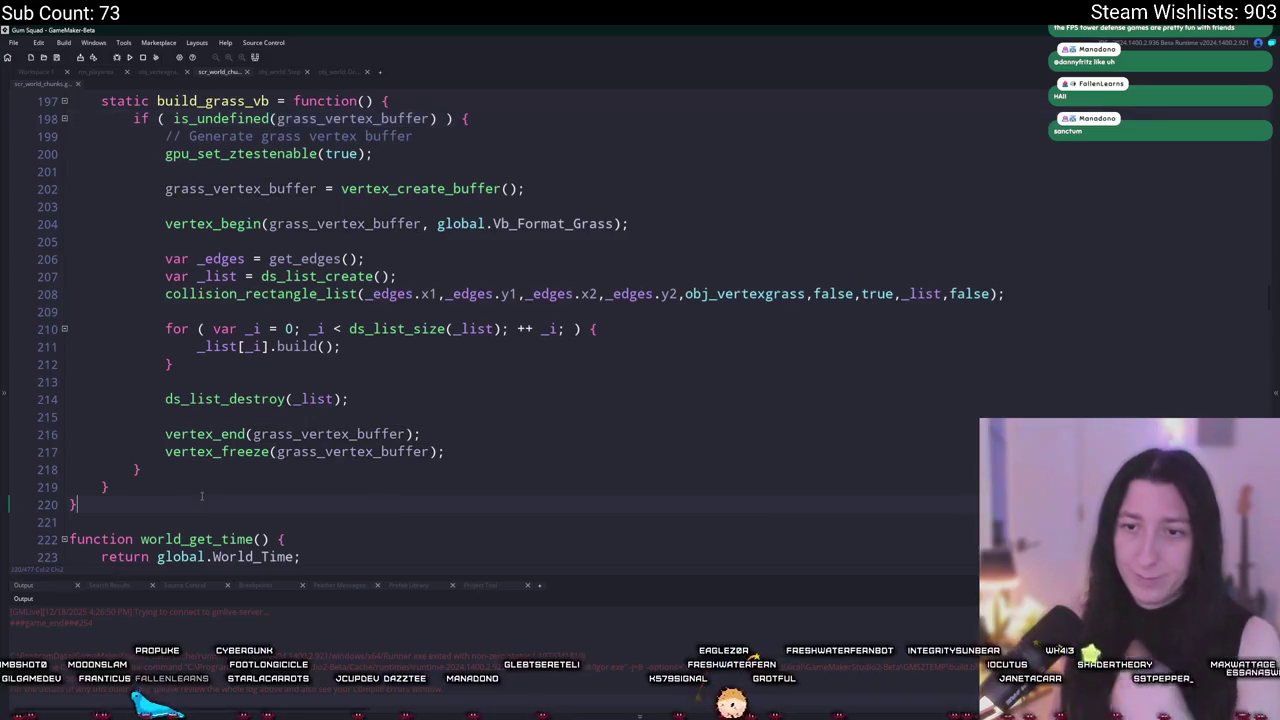
key(Return)
key(Return)
text(static draw_Grasw)
key(BackSpace)
key(BackSpace)
text(gras)
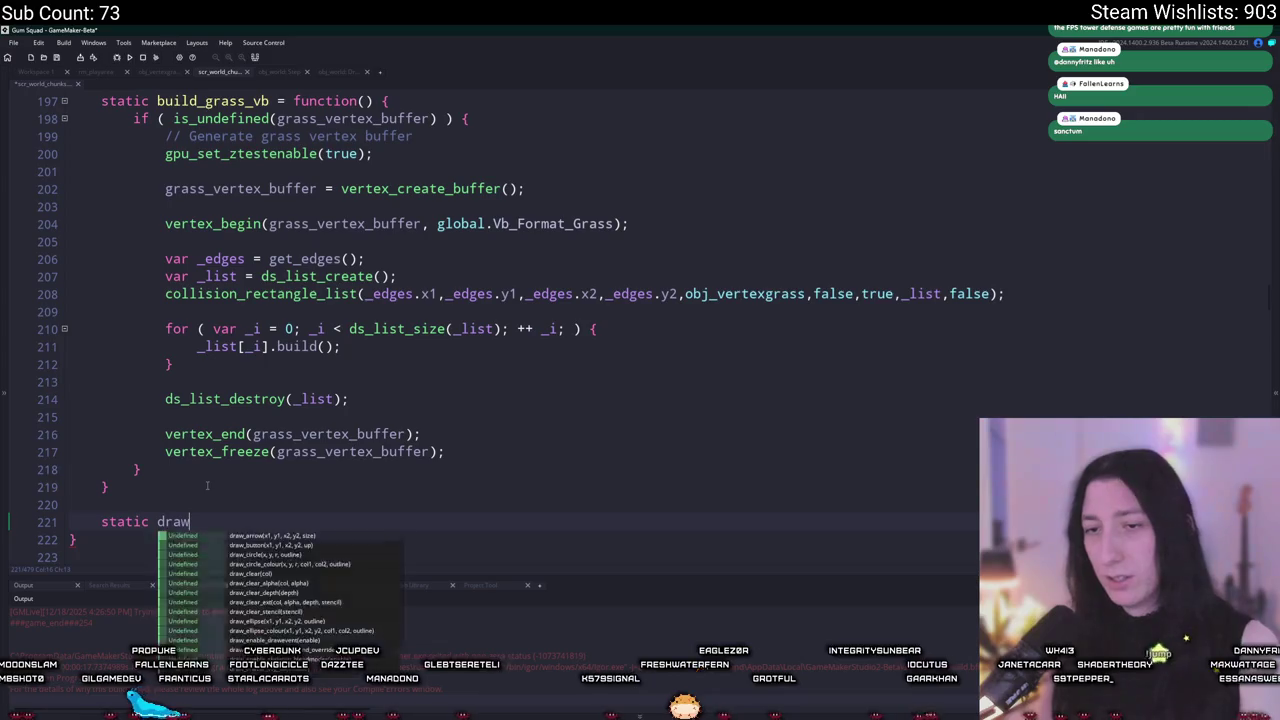
text(b())
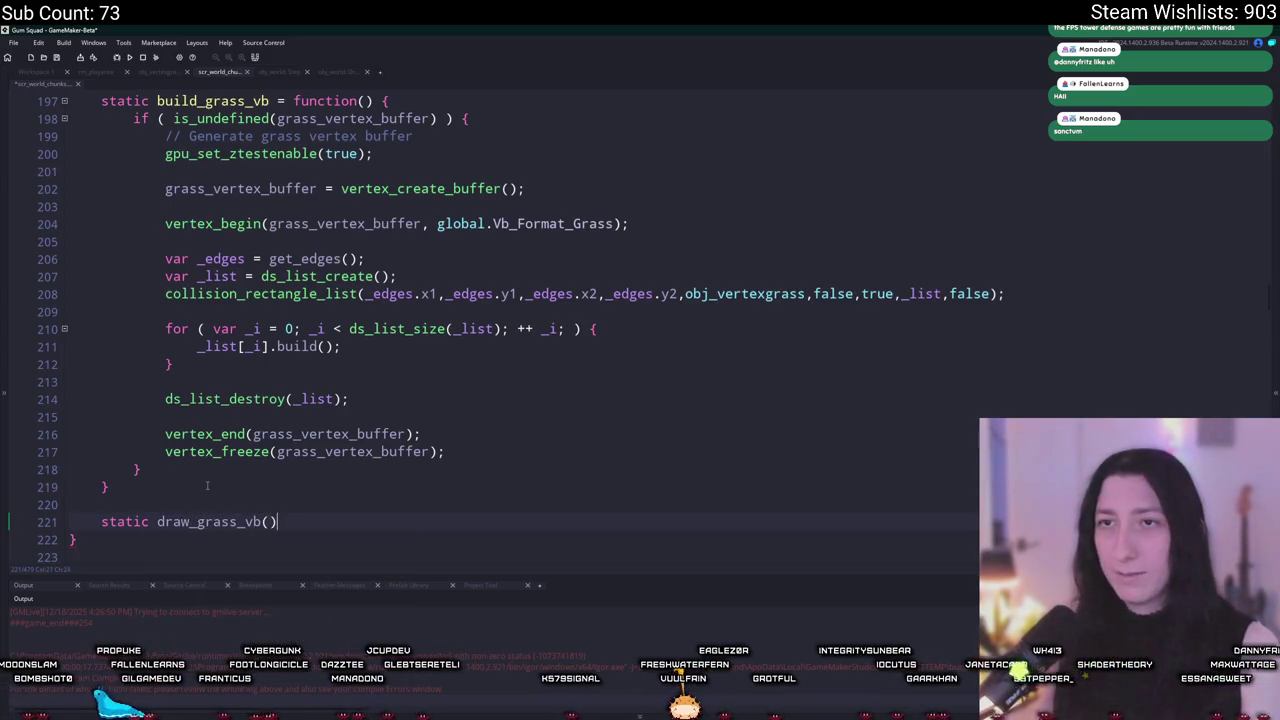
text( = function() {)
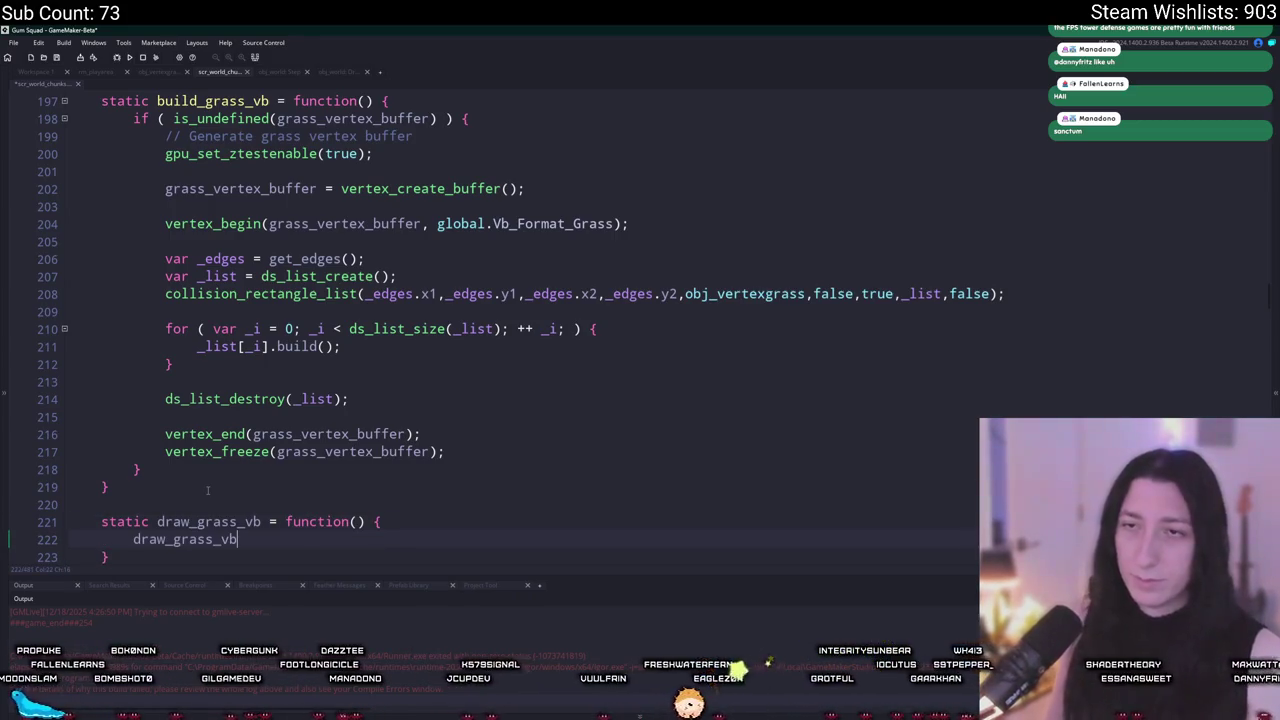
text(if ( vertexi)
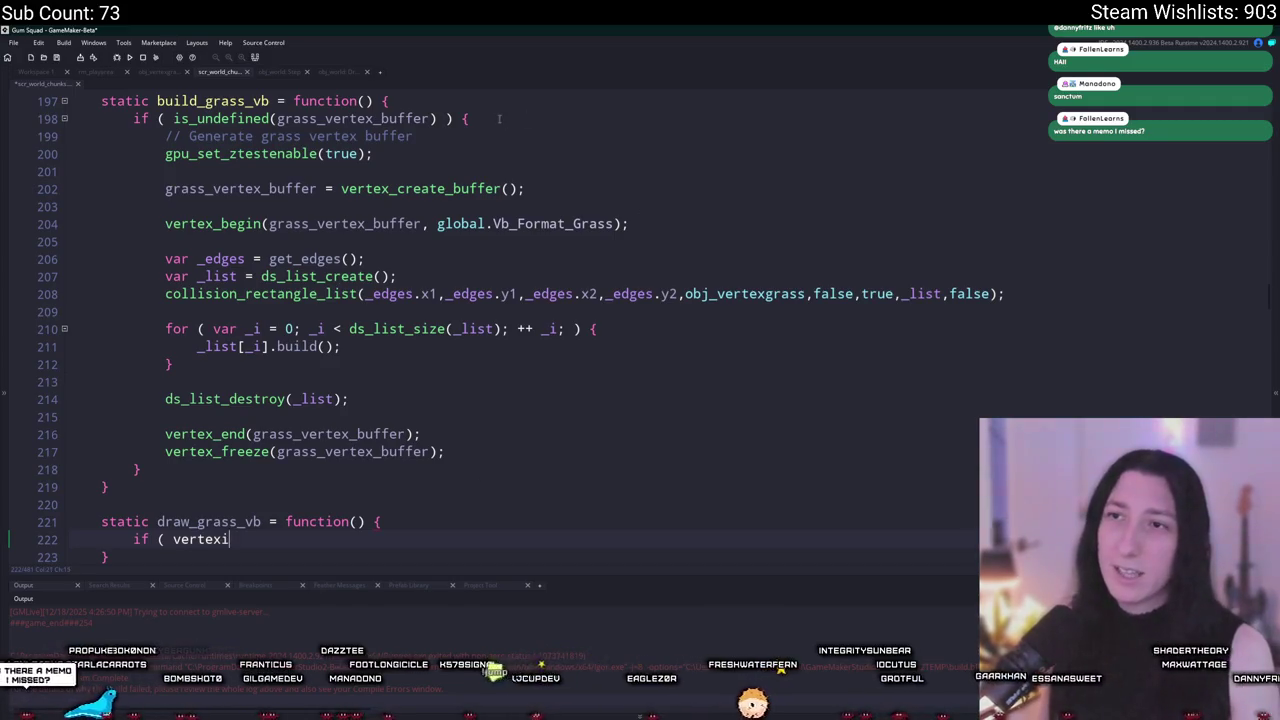
Step: Guard it with if (!is_undefined(grass_vertex_buffer)) and begin vertex_submit(grass_vertex_buffer inside
click(455, 106)
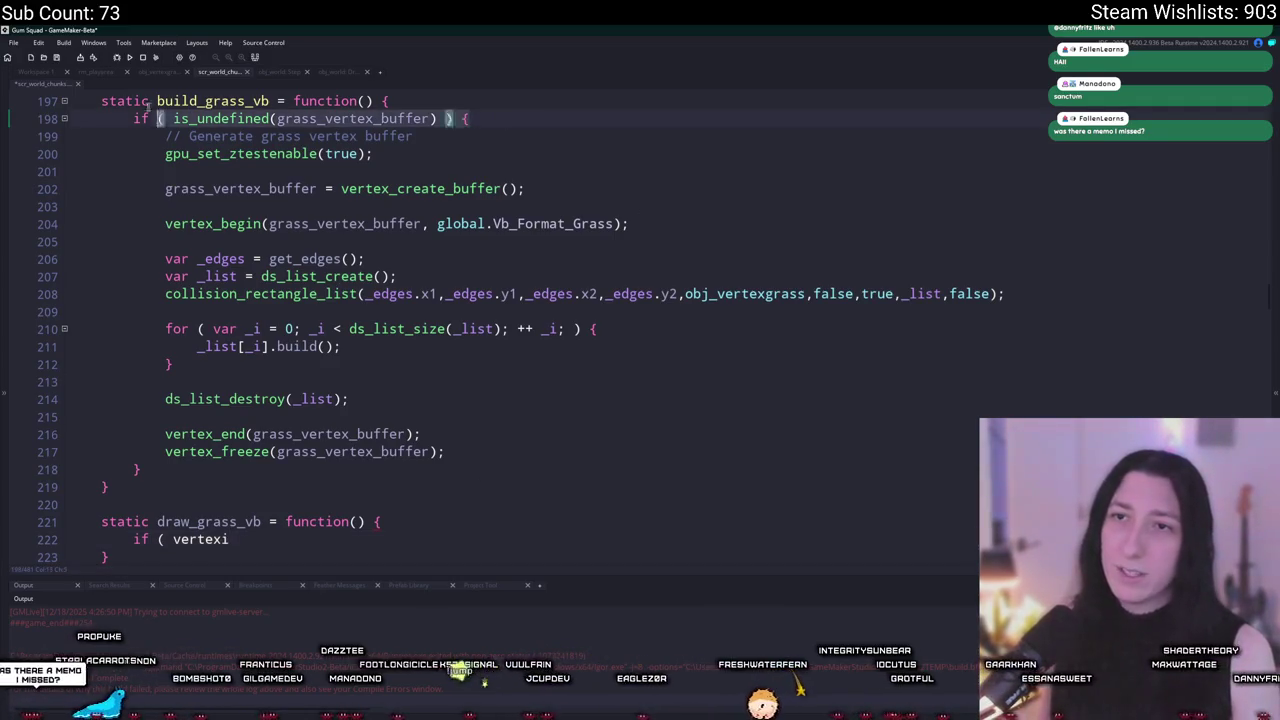
scroll(310, 348, down, 1)
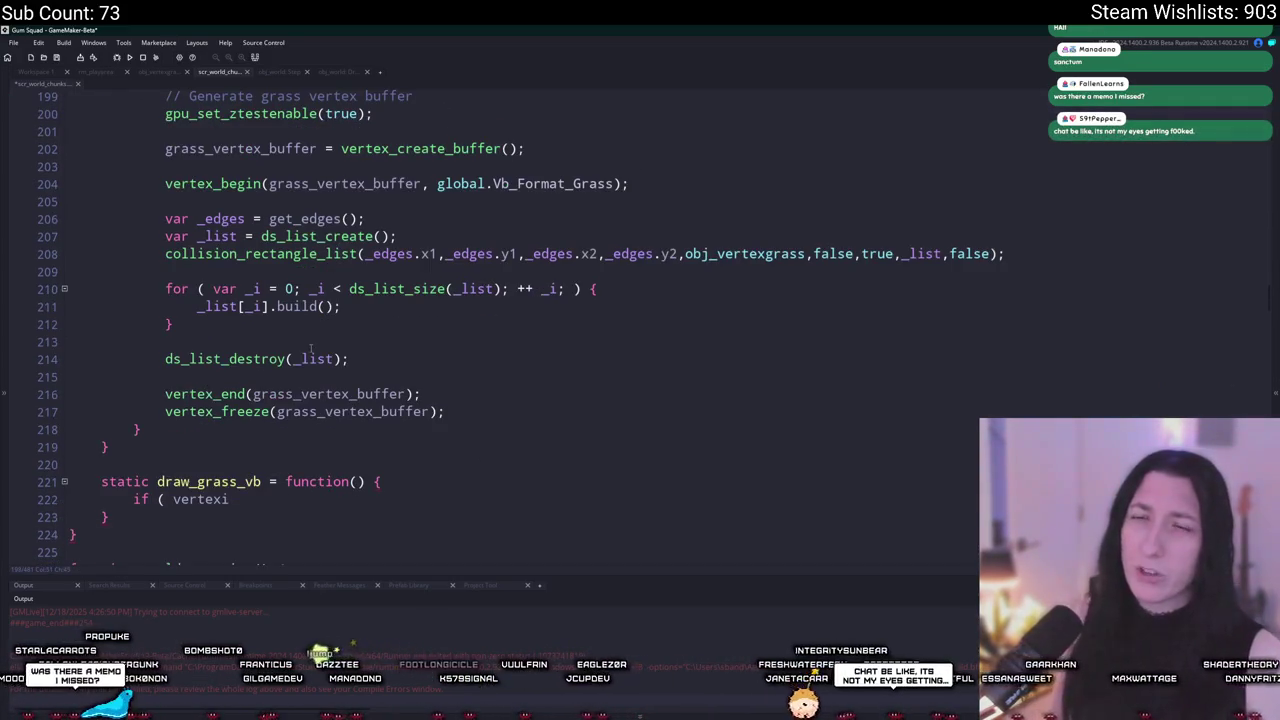
triple_click(280, 499)
key(ctrl+v)
key(Return)
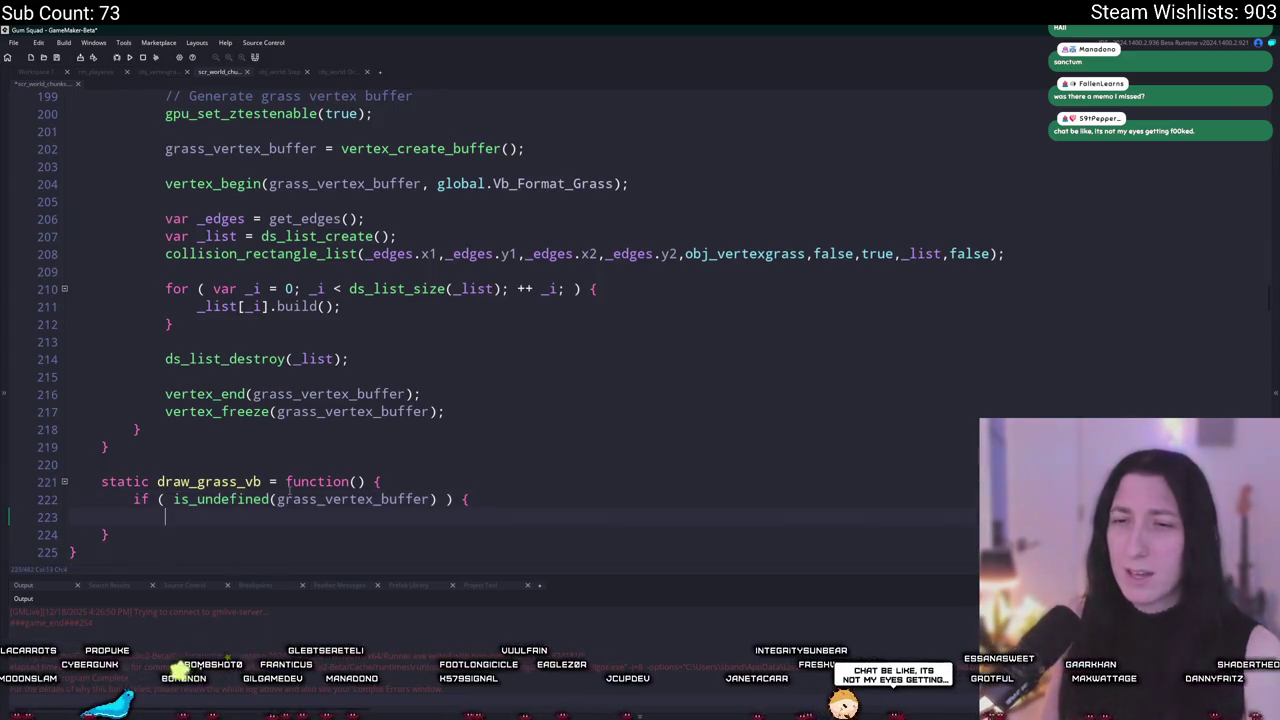
key(BackSpace)
text(})
scroll(344, 462, down, 3)
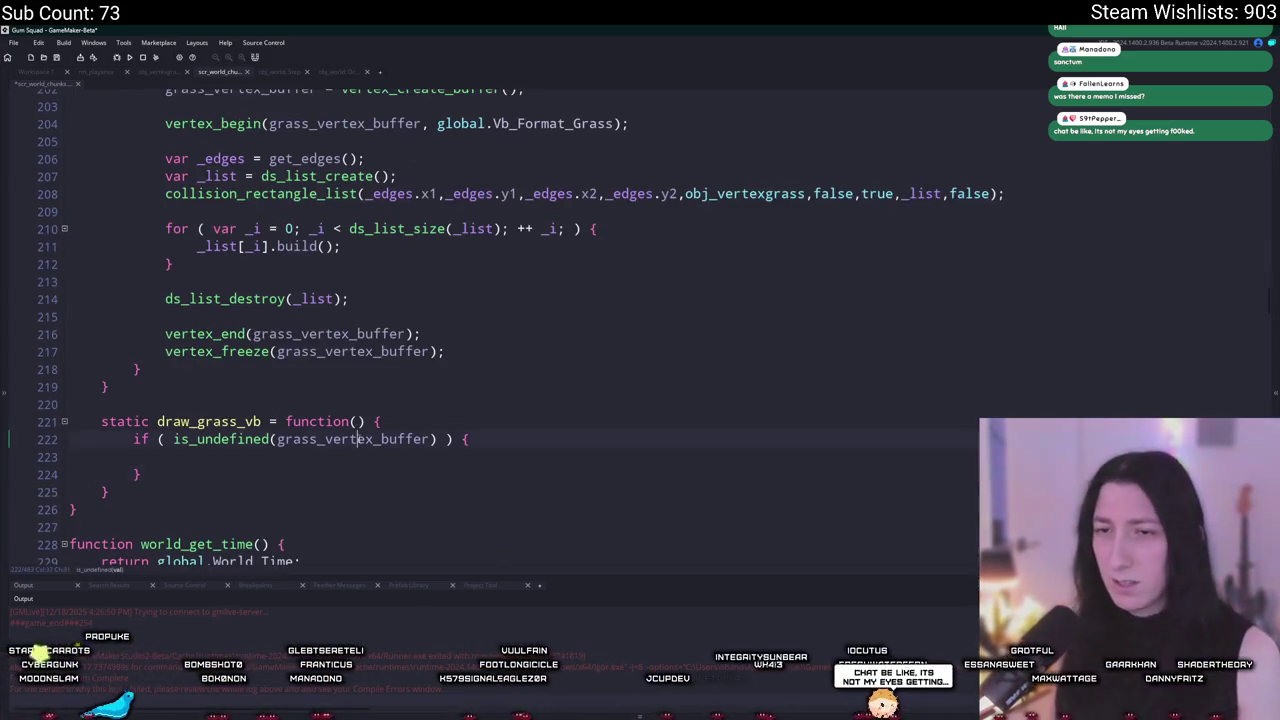
click(344, 459)
click(176, 440)
text(!)
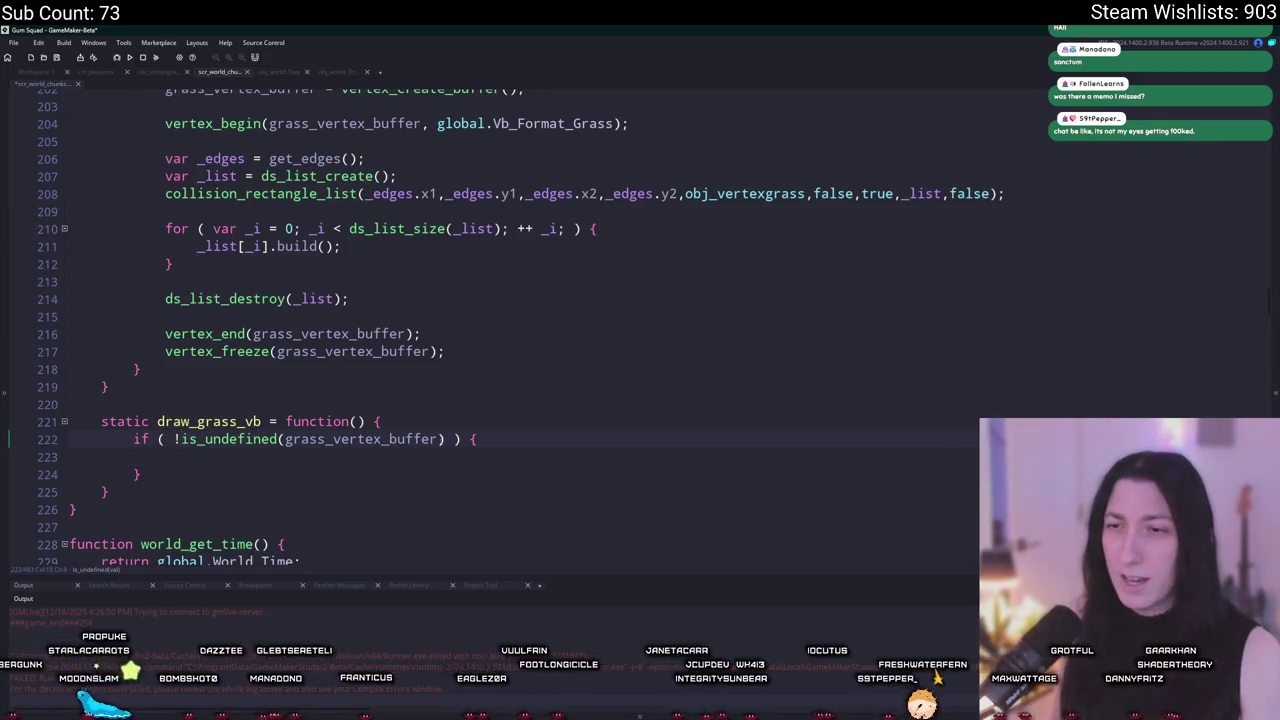
text(x_submi)
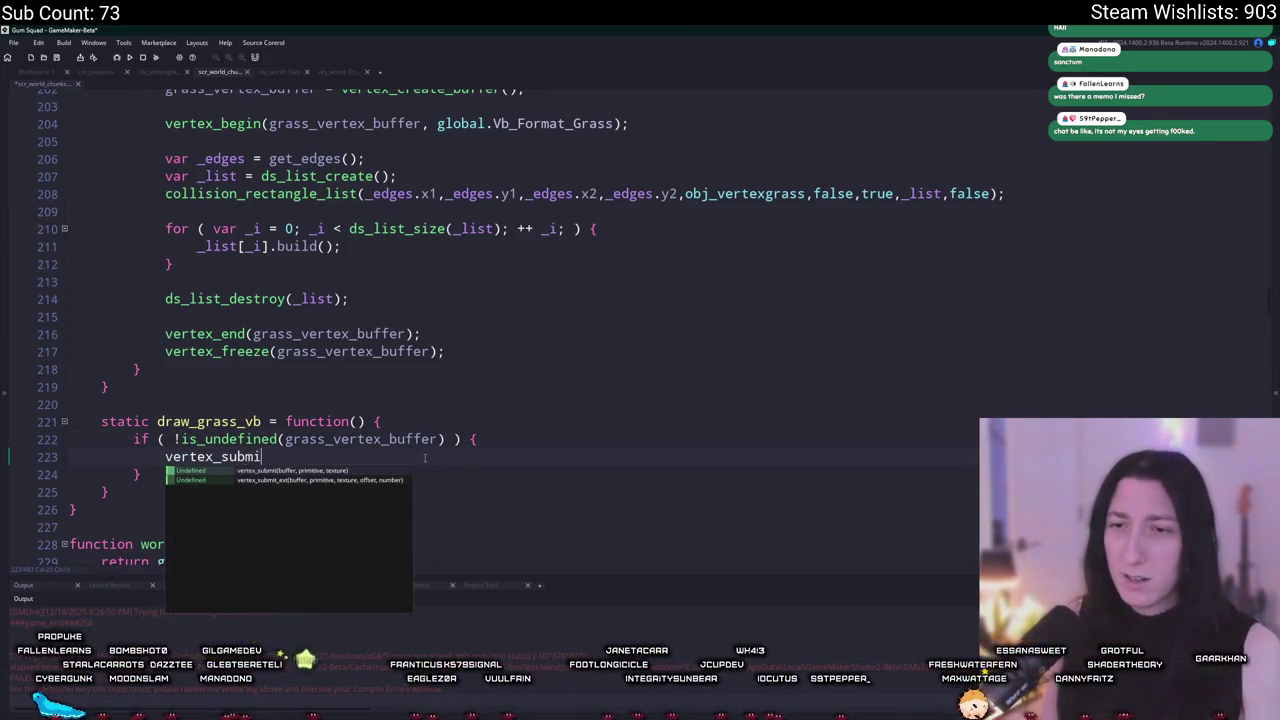
key(Return)
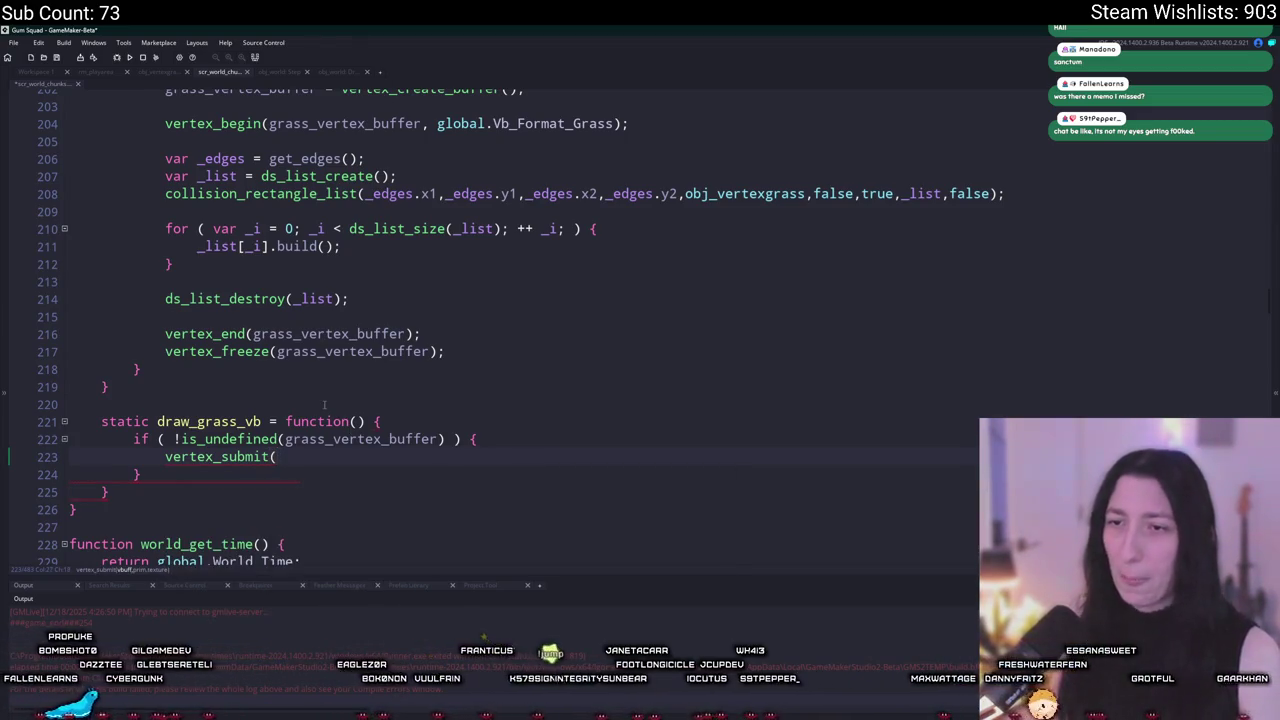
text(grass_ver)
key(Return)
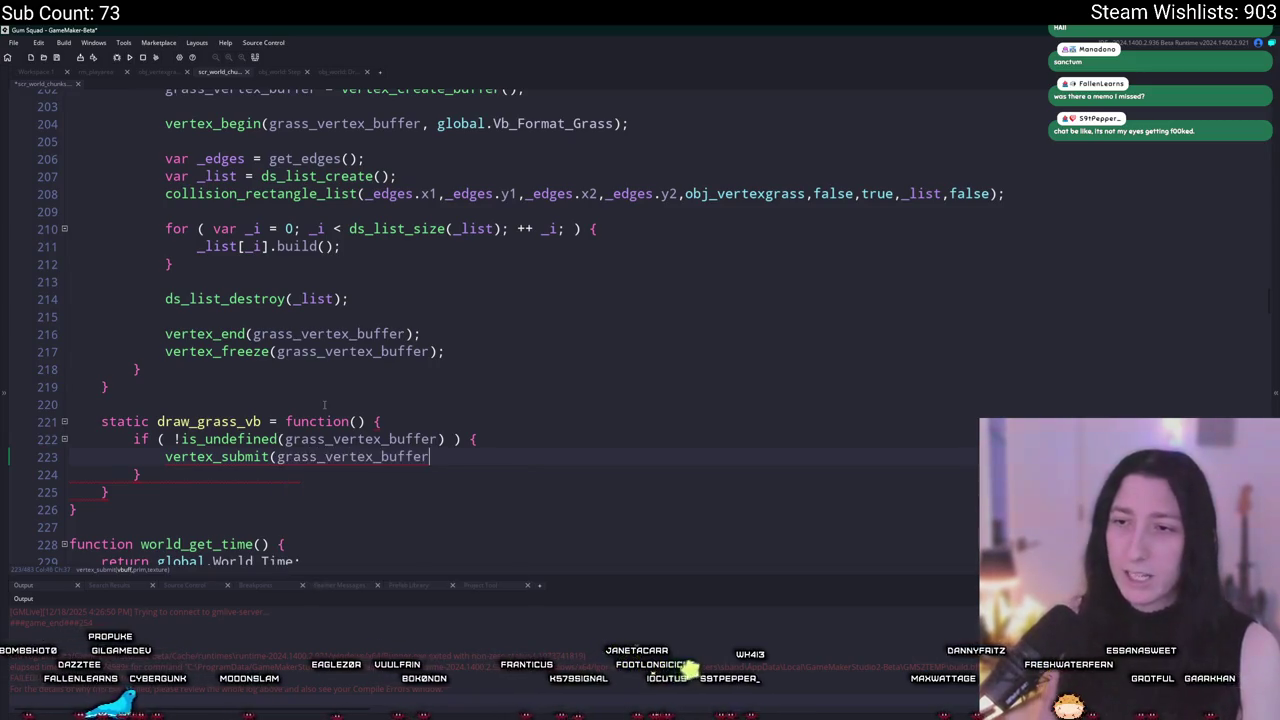
click(36, 72)
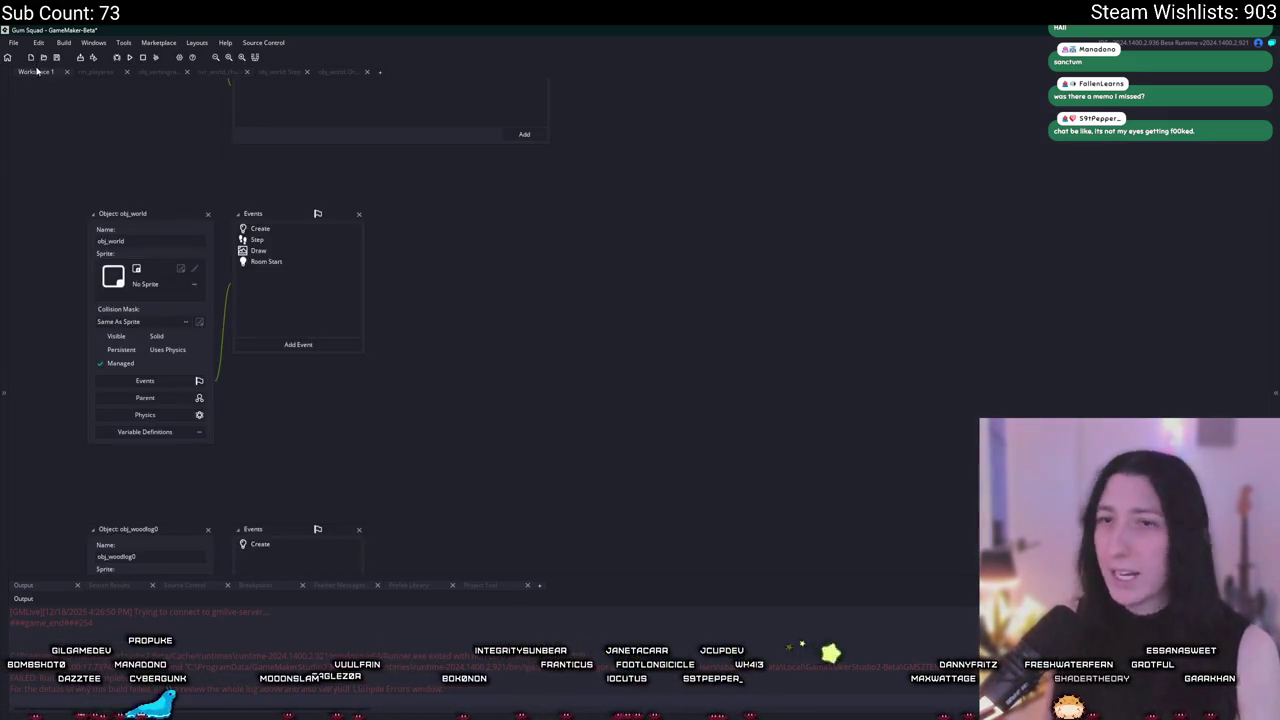
Step: Copy the sprite_get_texture(grass_sprite, im_ind) call from obj_vertexgrass's build function
mouse_move(273, 232)
mouse_down()
mouse_move(343, 449)
mouse_move(354, 532)
mouse_up()
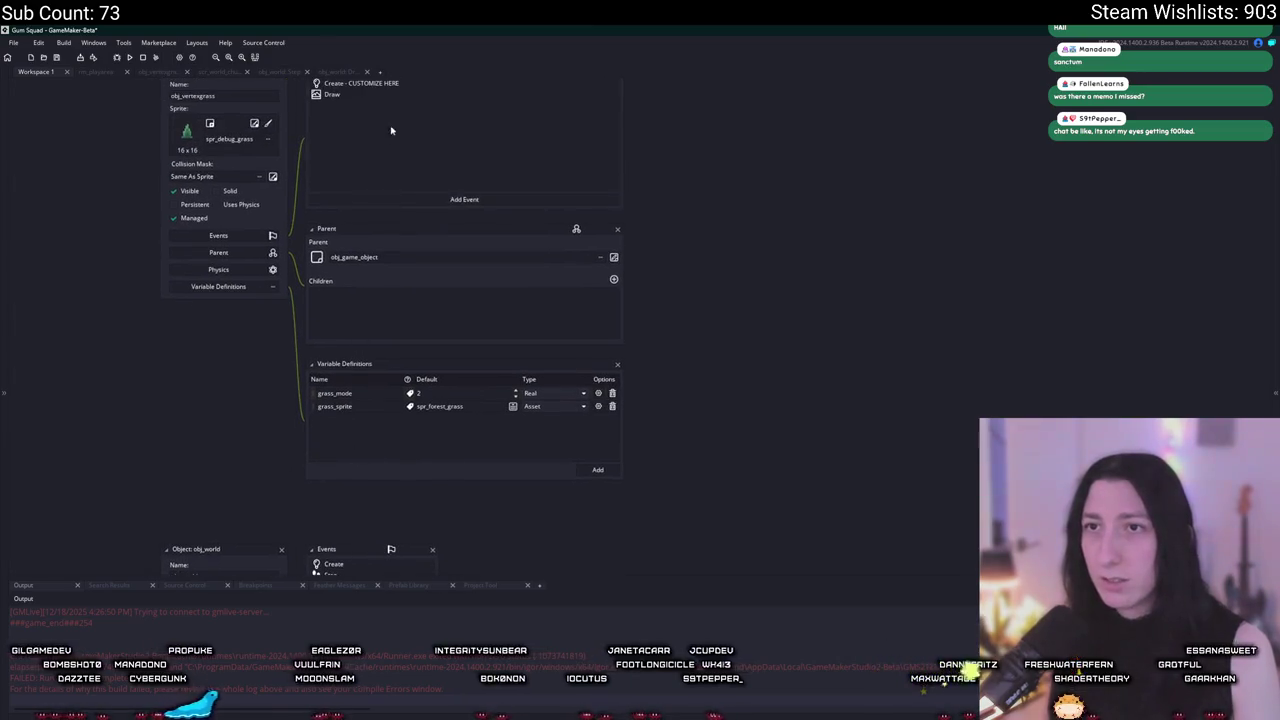
drag(391, 130, 365, 206)
double_click(367, 196)
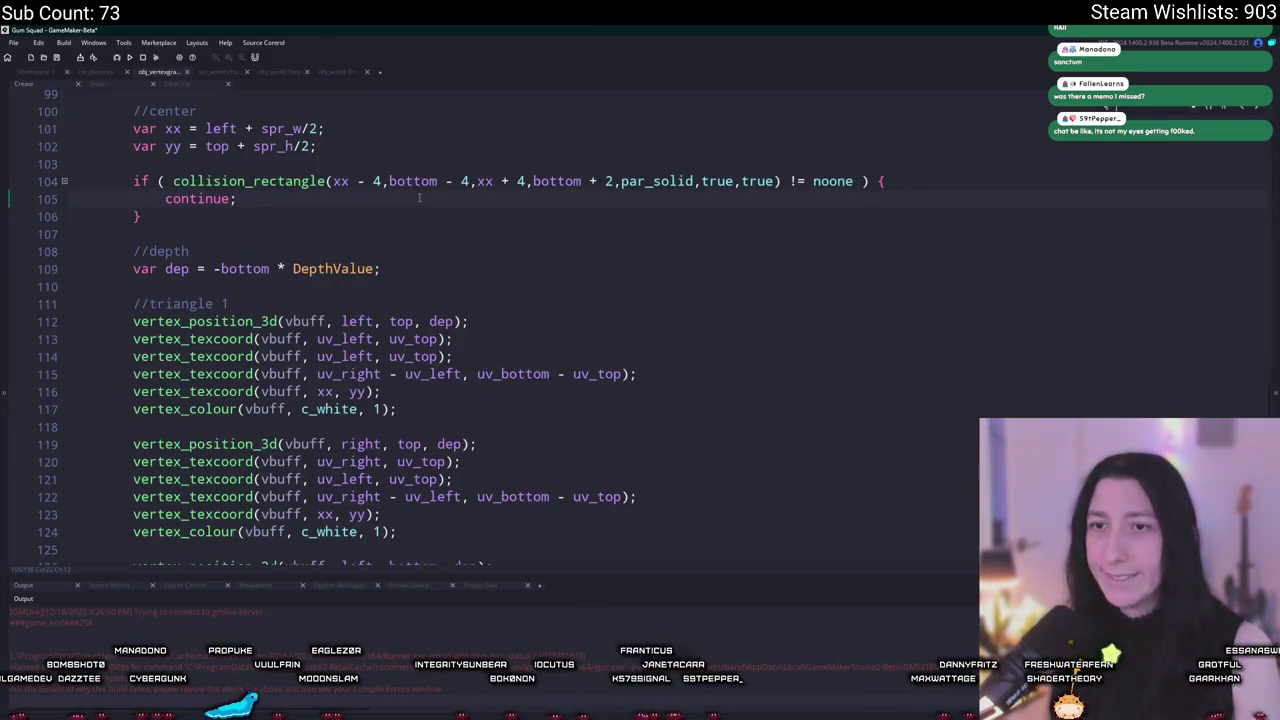
key(Down)
key(Down)
key(Down)
key(Up)
key(Up)
key(Up)
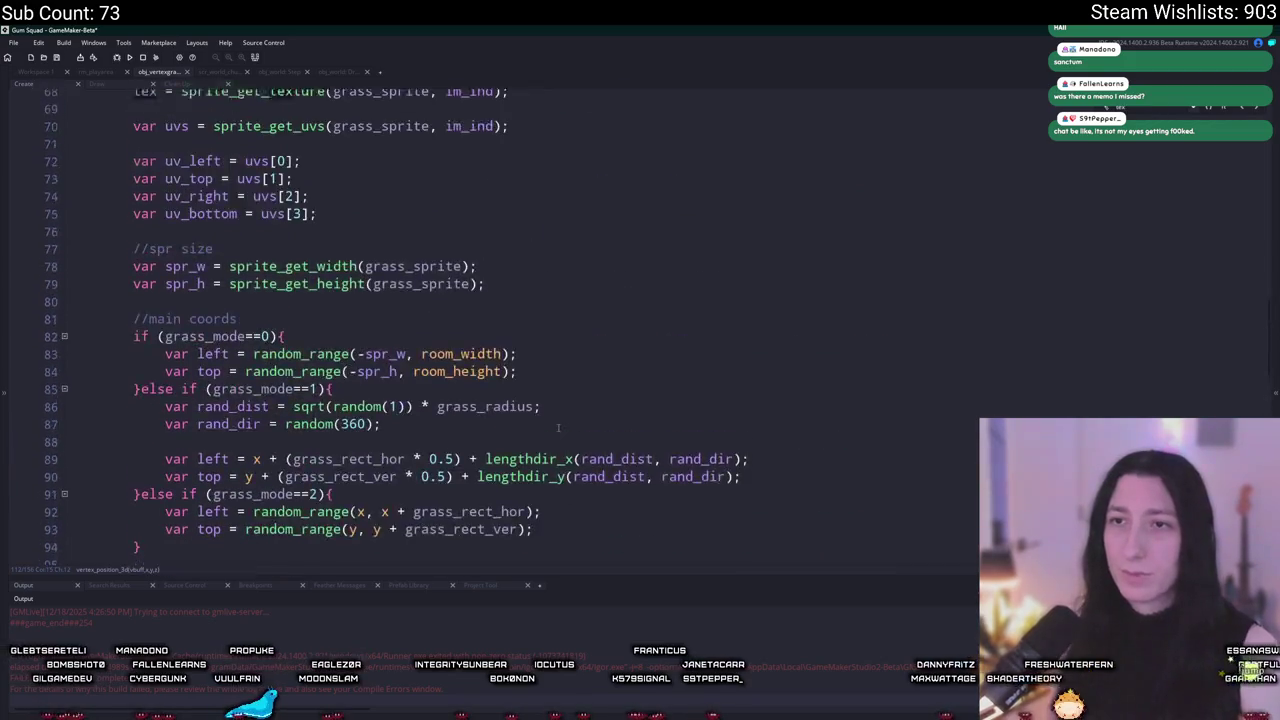
scroll(307, 348, down, 3)
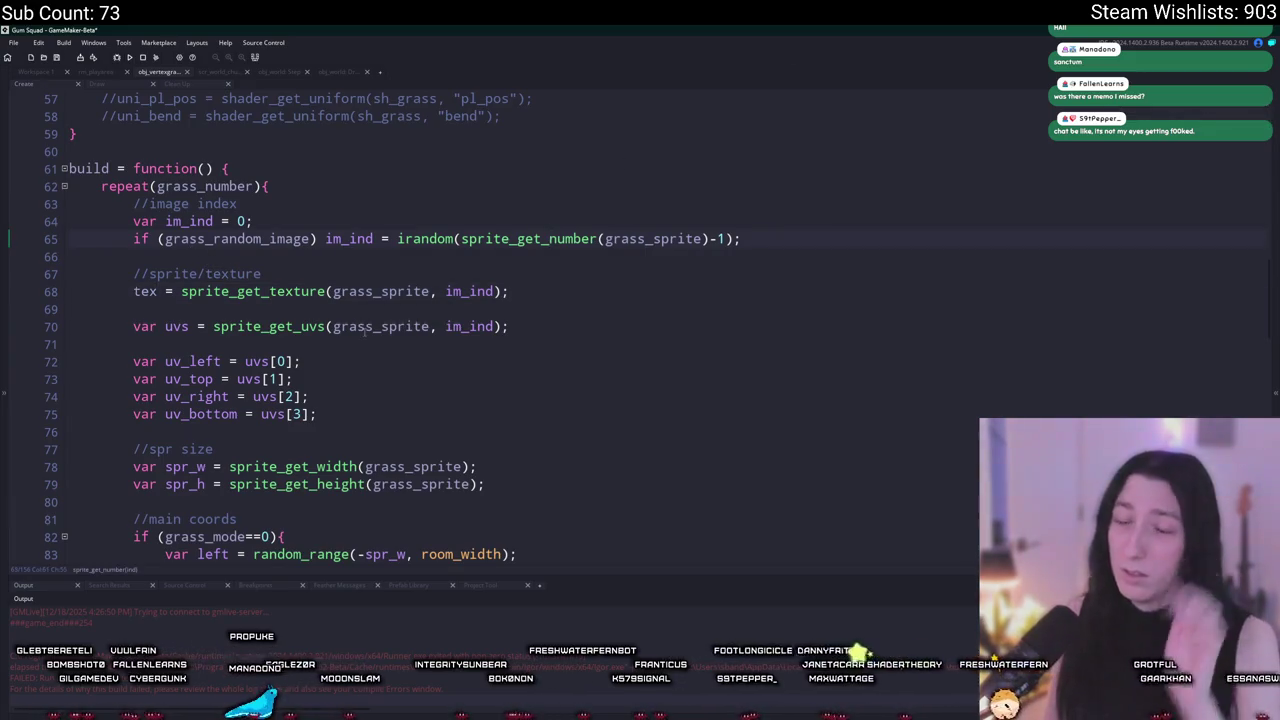
click(431, 291)
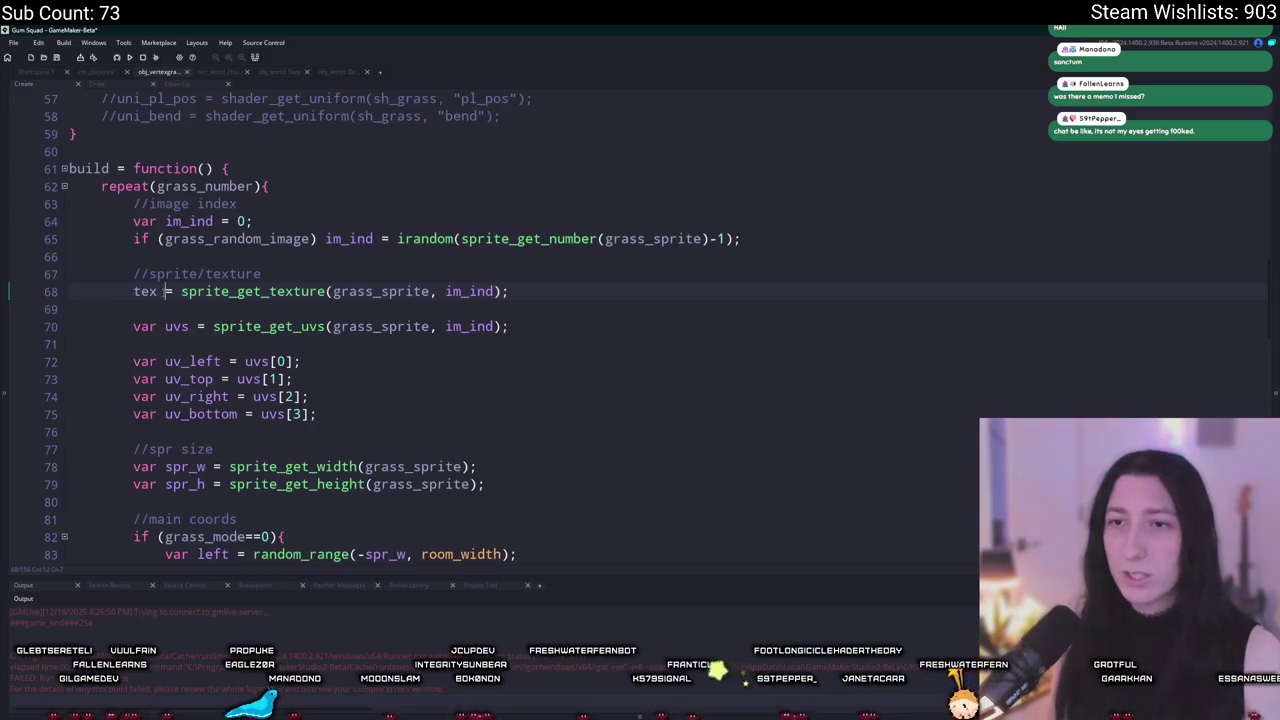
click(490, 291)
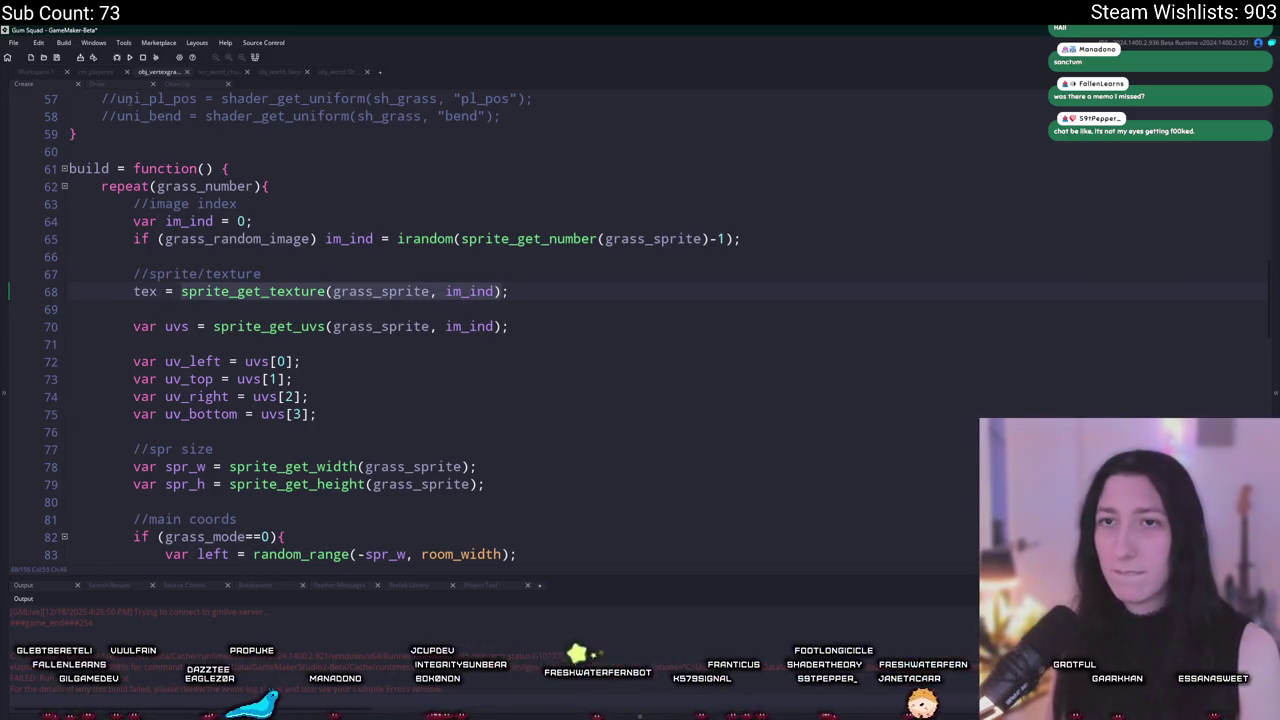
click(321, 73)
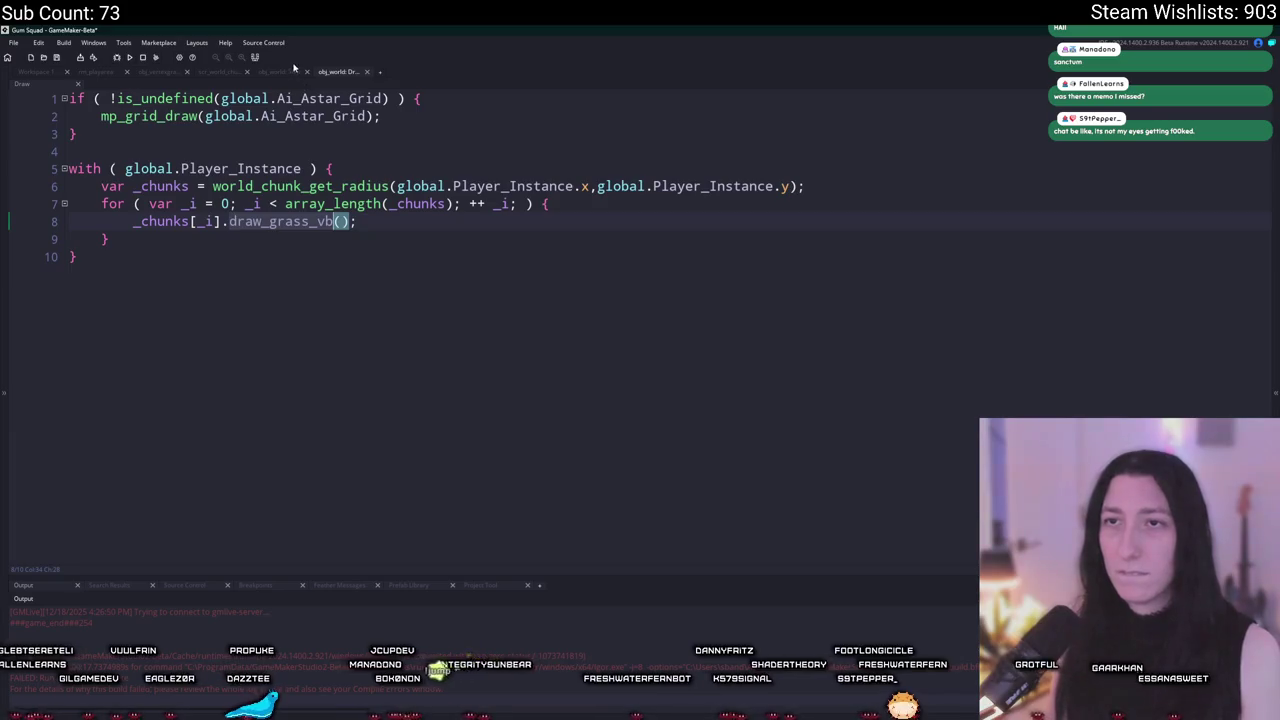
click(280, 72)
click(233, 71)
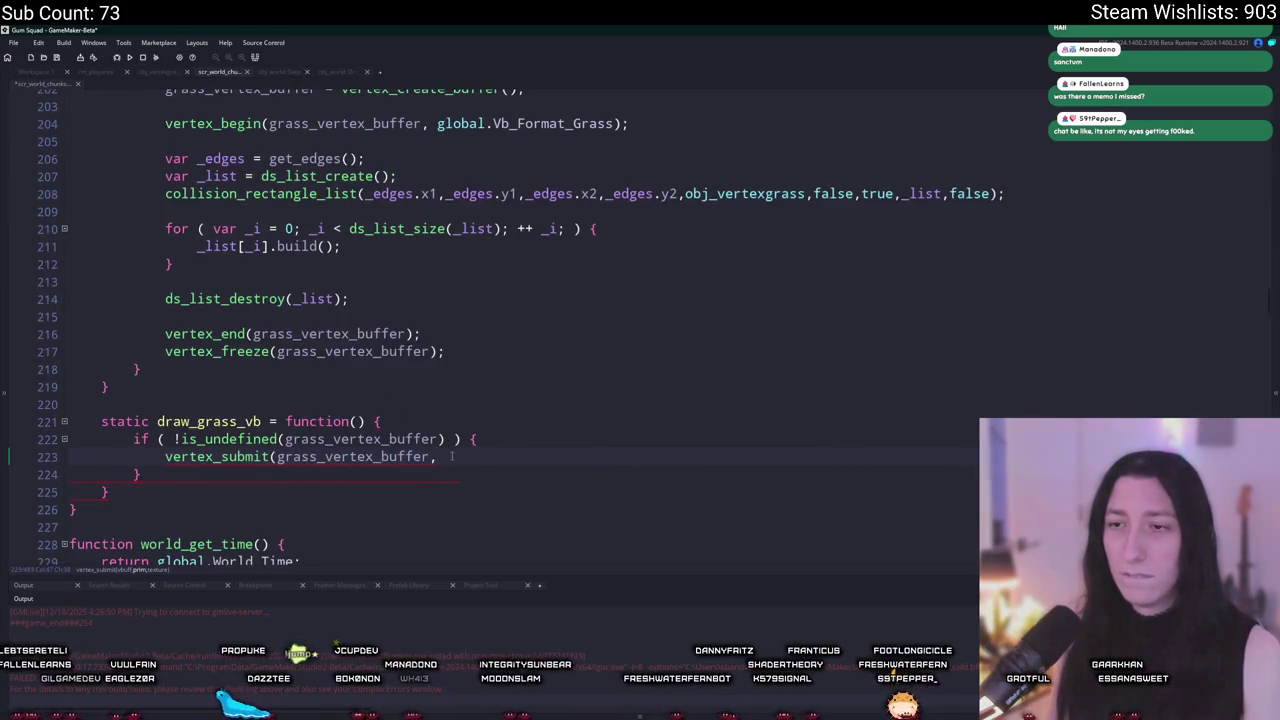
Step: Add the texture argument to vertex_submit as sprite_get_texture(spr_forest_grass, 0)
text(sprite_get_texture(grass_sprite, im_ind))
text(;)
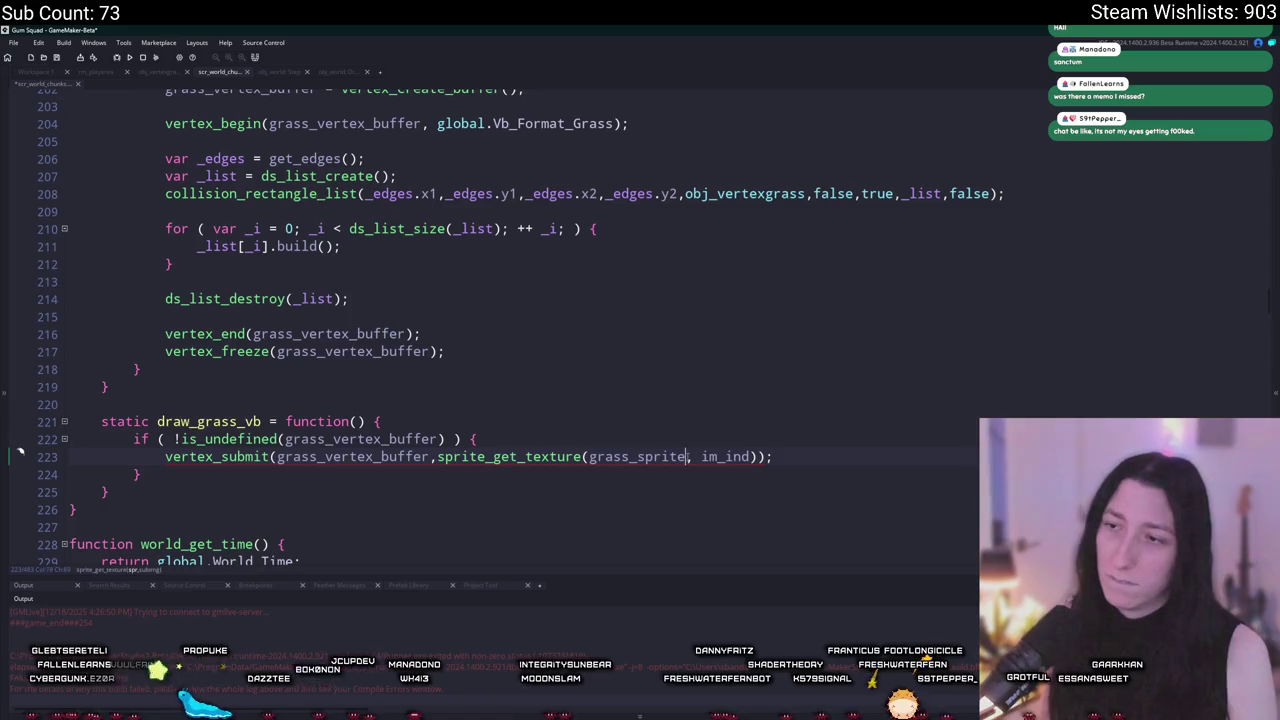
double_click(634, 456)
text(va)
key(BackSpace)
key(BackSpace)
text(grass)
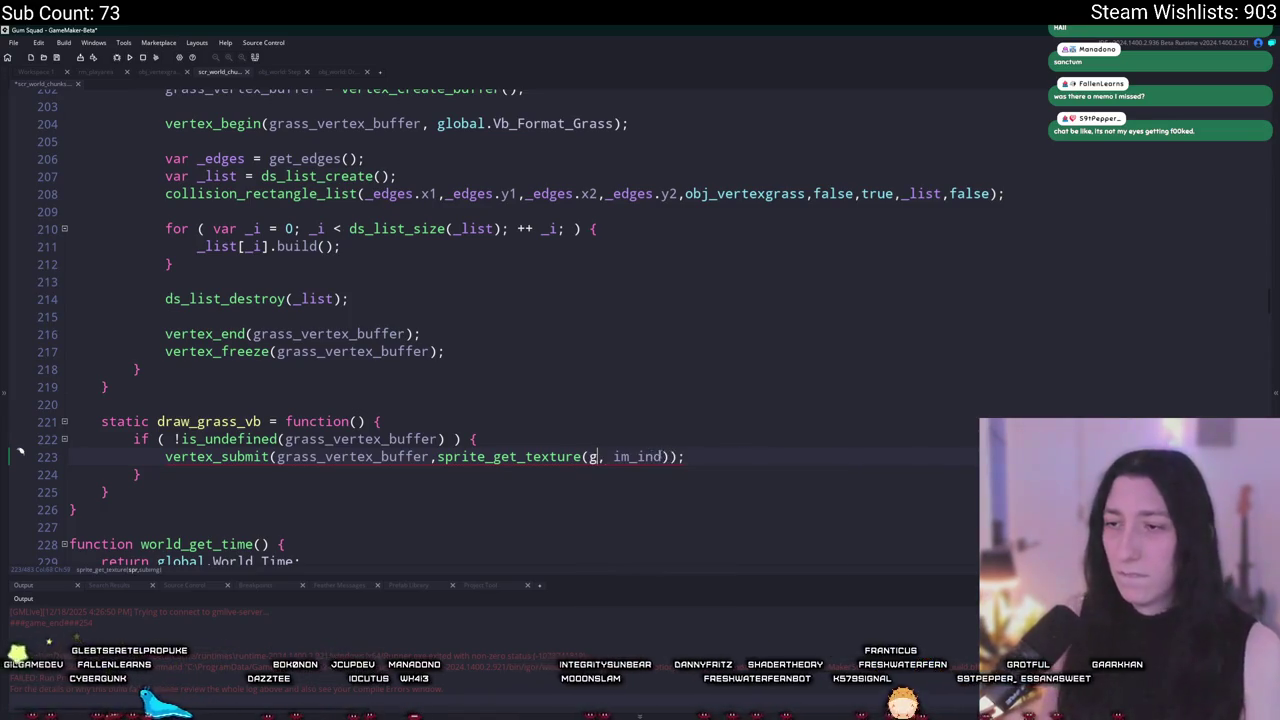
key(Down)
key(Down)
key(Down)
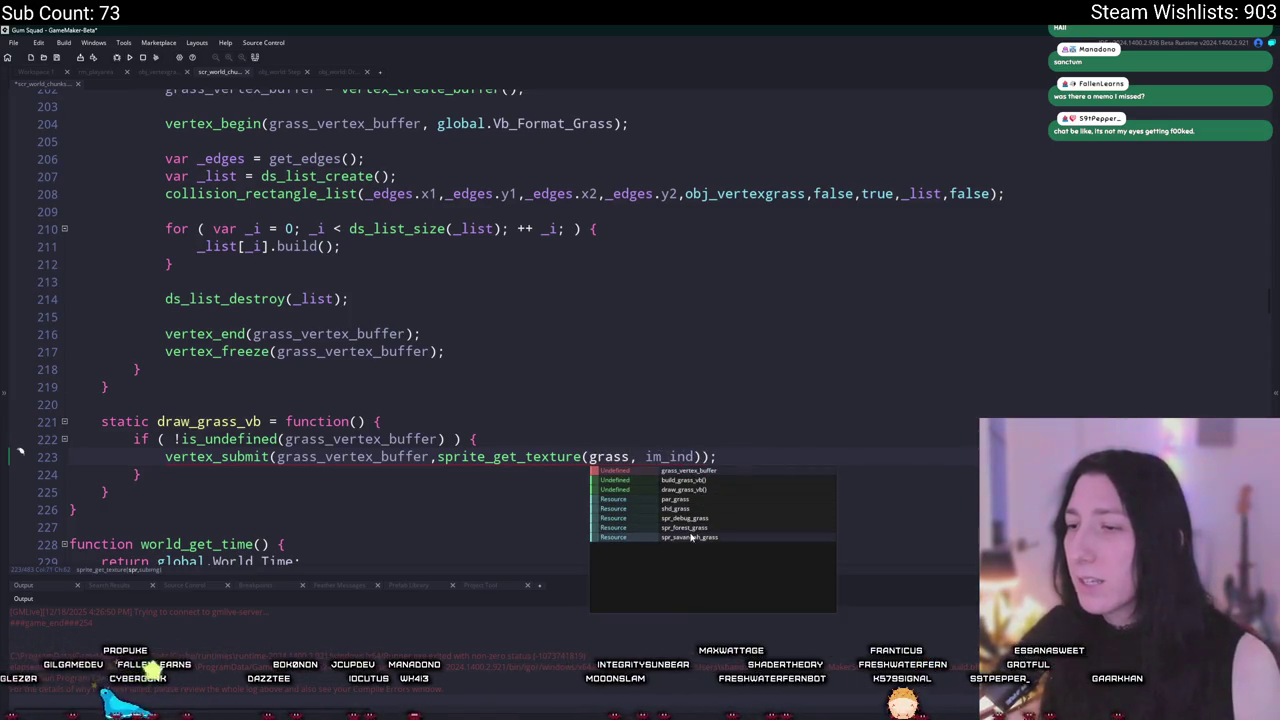
key(Return)
double_click(773, 456)
text(0)
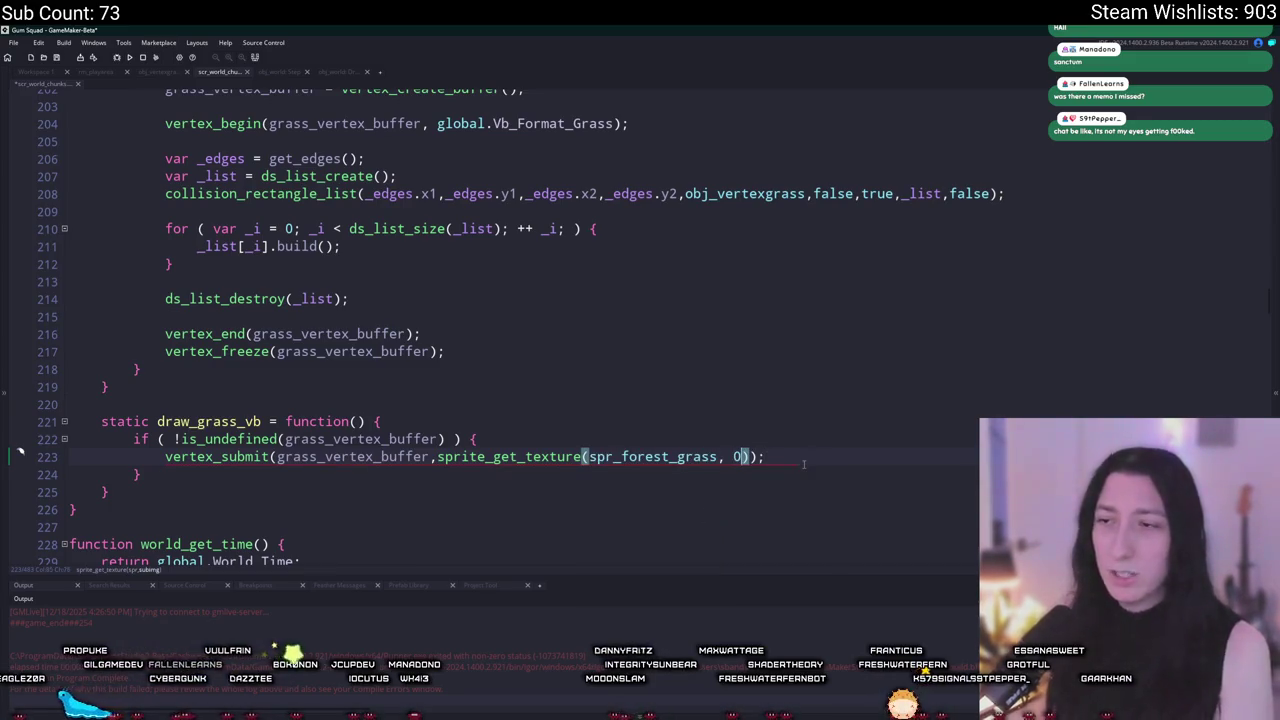
key(Right)
text(;)
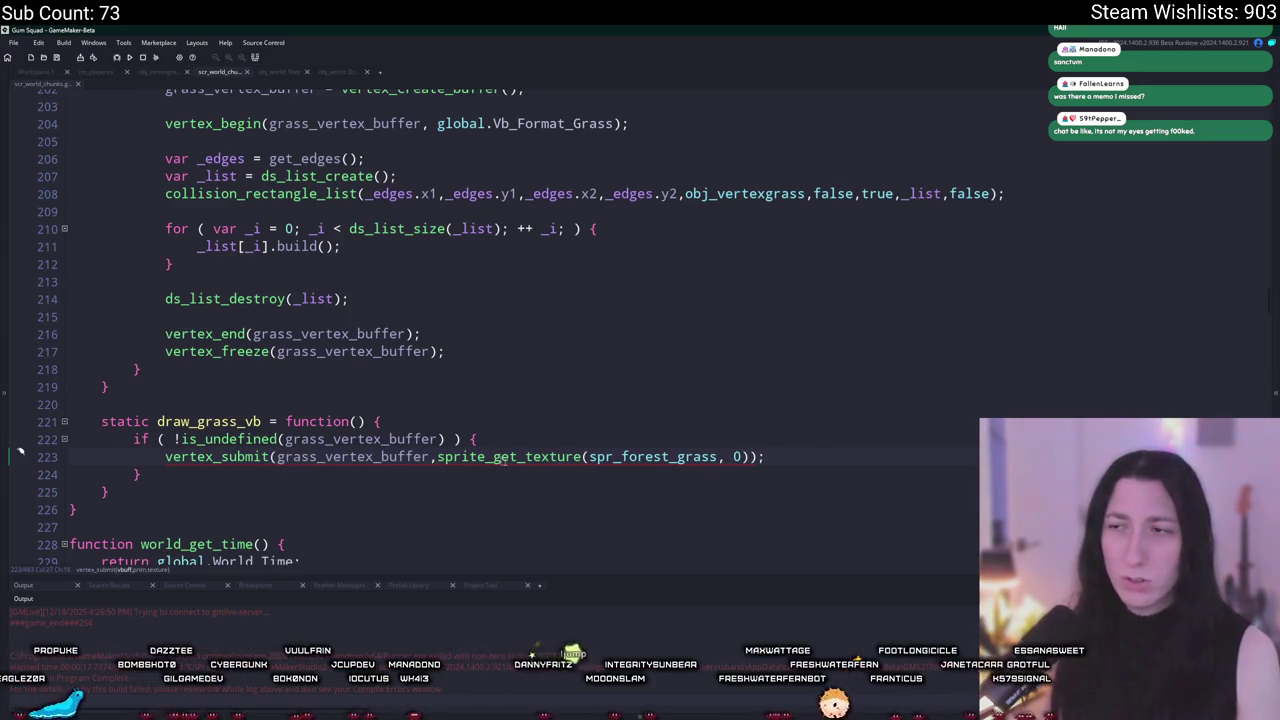
Step: Insert pr_trianglelist as vertex_submit's primitive type argument, then build and run the game
click(731, 457)
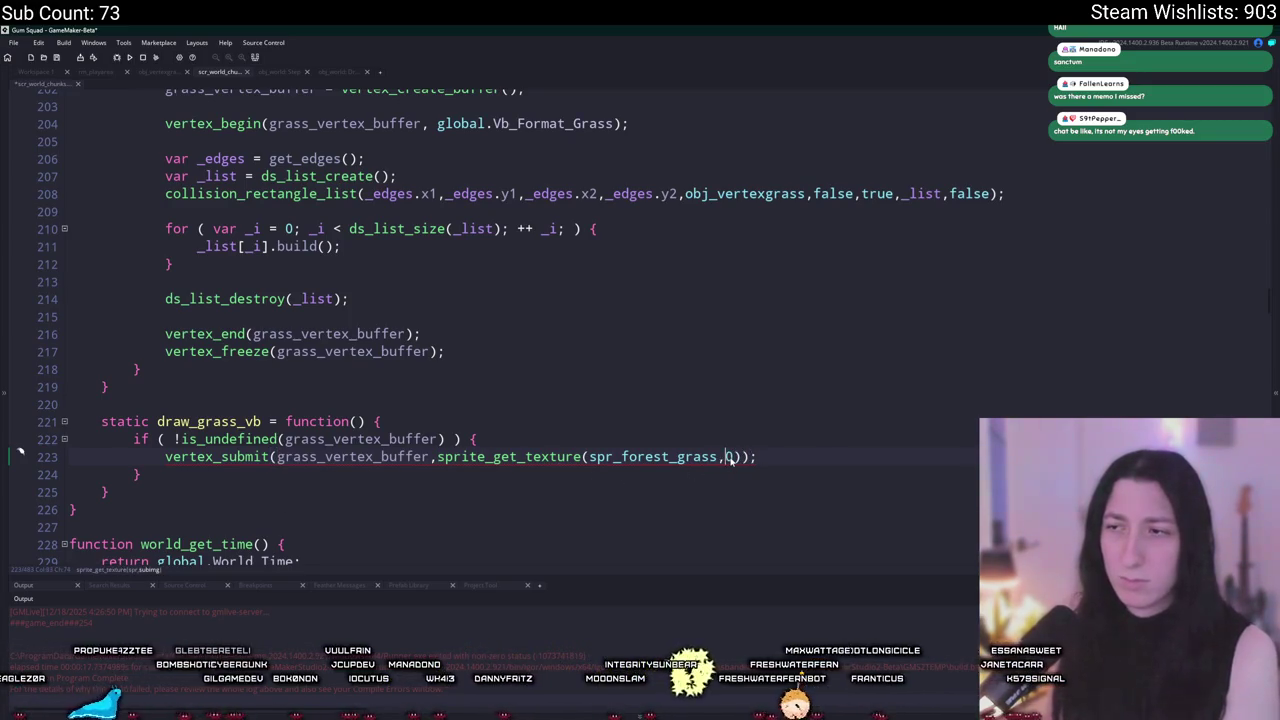
key(Left)
drag(758, 457, 170, 461)
key(BackSpace)
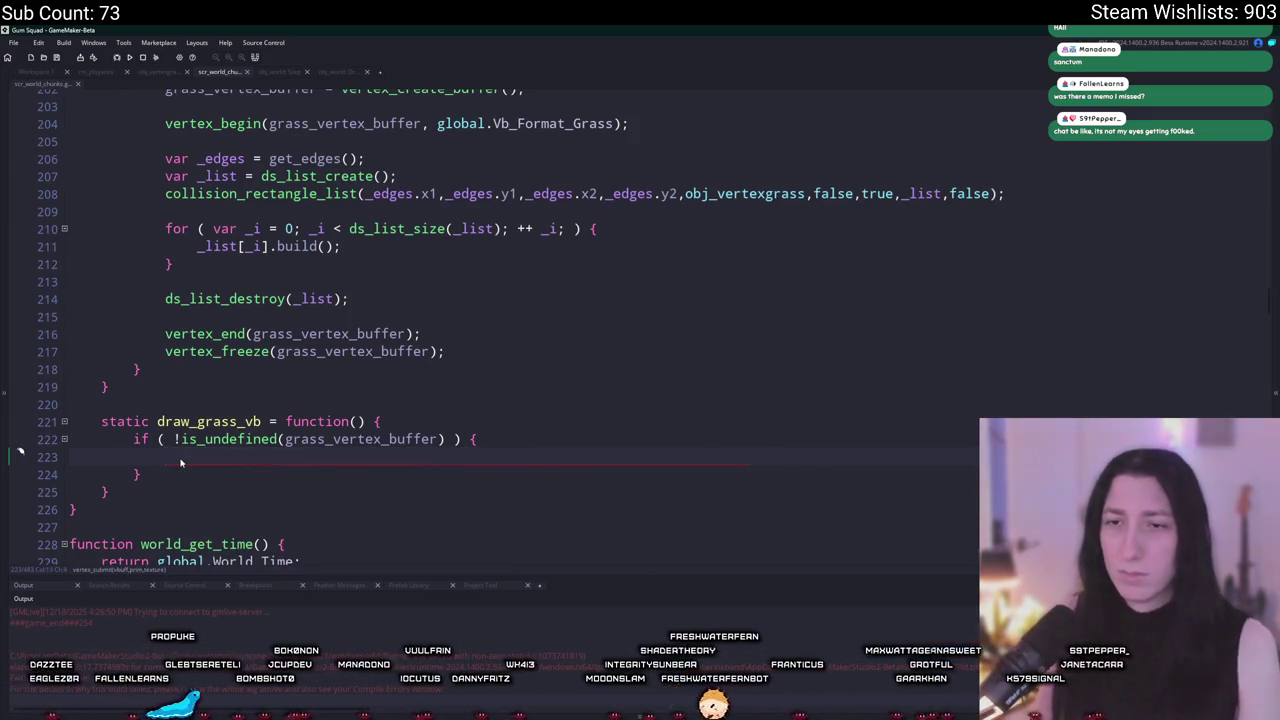
key(ctrl+z)
click(381, 457)
click(437, 457)
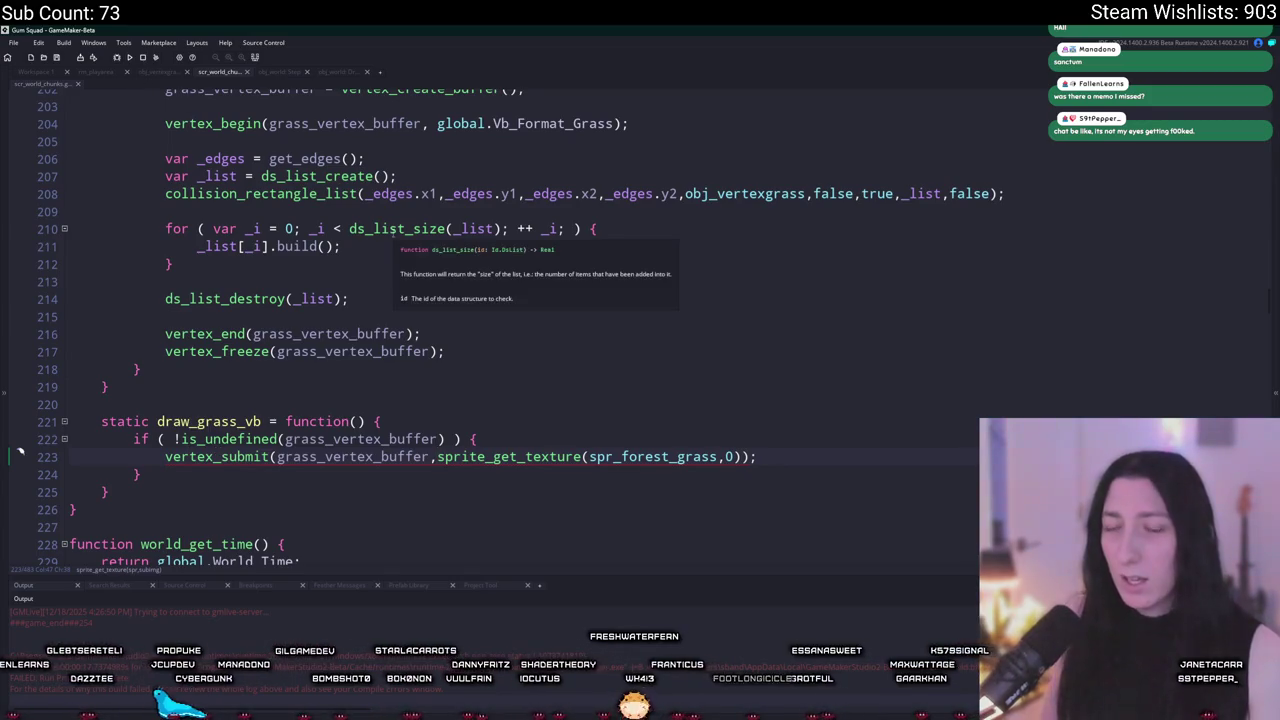
text(,)
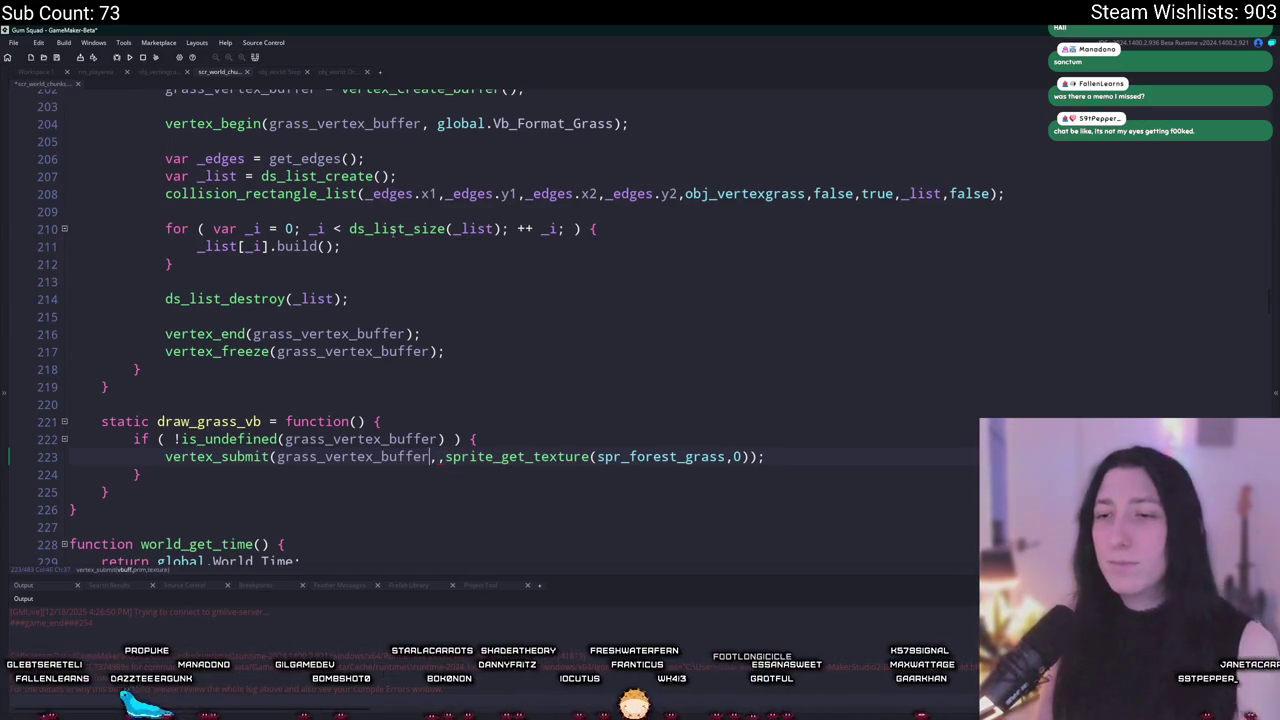
text(pr_T)
key(Down)
key(Return)
key(F5)
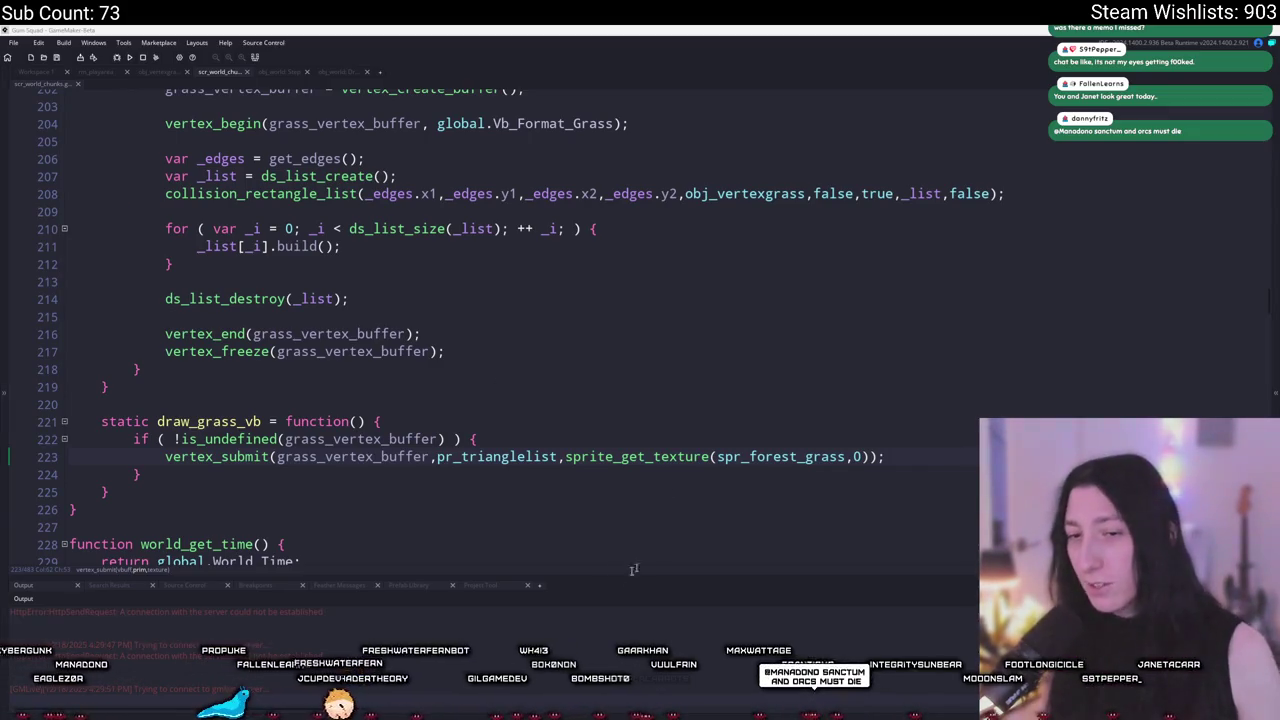
click(640, 352)
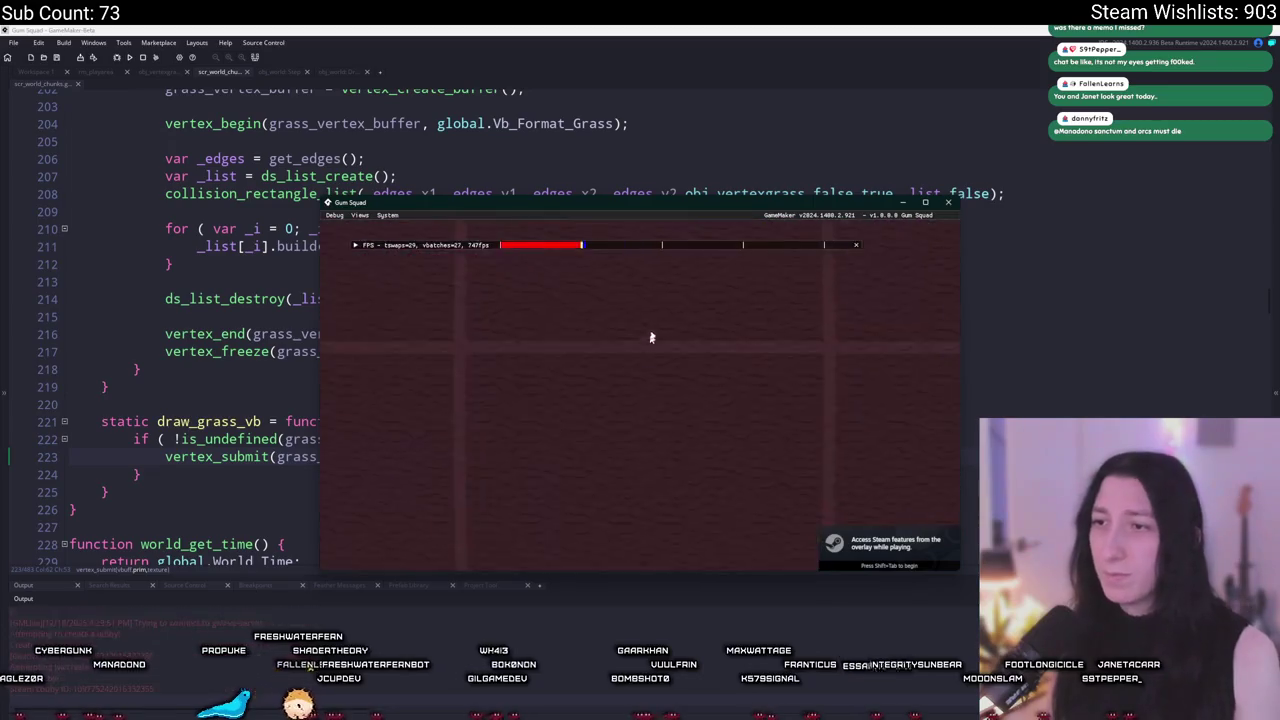
drag(664, 224, 687, 2)
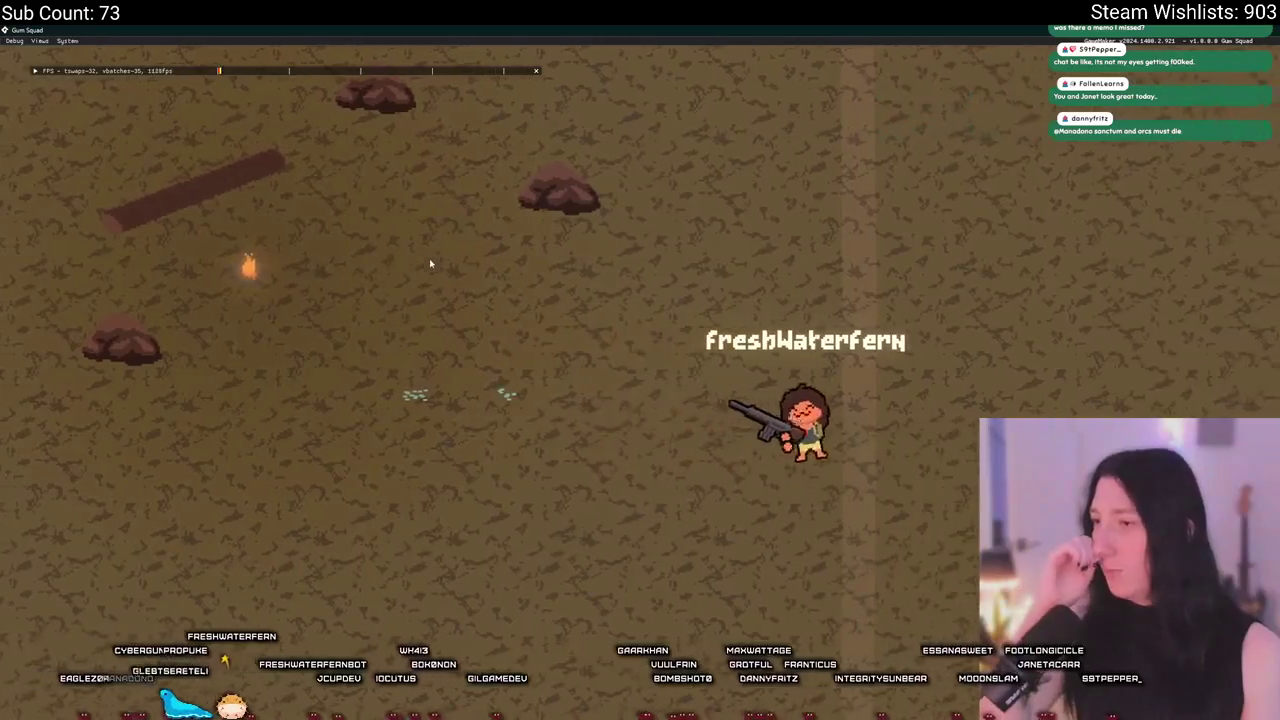
drag(460, 30, 522, 461)
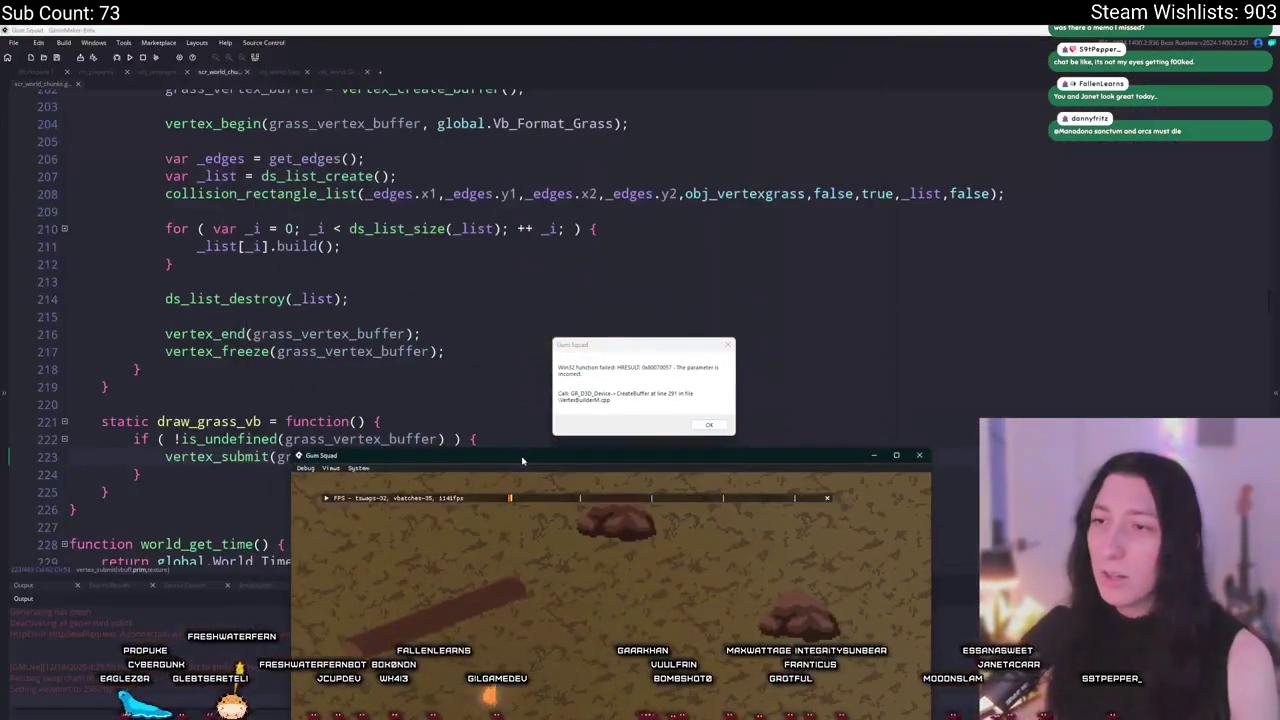
click(145, 62)
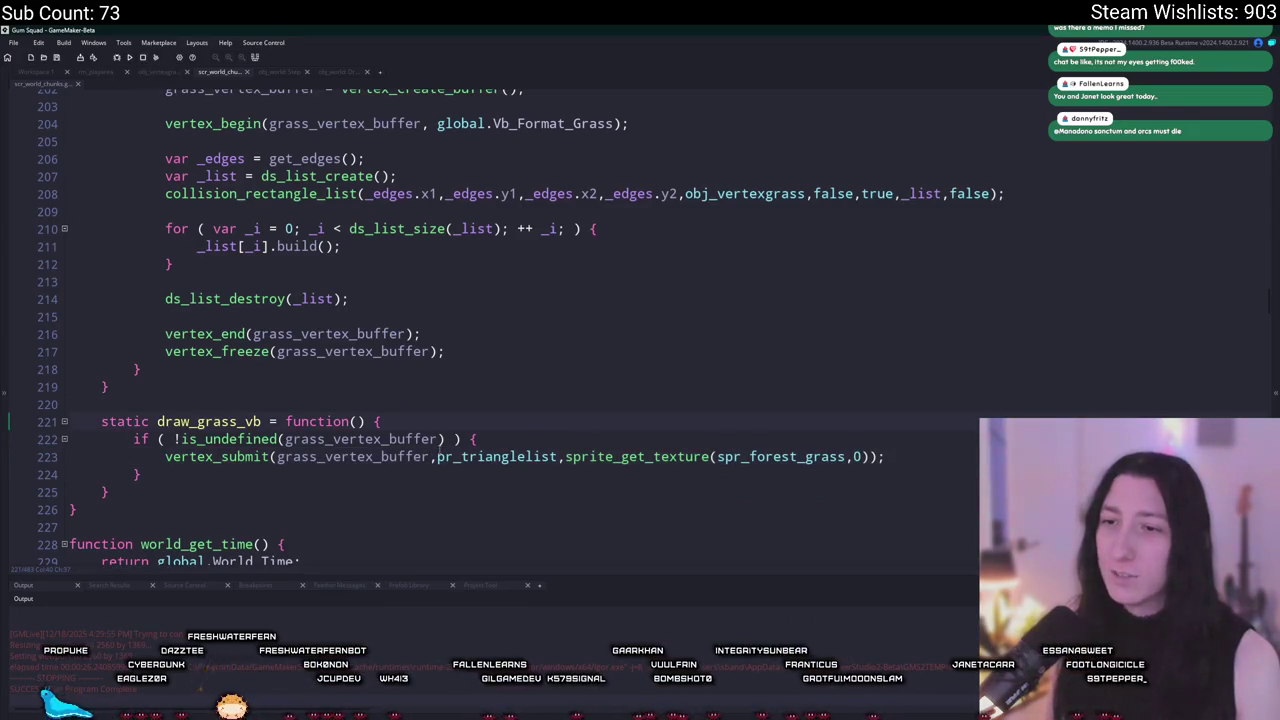
Step: Append && vertex_buffer_exists(grass_vertex_buffer) to the draw_grass_vb if condition on line 222
text(&&)
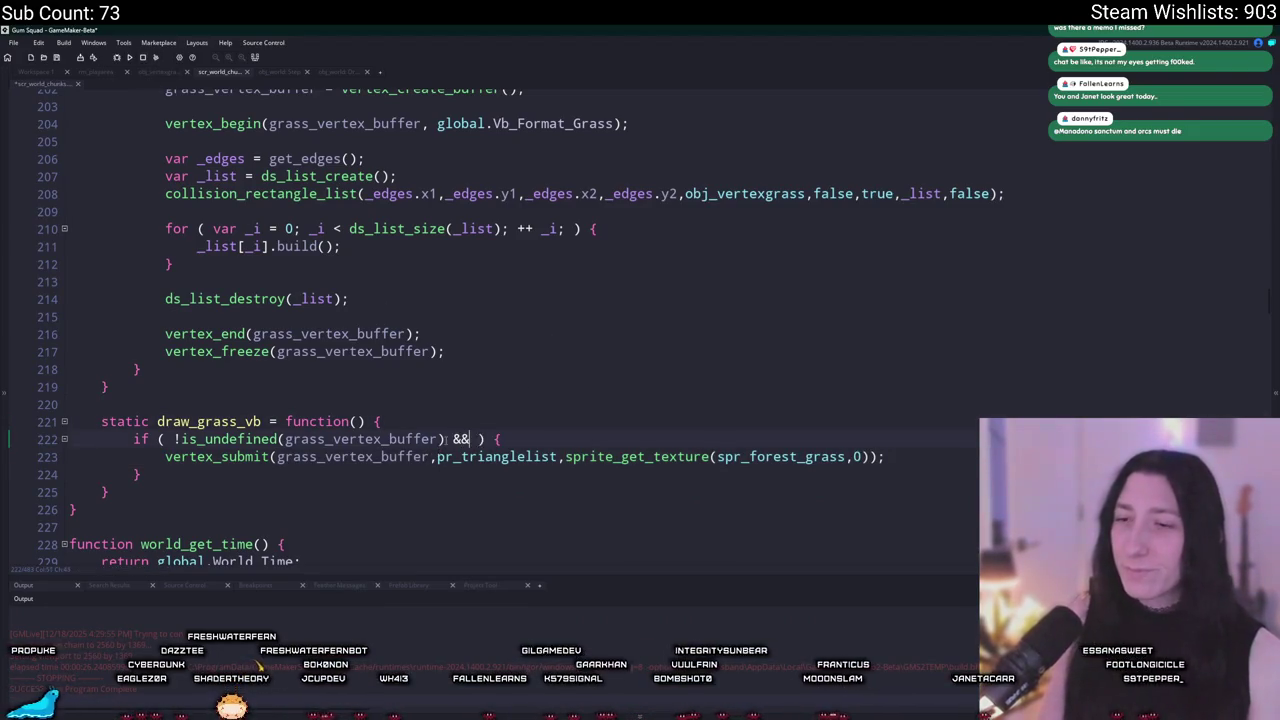
text( i)
key(BackSpace)
text(i)
key(BackSpace)
text(vertex_buffer_exi)
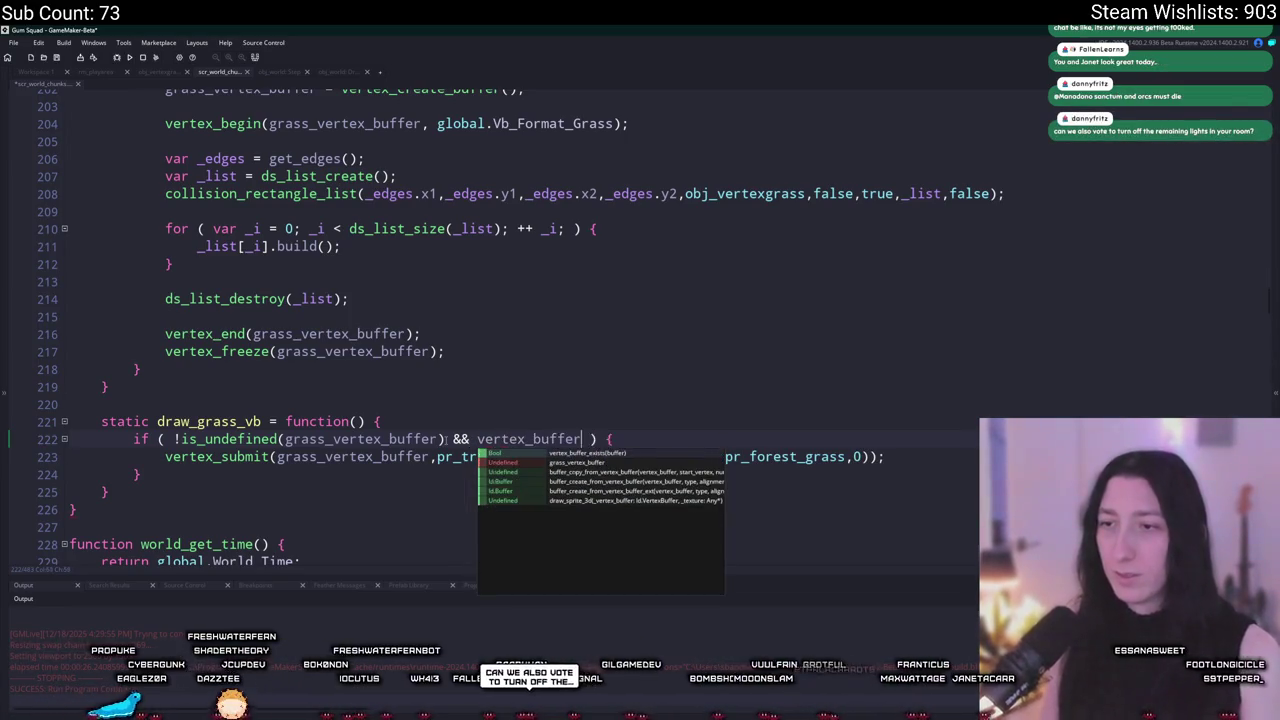
key(Return)
text(b)
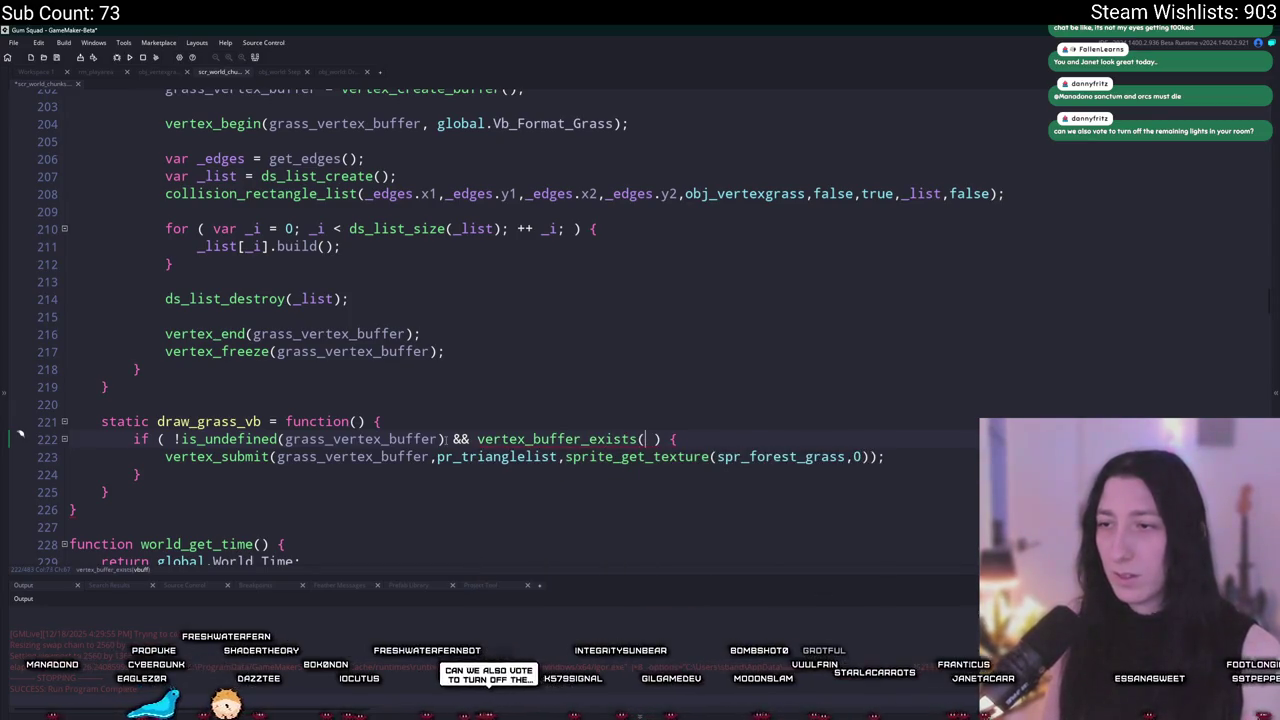
text(grass_v)
key(Return)
text())
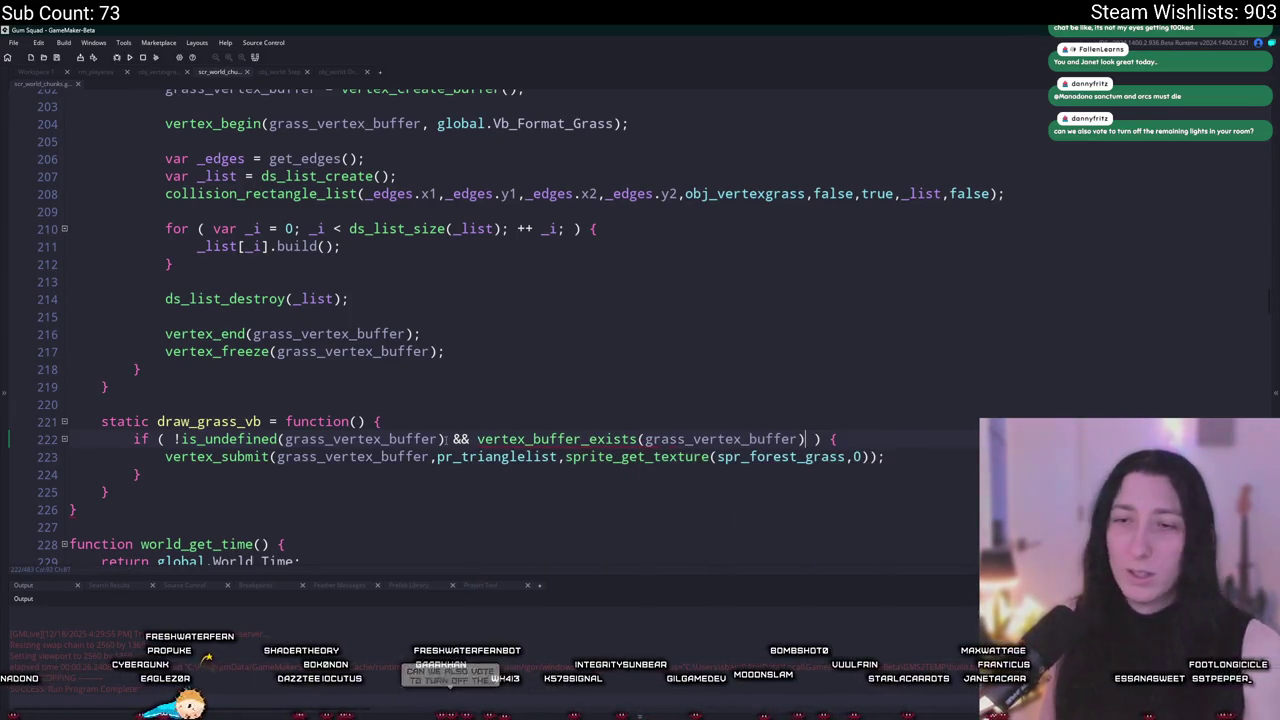
scroll(445, 438, up, 2)
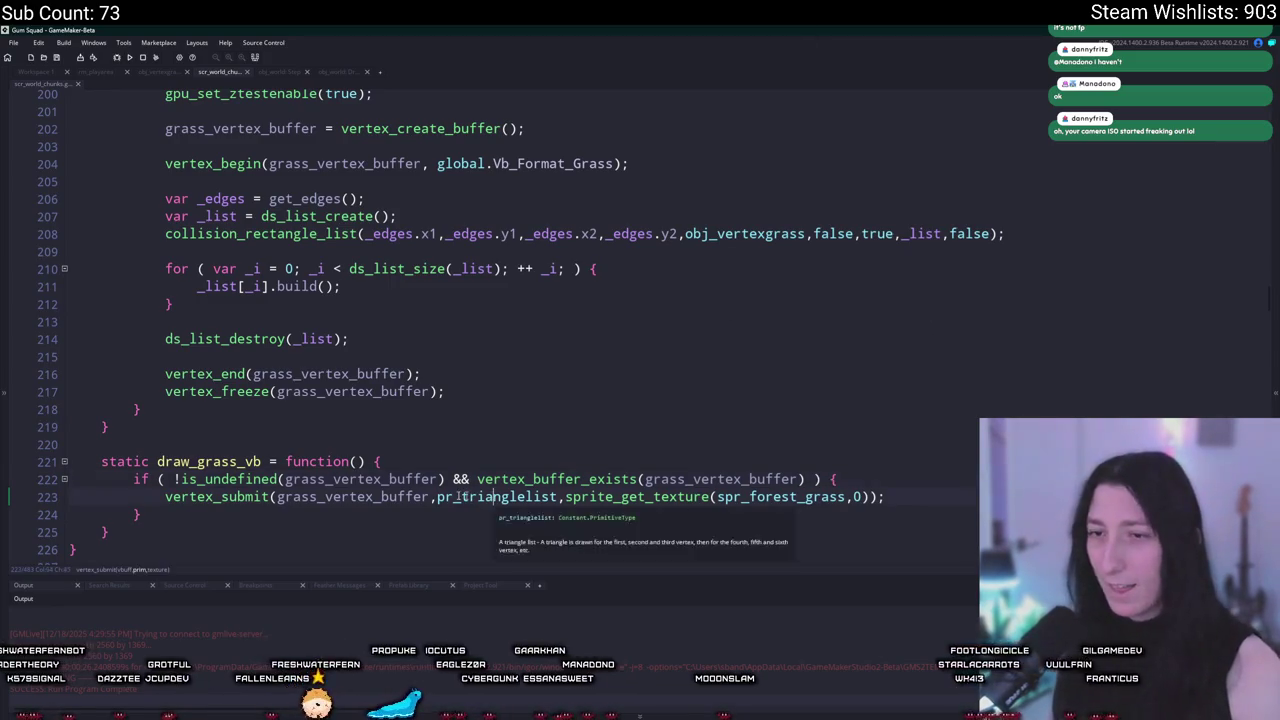
Step: Open obj_vertexgrass's Draw event and select the commented shader block on lines 14–31
click(58, 78)
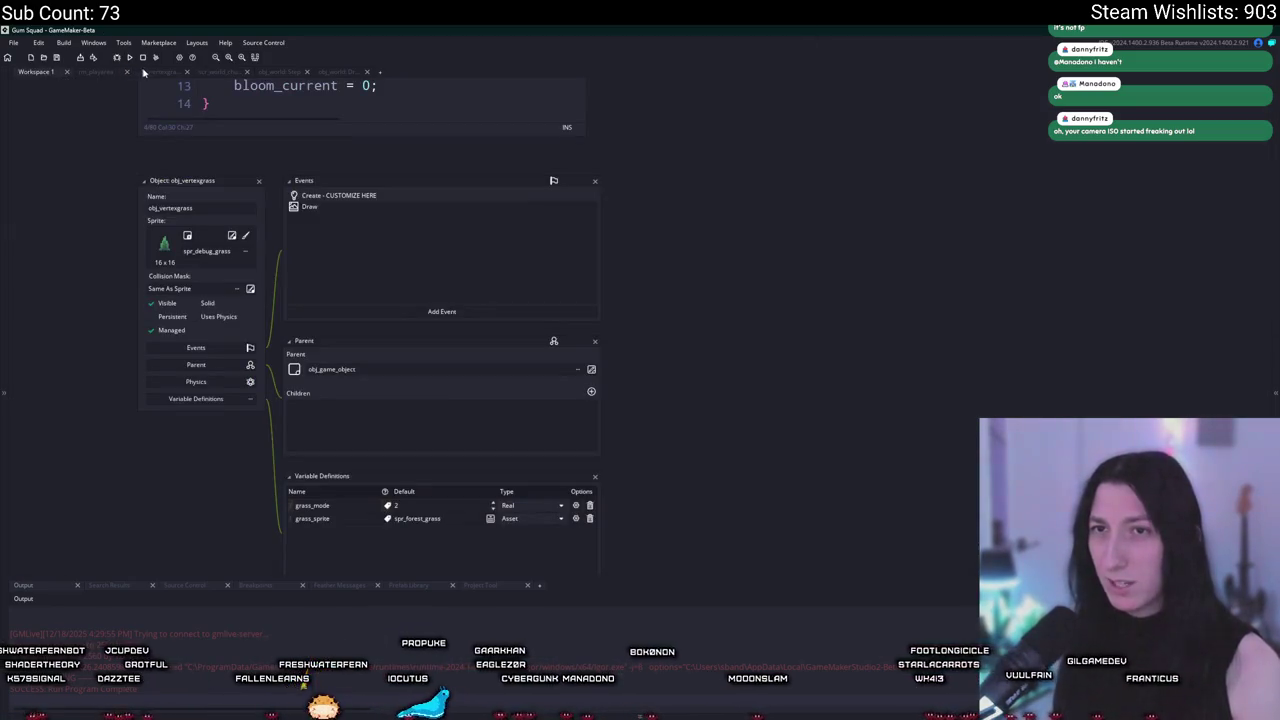
click(160, 71)
scroll(291, 498, down, 10)
double_click(285, 519)
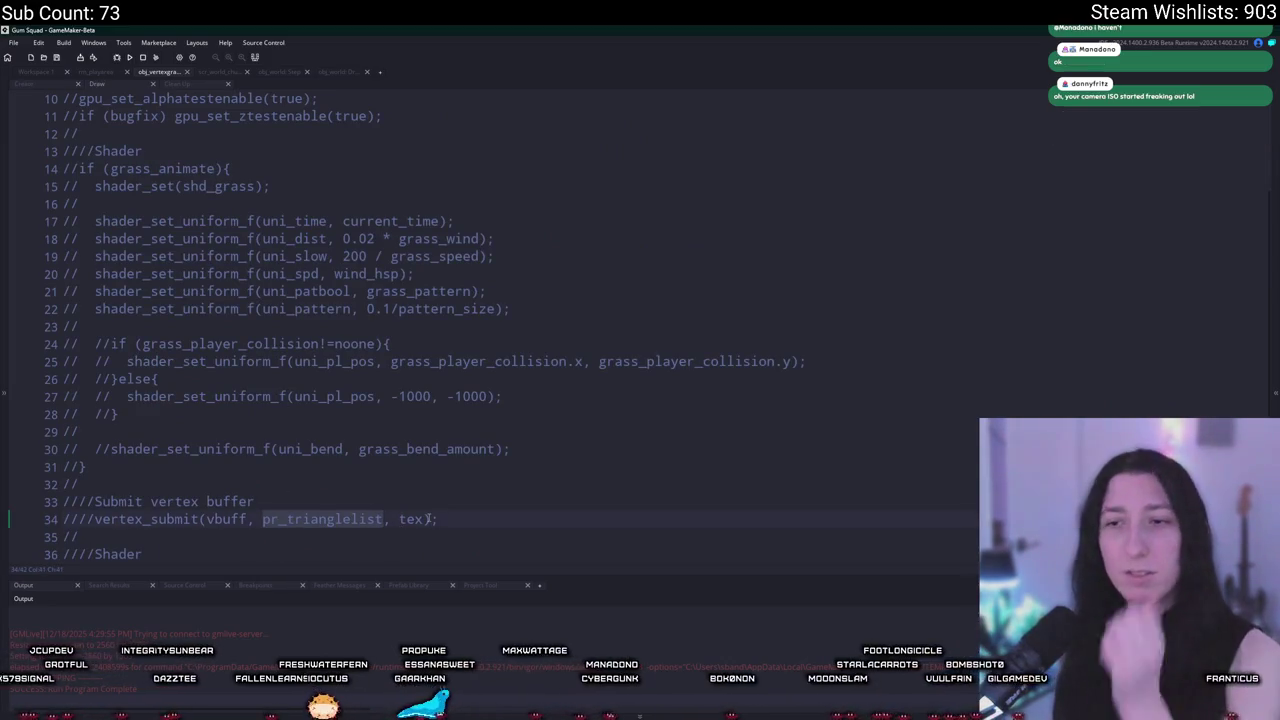
scroll(136, 338, up, 2)
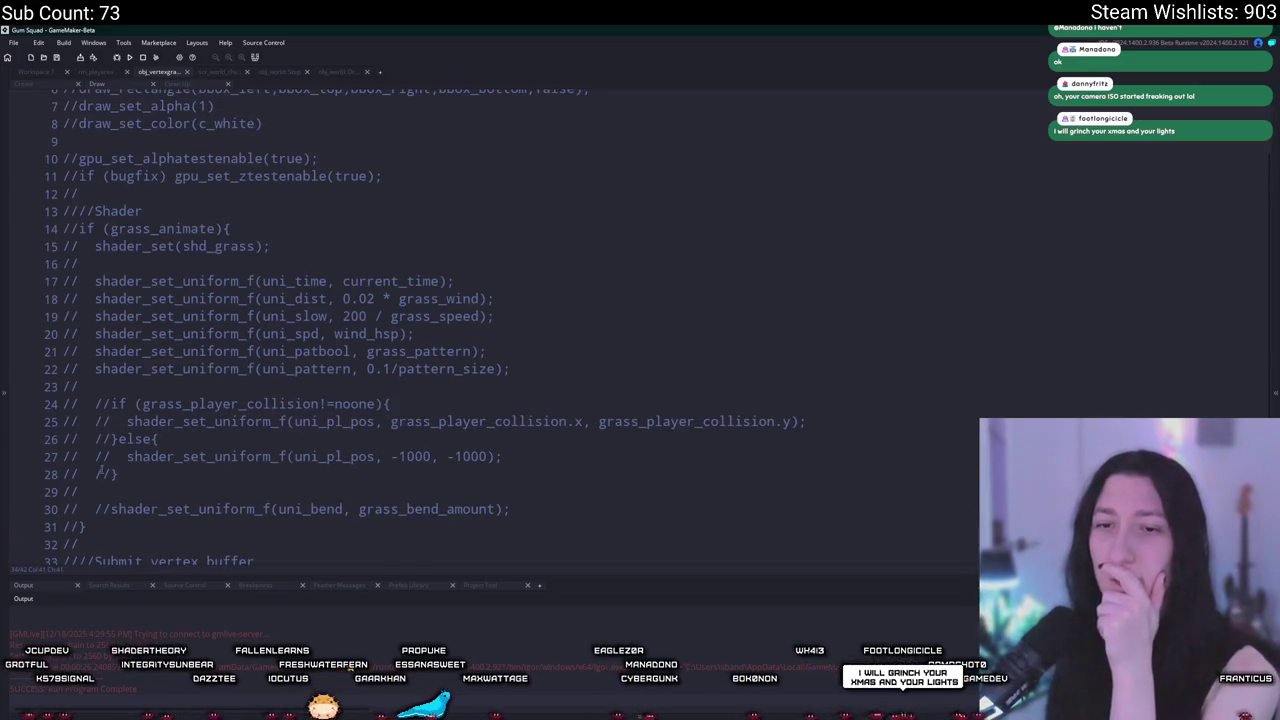
mouse_move(84, 527)
mouse_down()
mouse_move(222, 358)
mouse_move(671, 243)
mouse_move(822, 232)
mouse_move(810, 231)
mouse_up()
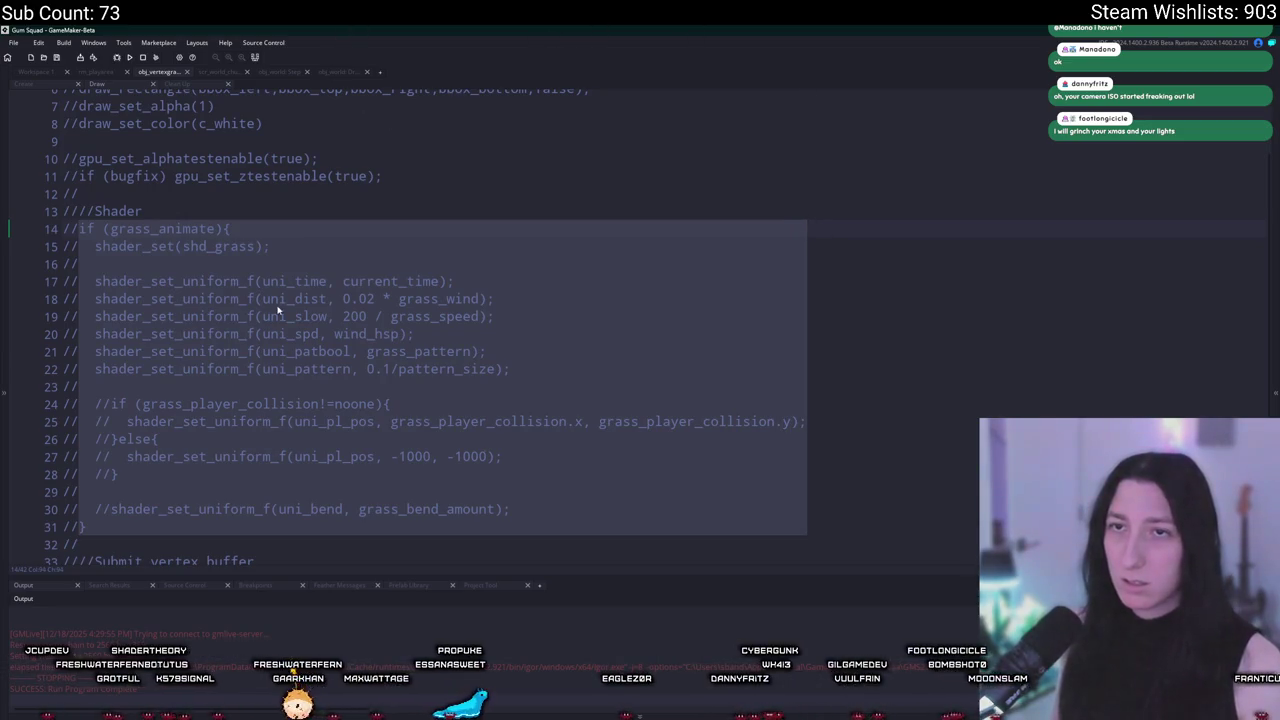
scroll(279, 312, up, 1)
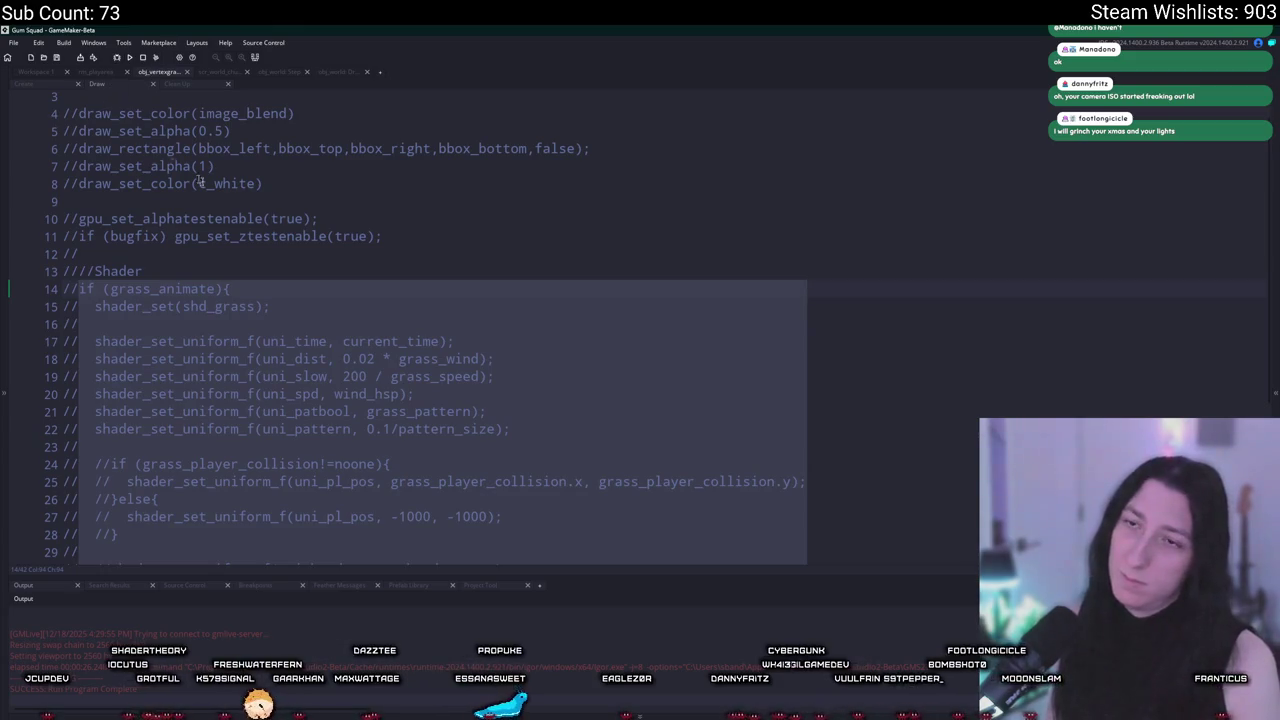
scroll(359, 291, up, 1)
Step: Uncomment the grass_animate shader-uniform block and gpu_set resets, leaving vertex_submit commented
click(330, 308)
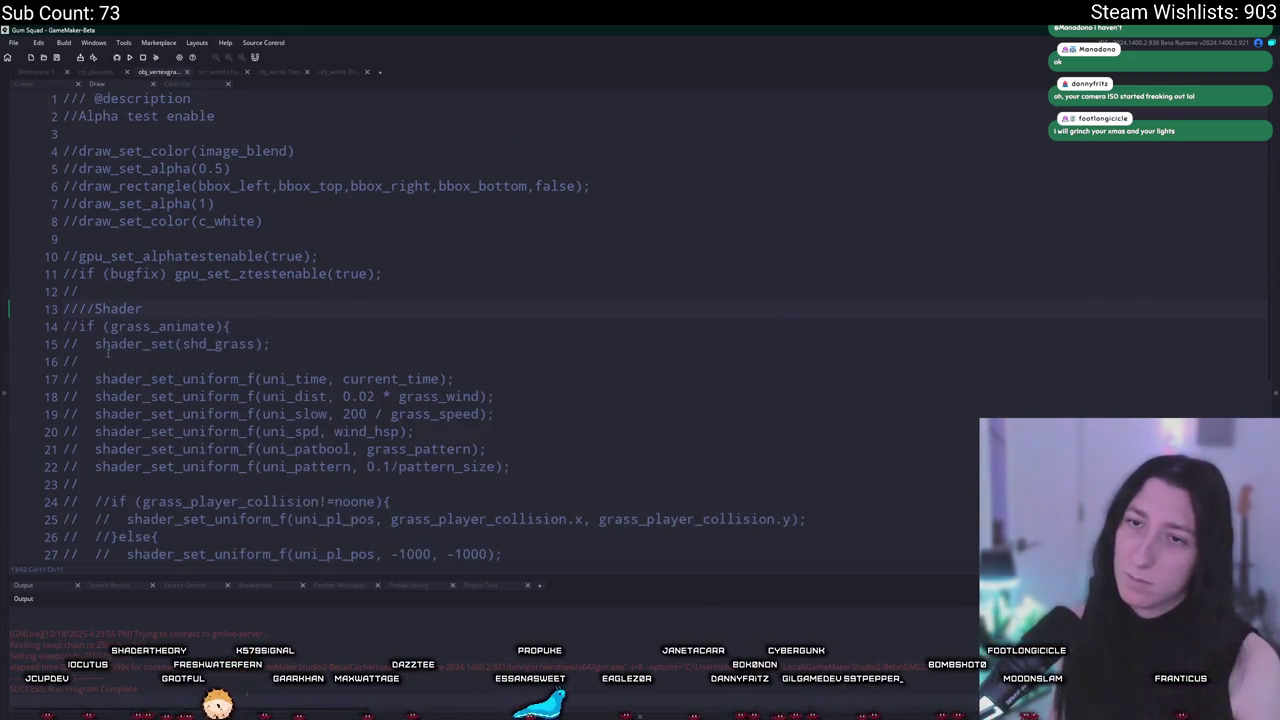
scroll(78, 256, down, 6)
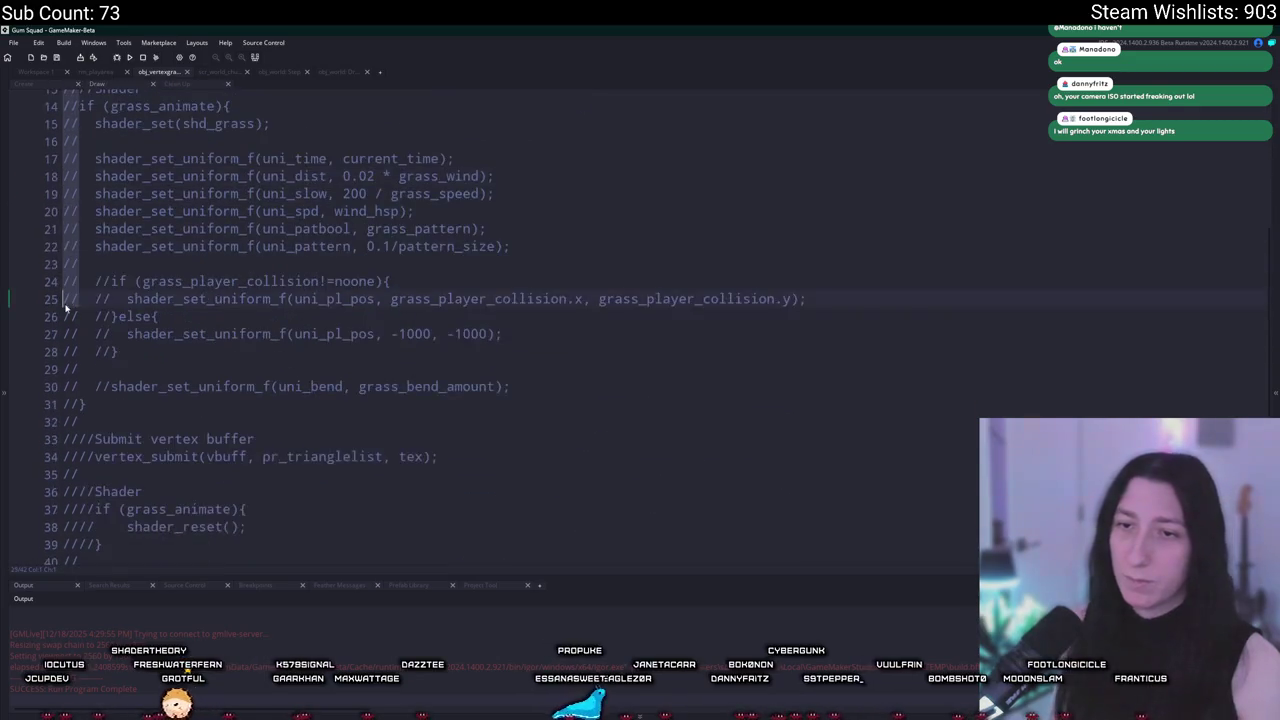
click(43, 507)
key(ctrl+shift+k)
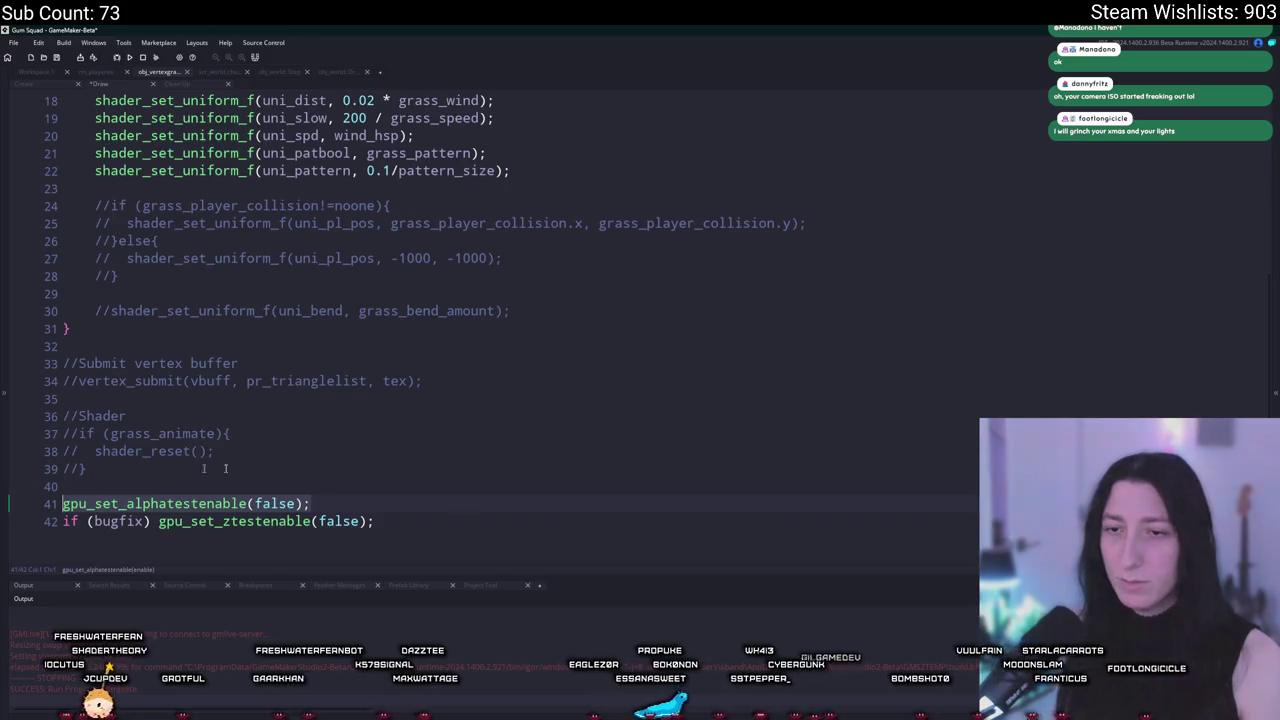
click(119, 503)
click(33, 506)
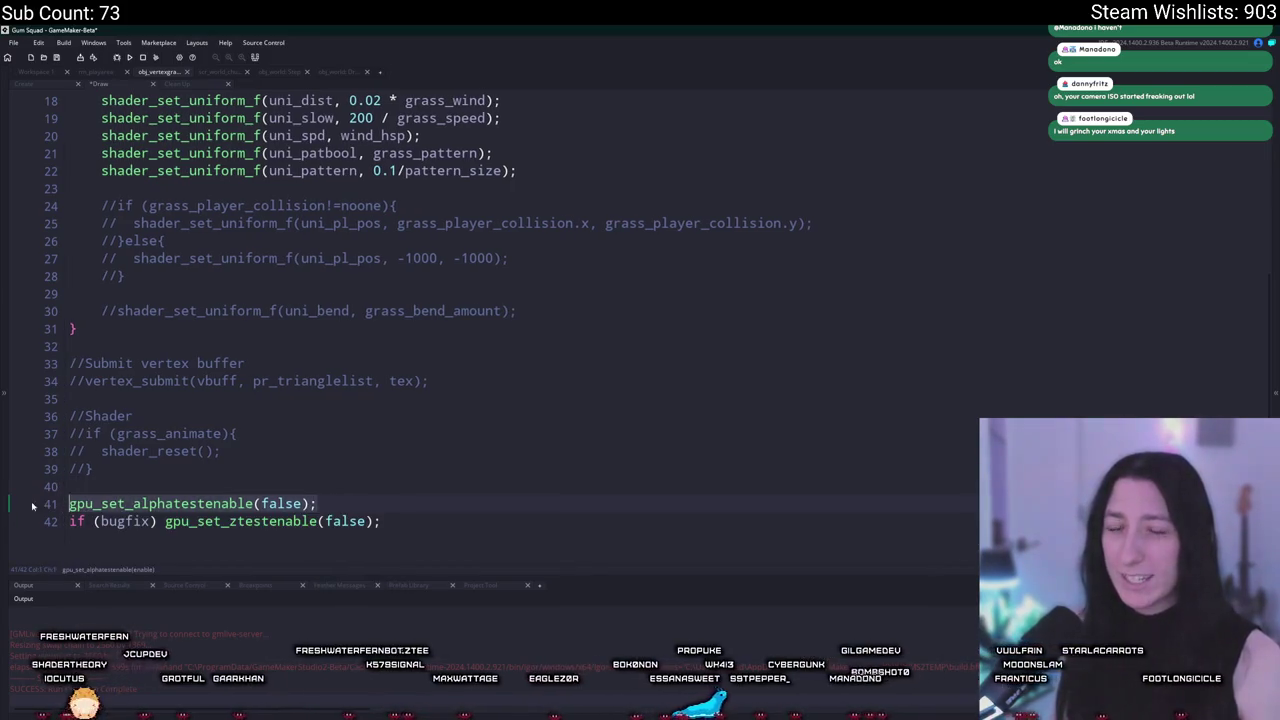
click(35, 74)
scroll(318, 237, up, 5)
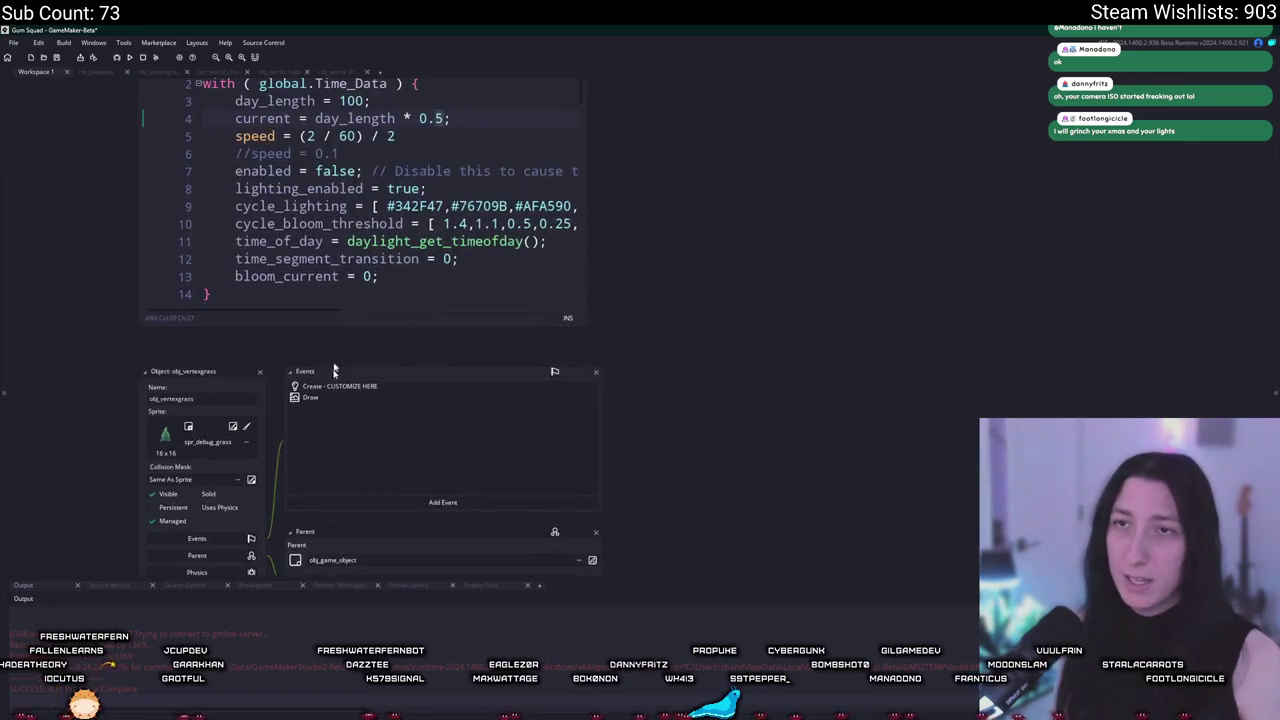
Step: Paste gpu_set_alphatestenable(false); after the draw_grass_vb chunk loop in obj_world's Draw event
click(329, 71)
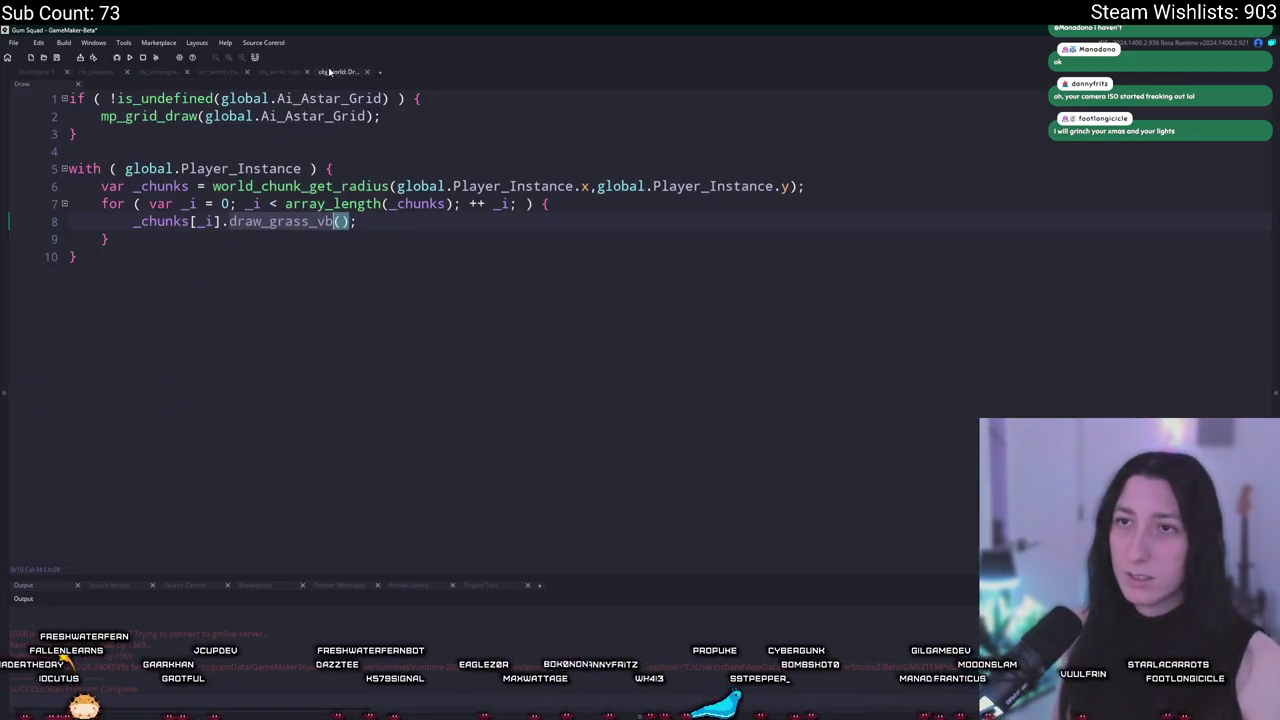
click(424, 221)
key(BackSpace)
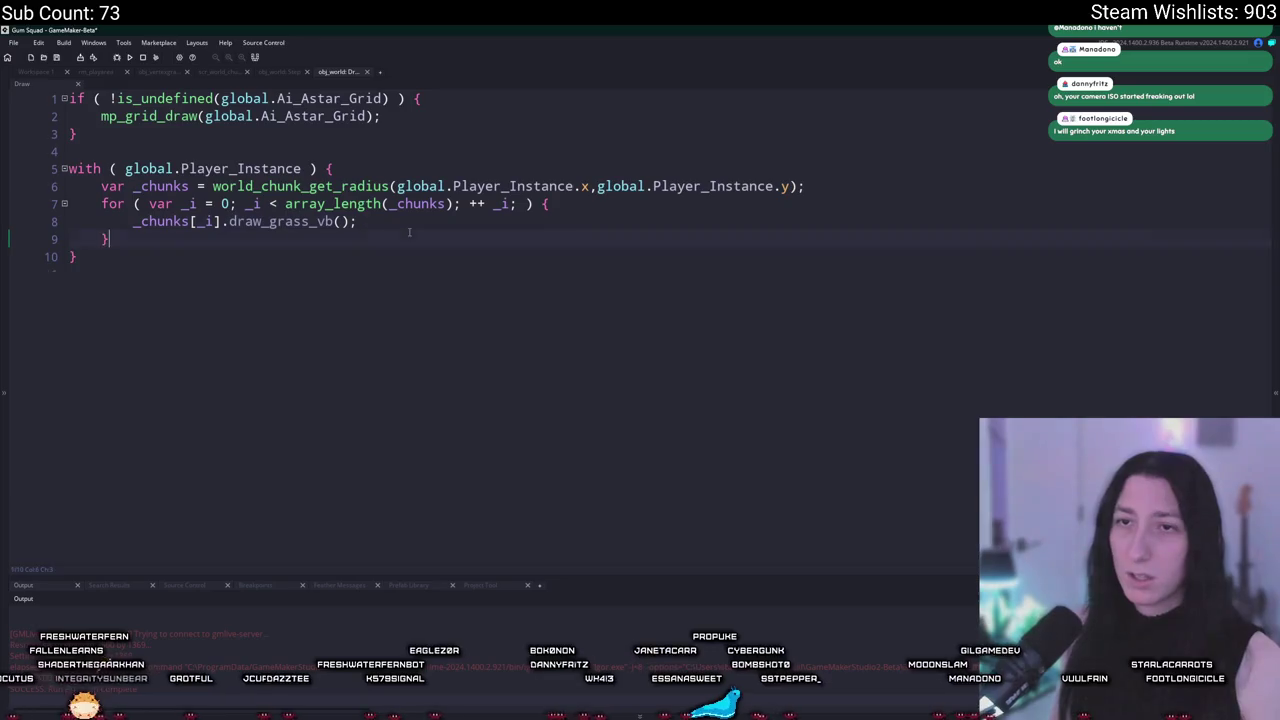
text(gpu_set_alphatestenable(false);)
Step: Copy gpu_set_alphatestenable(true); from obj_vertexgrass and paste it at the start of obj_world's with block
click(258, 72)
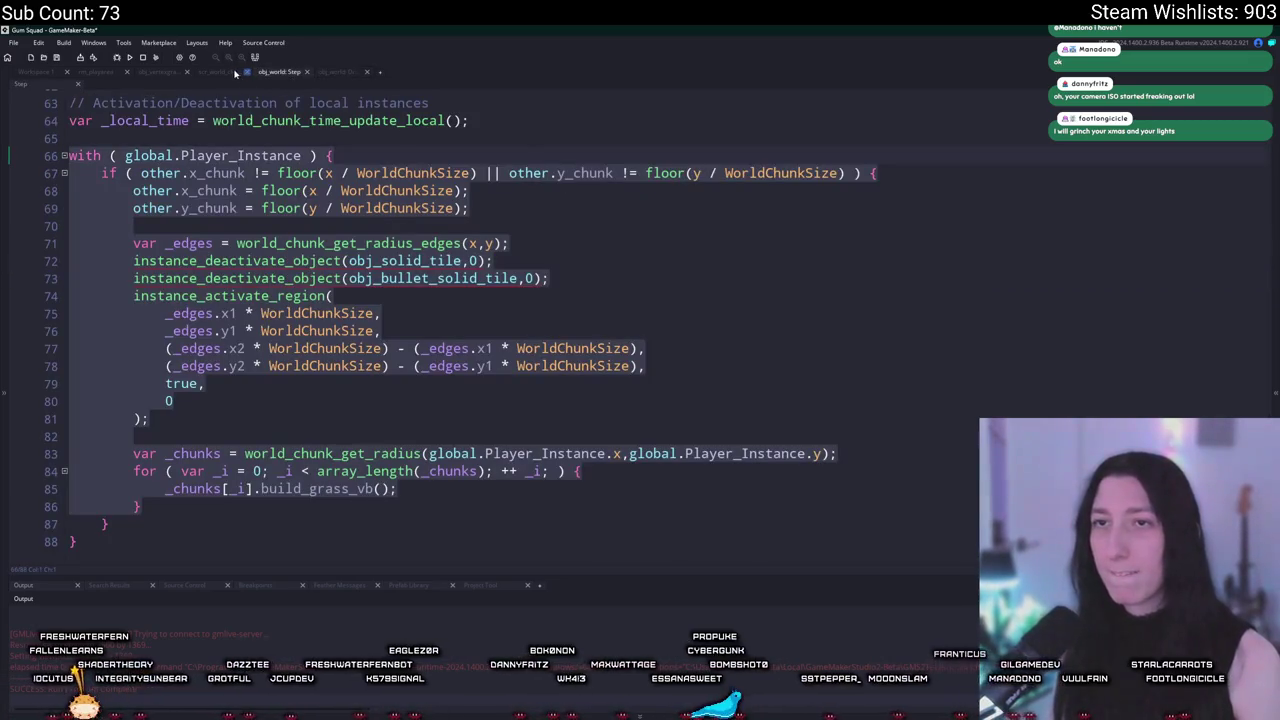
click(157, 71)
scroll(378, 256, up, 5)
click(378, 256)
key(shift+Home)
key(ctrl+c)
click(335, 72)
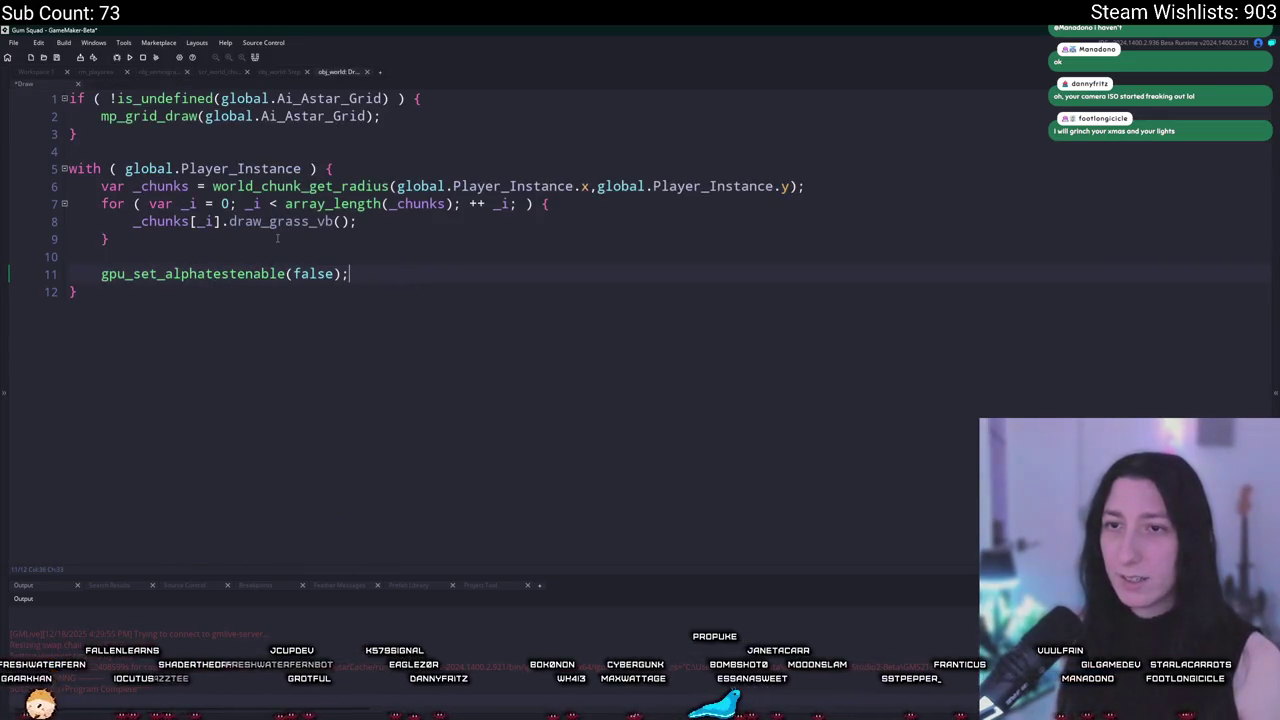
click(845, 186)
key(Return)
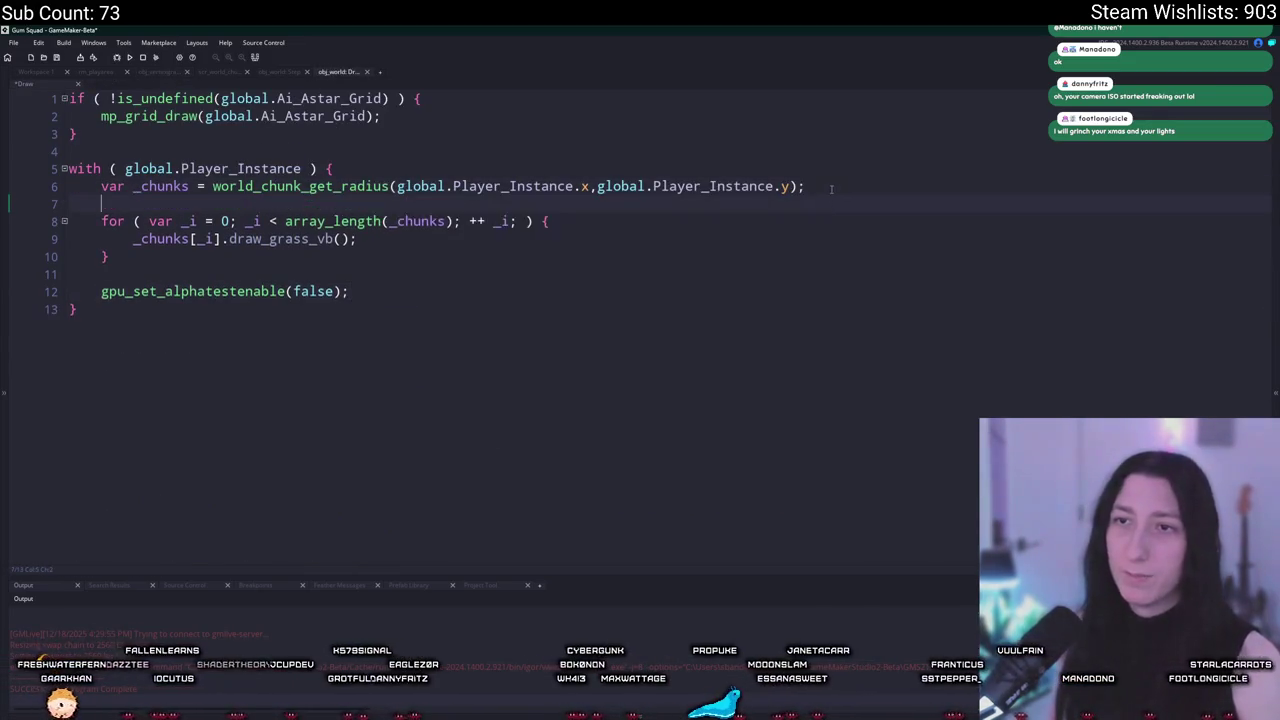
key(ctrl+v)
key(ctrl+z)
key(ctrl+z)
click(712, 157)
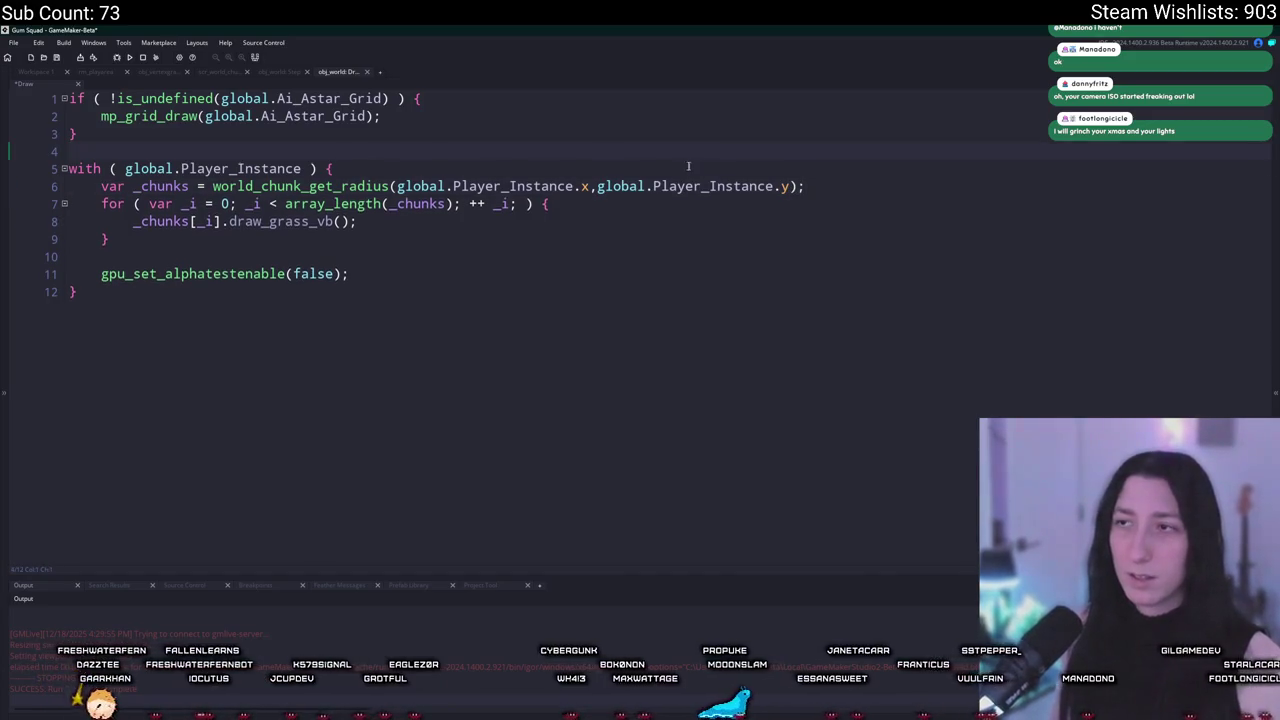
key(Return)
key(ctrl+v)
key(Return)
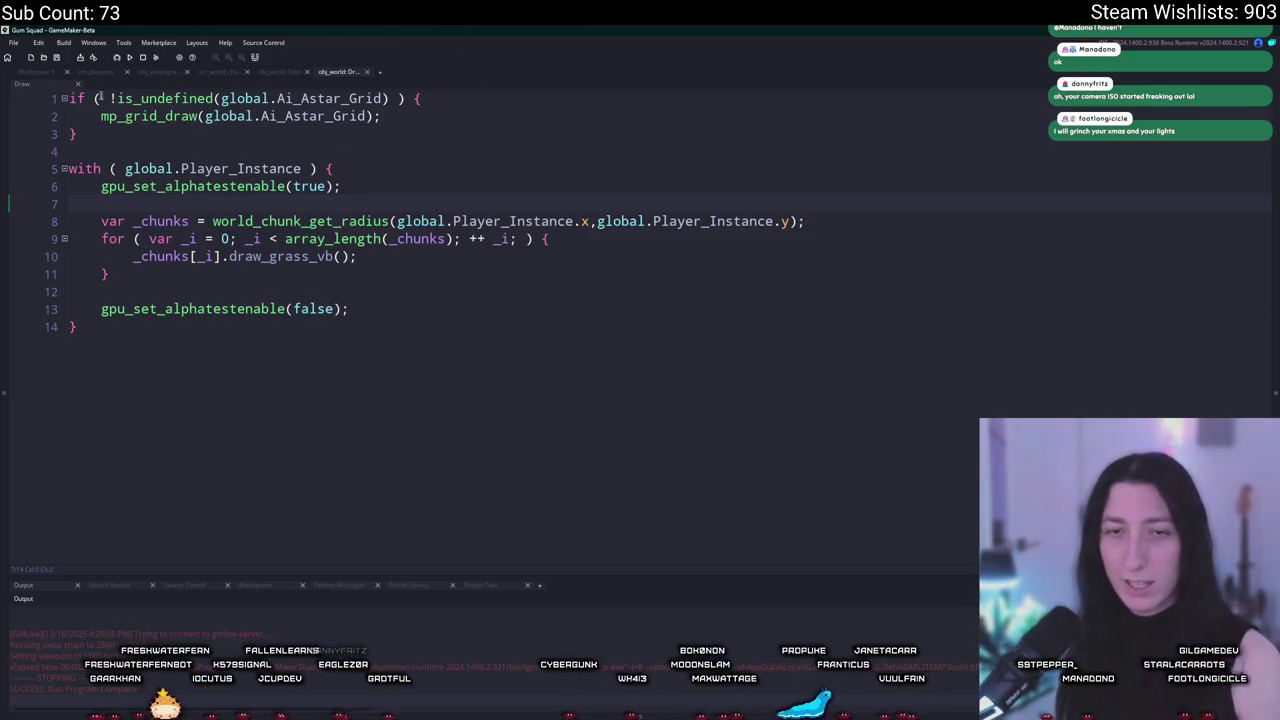
key(ctrl+Tab)
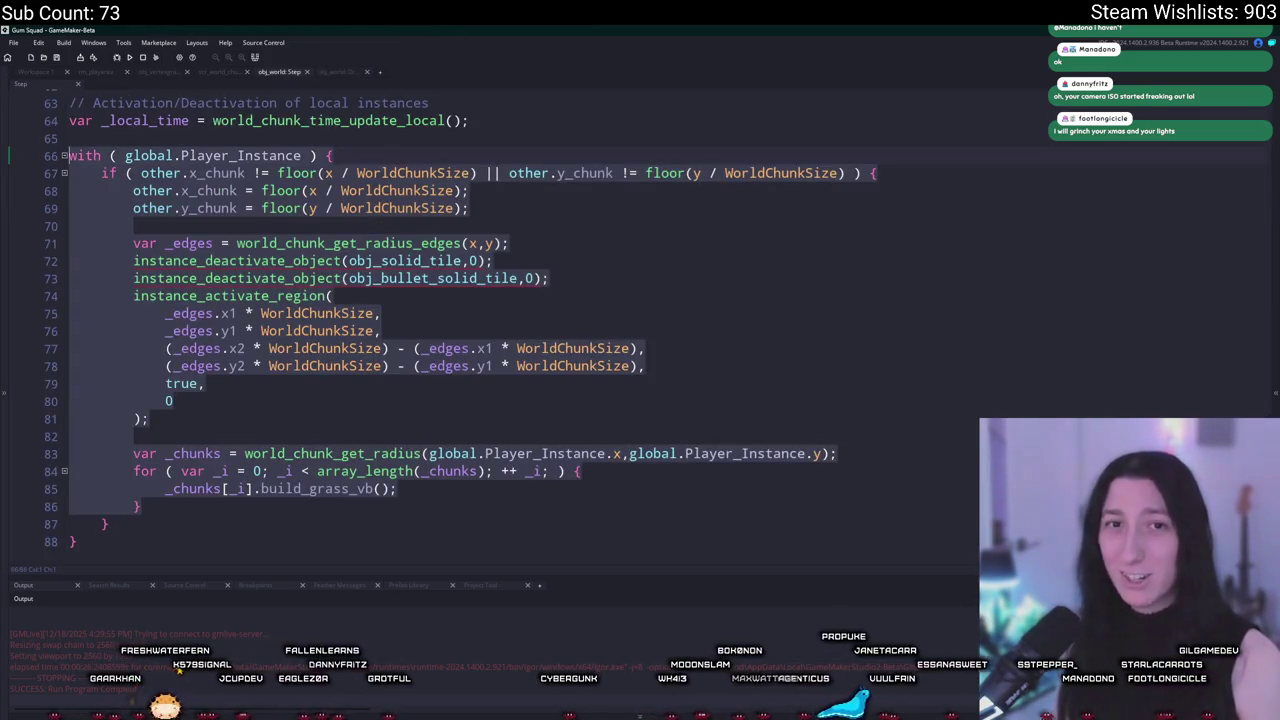
Step: Copy the shader setup lines from obj_vertexgrass into obj_world's Draw event, dropping the if (grass_animate) line
click(231, 72)
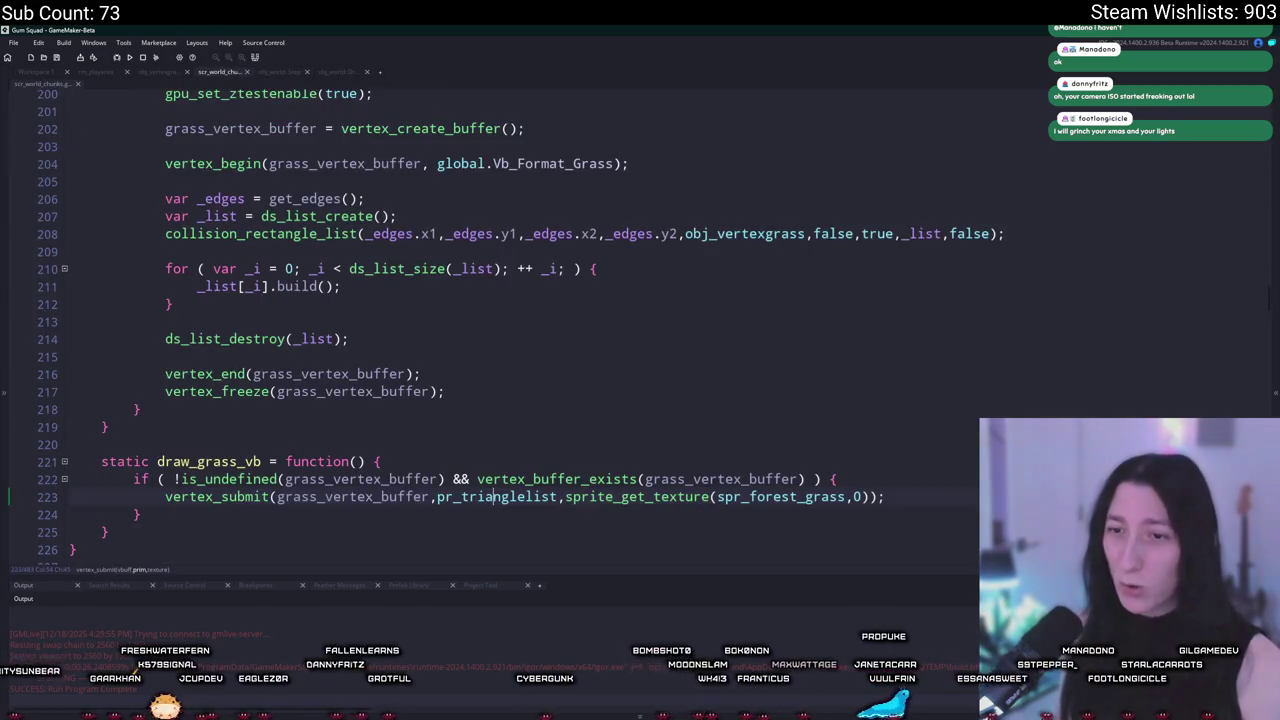
key(ctrl+Tab)
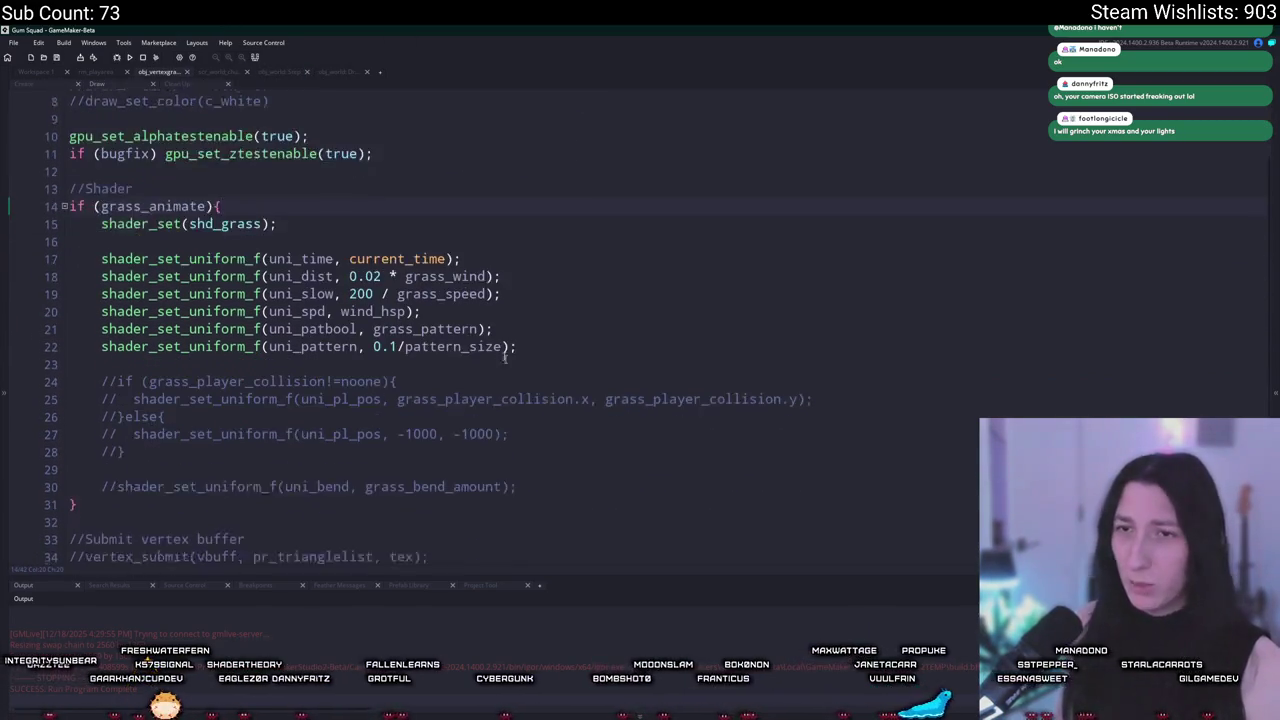
scroll(505, 358, down, 1)
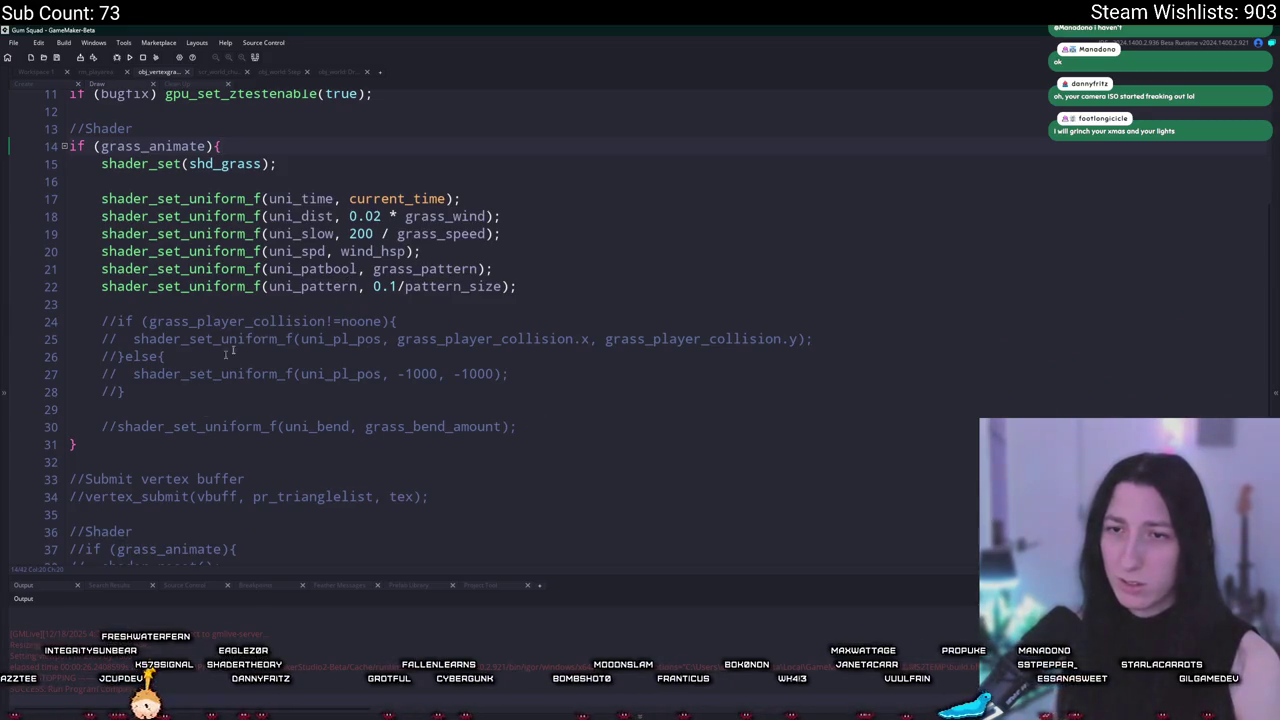
mouse_move(520, 286)
mouse_down()
mouse_move(40, 181)
mouse_move(16, 141)
mouse_up()
key(ctrl+c)
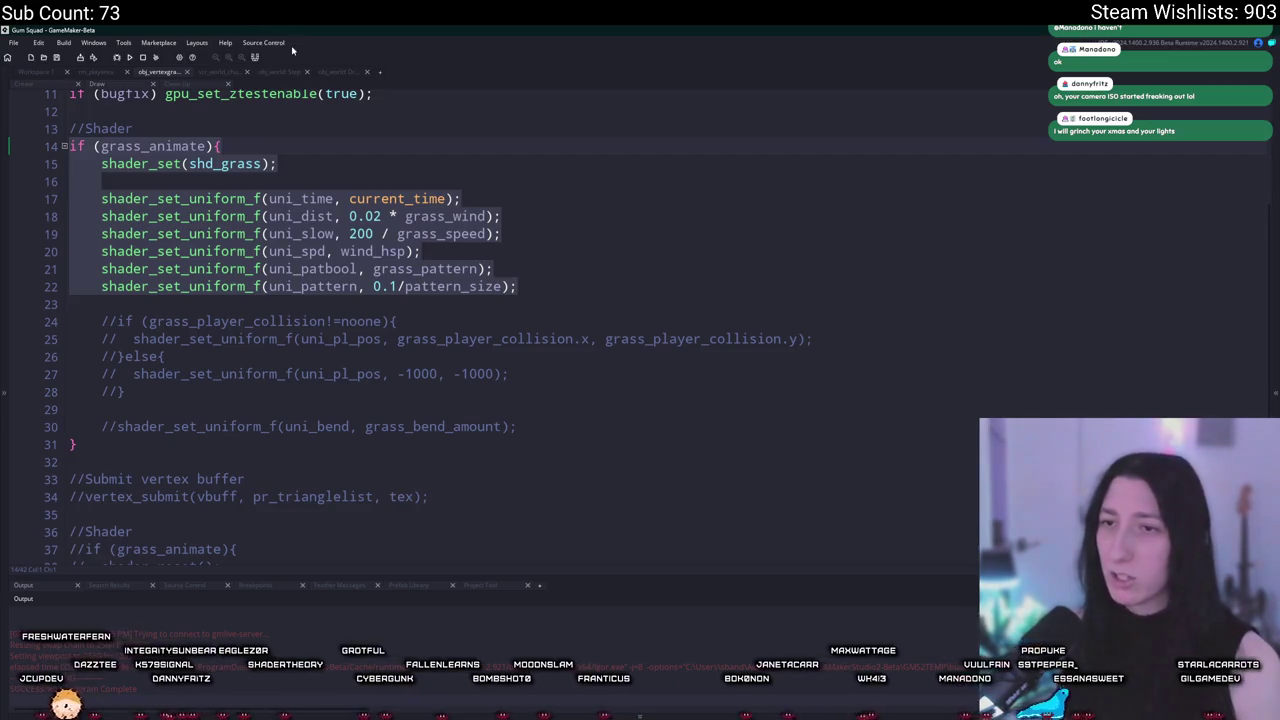
click(334, 74)
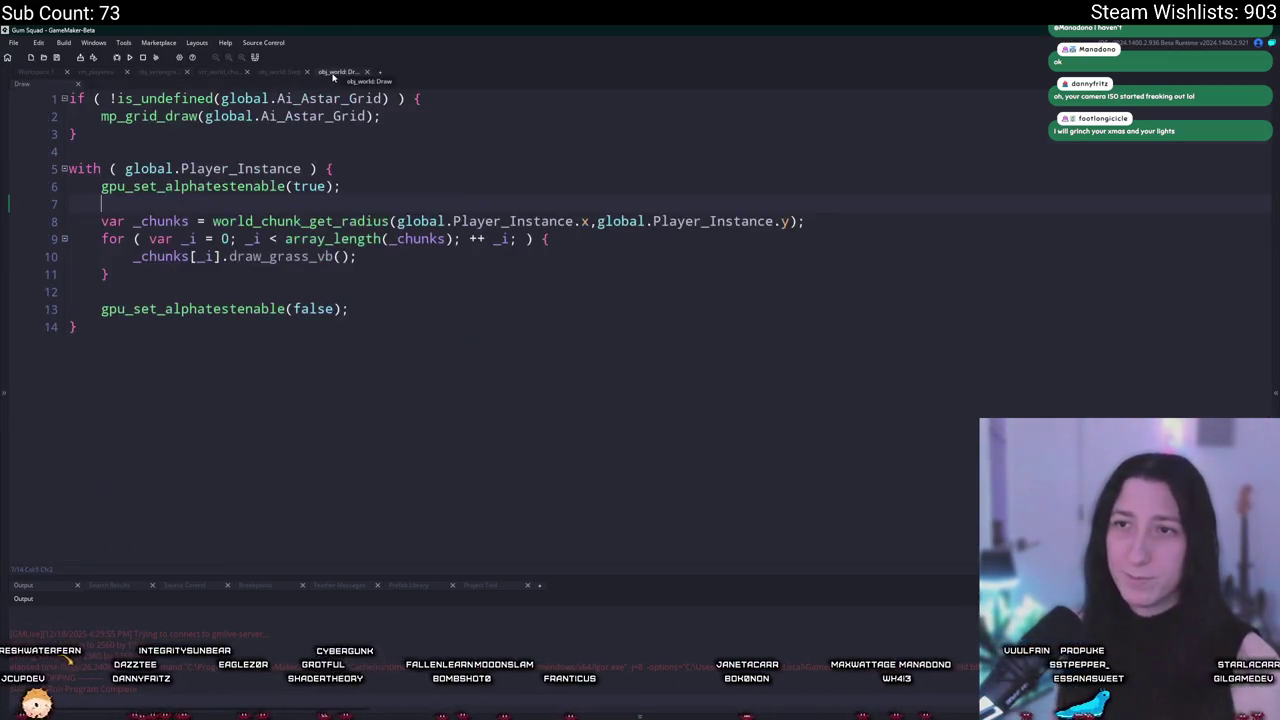
key(Return)
key(Return)
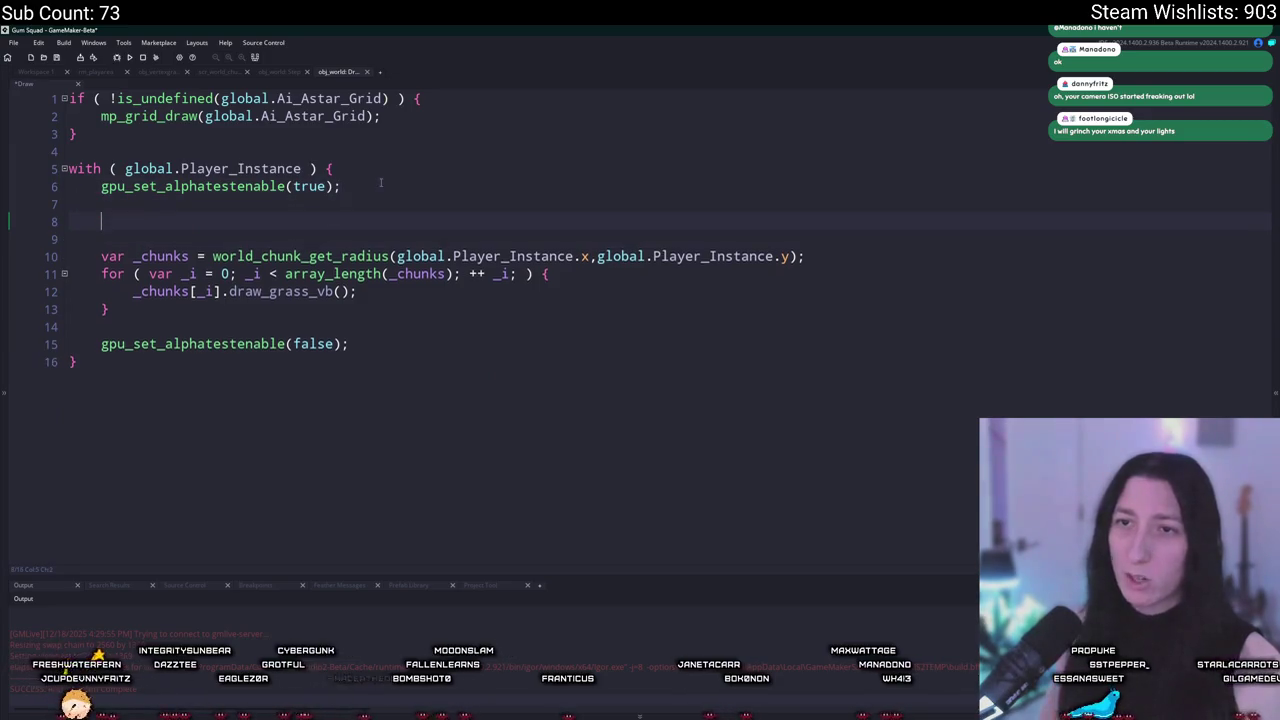
key(ctrl+v)
click(45, 212)
key(shift+End)
key(BackSpace)
key(BackSpace)
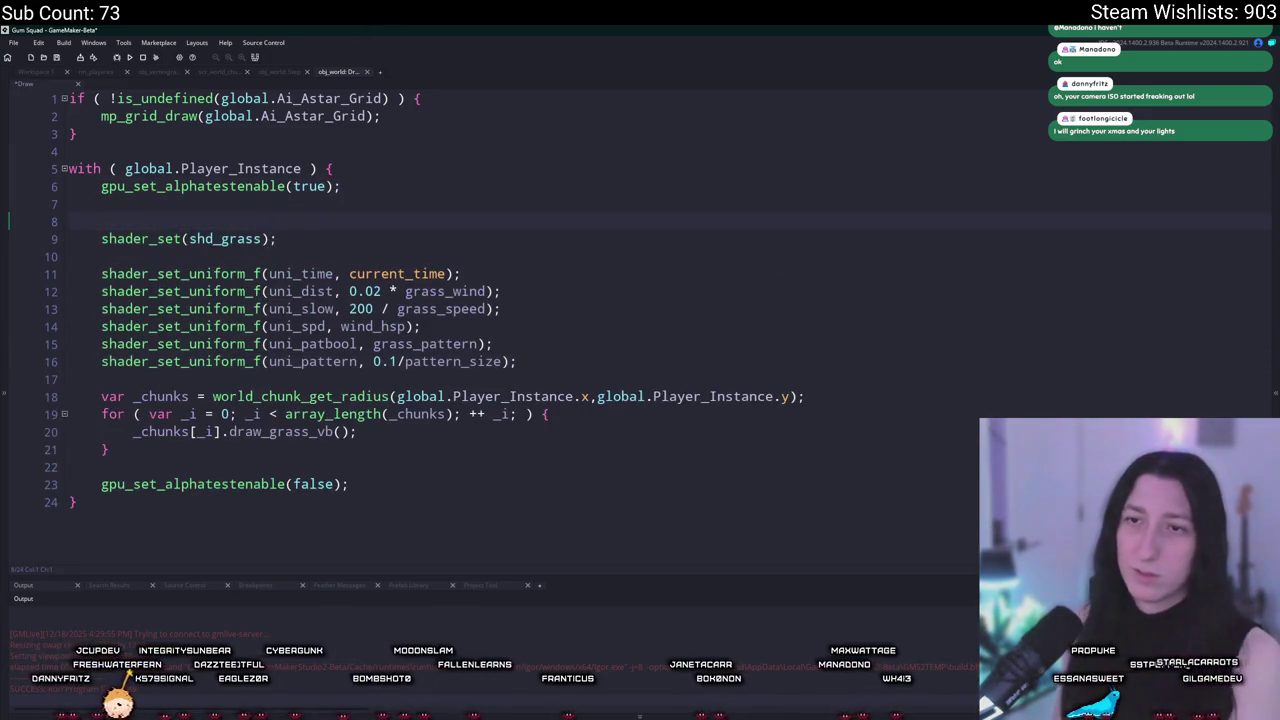
Step: Add shader_reset(); after the chunk loop
click(196, 430)
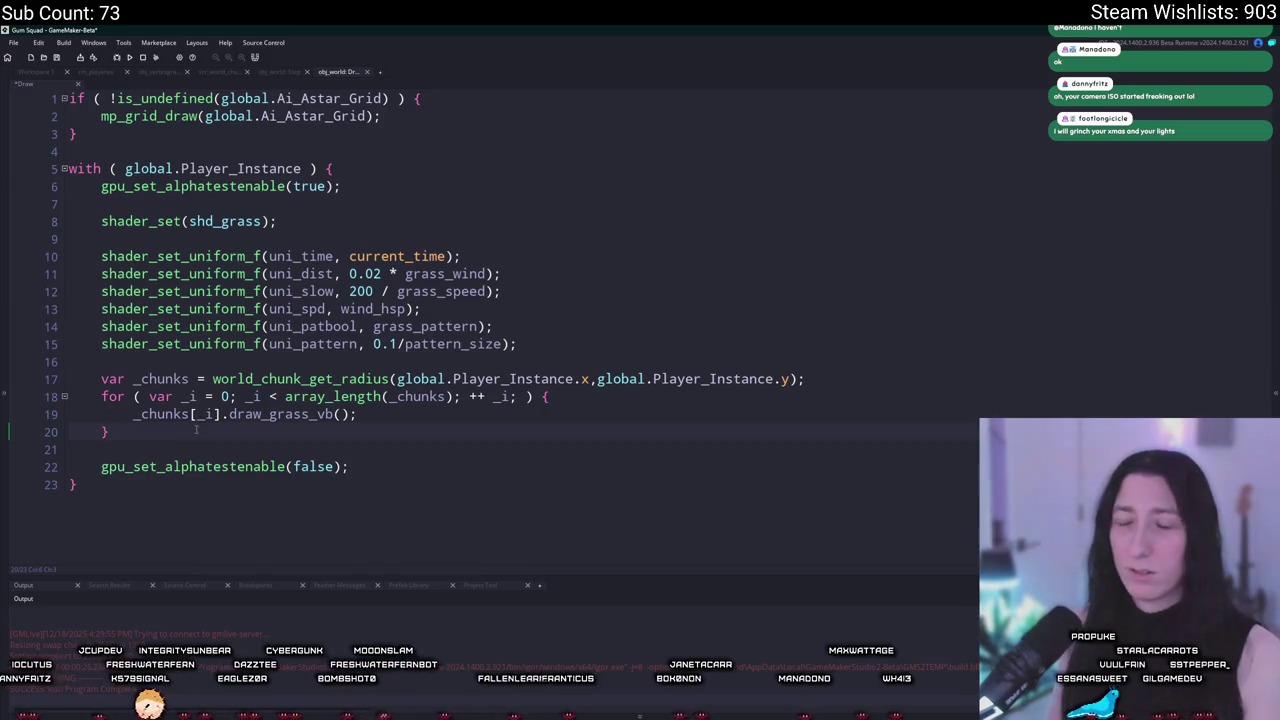
key(Return)
key(Return)
text(shader_reset();)
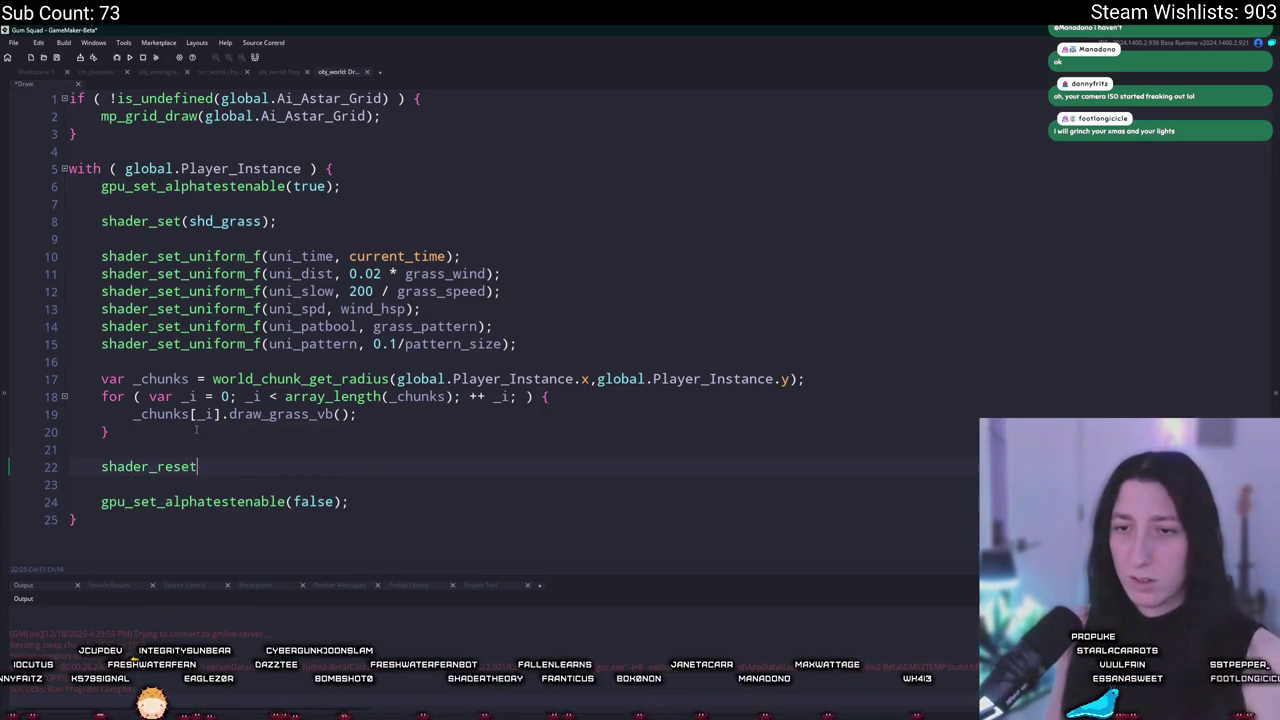
key(BackSpace)
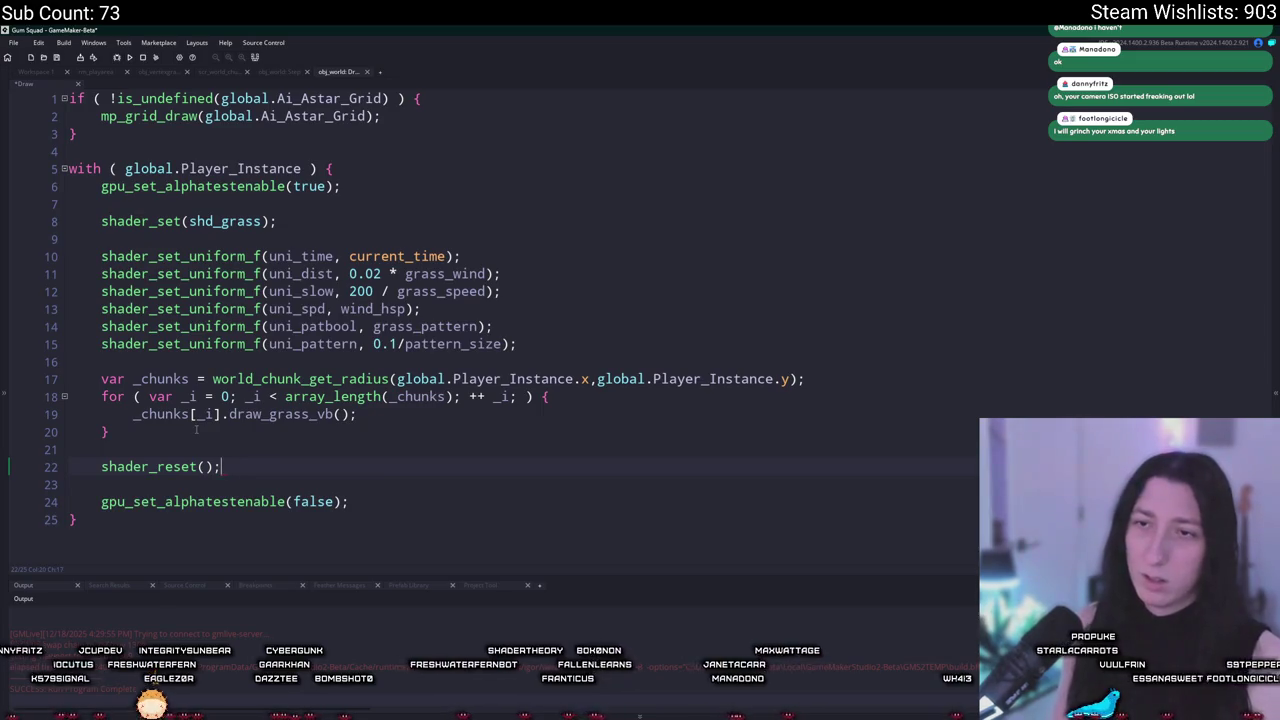
Step: Start a with (obj_vertexgrass) block with its closing brace before the uniform settings
click(289, 241)
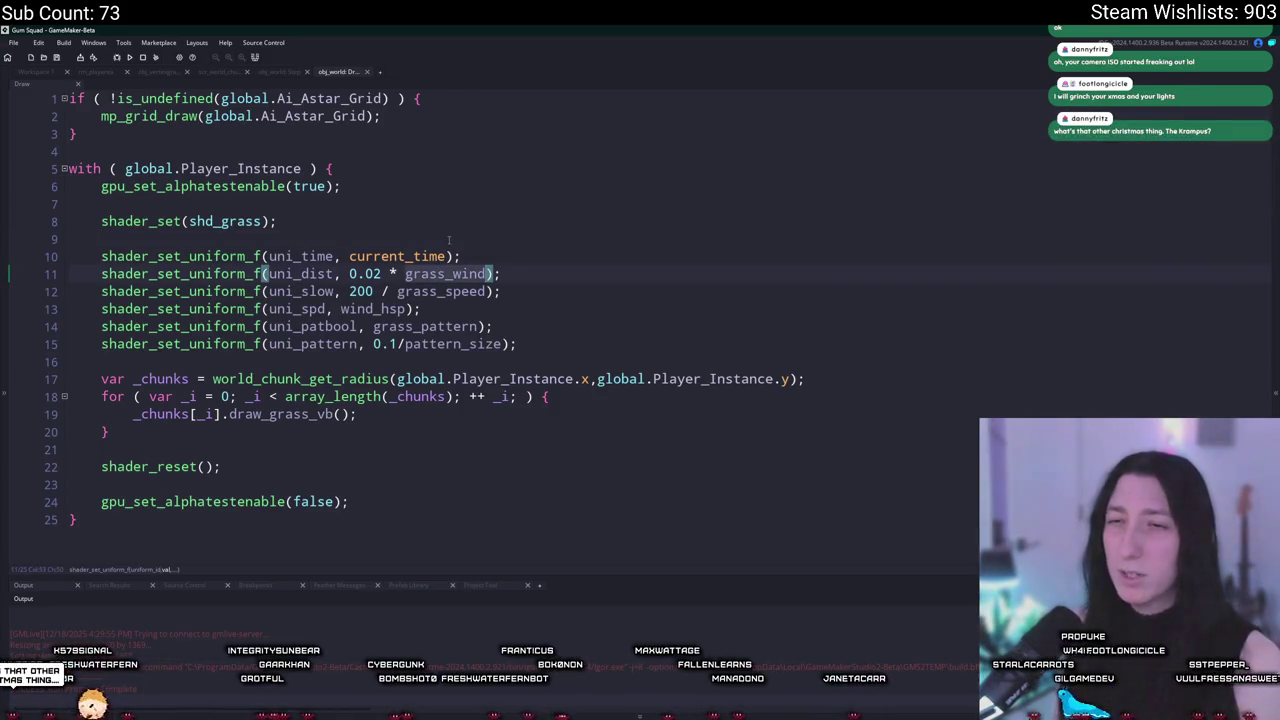
key(Return)
text(with ()
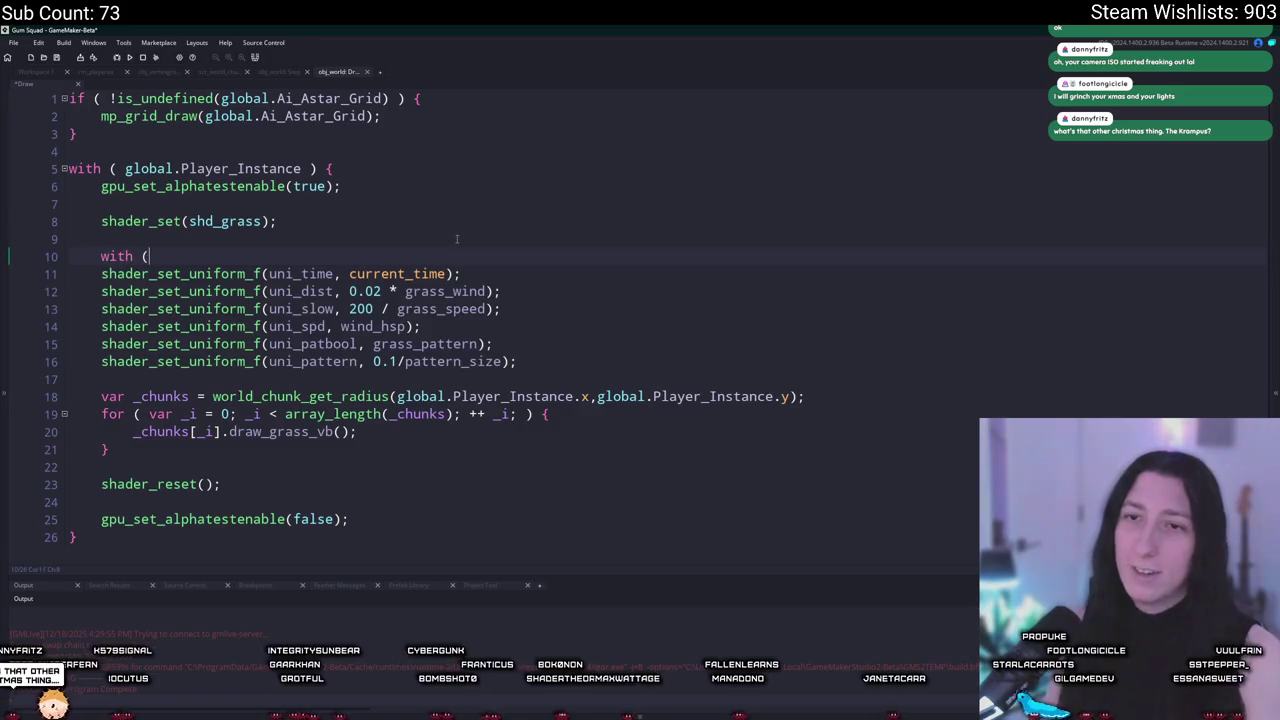
text(_g)
key(BackSpace)
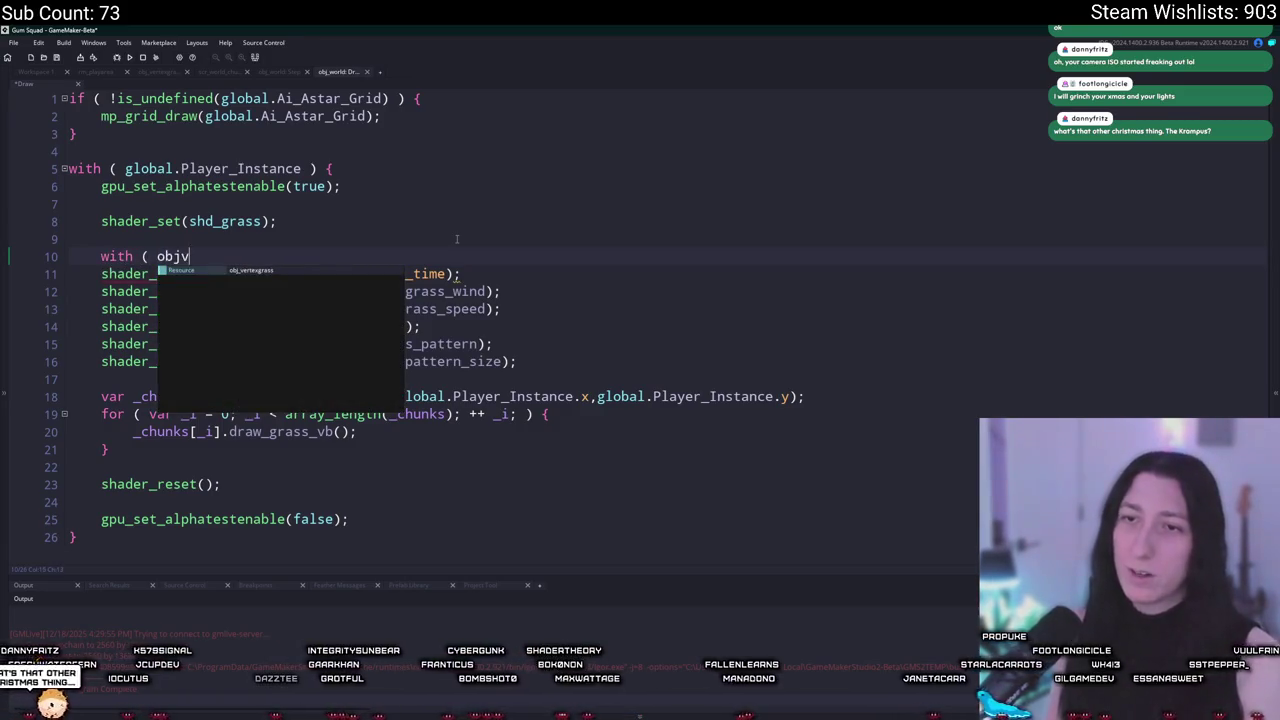
key(BackSpace)
key(BackSpace)
key(BackSpace)
text(x_g)
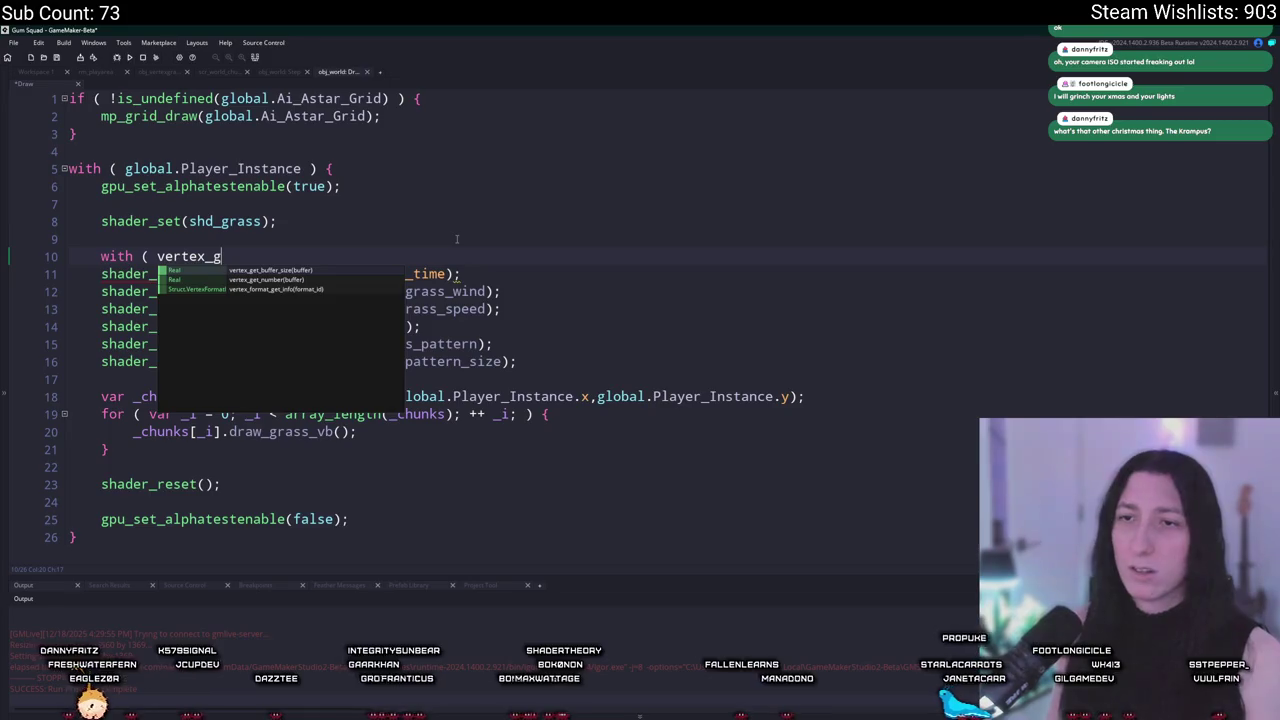
key(BackSpace)
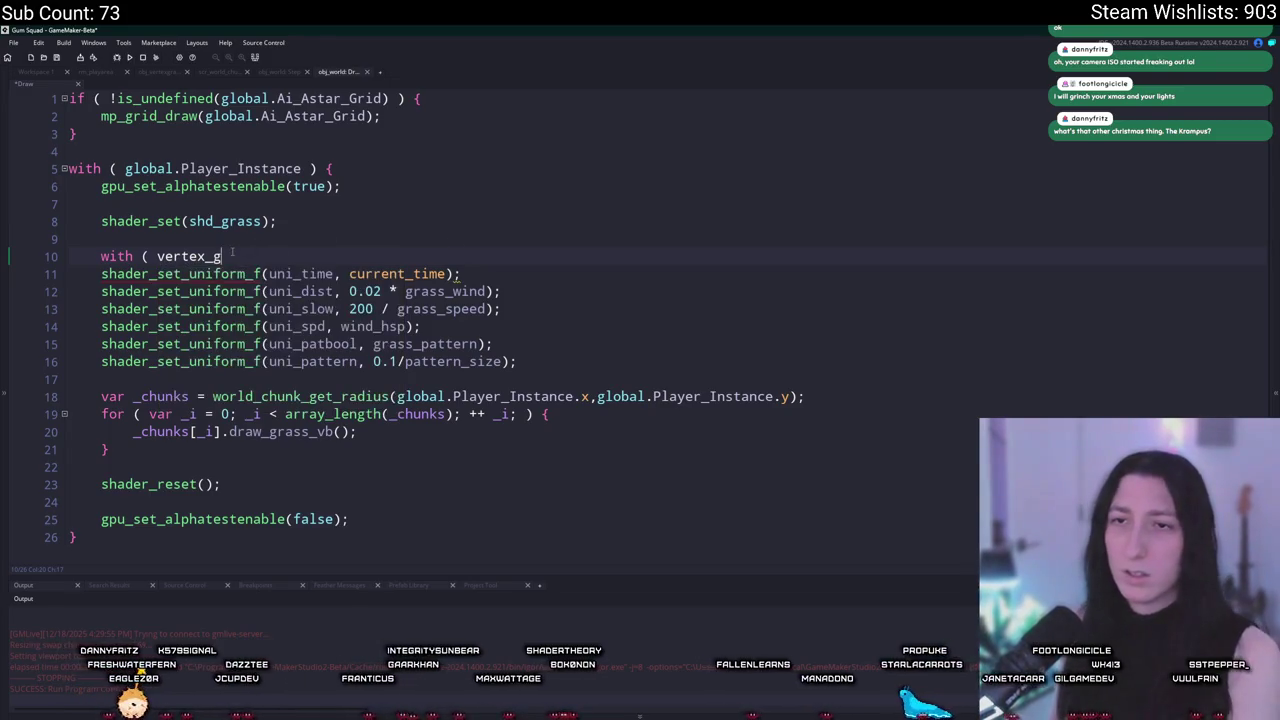
key(BackSpace)
text(g)
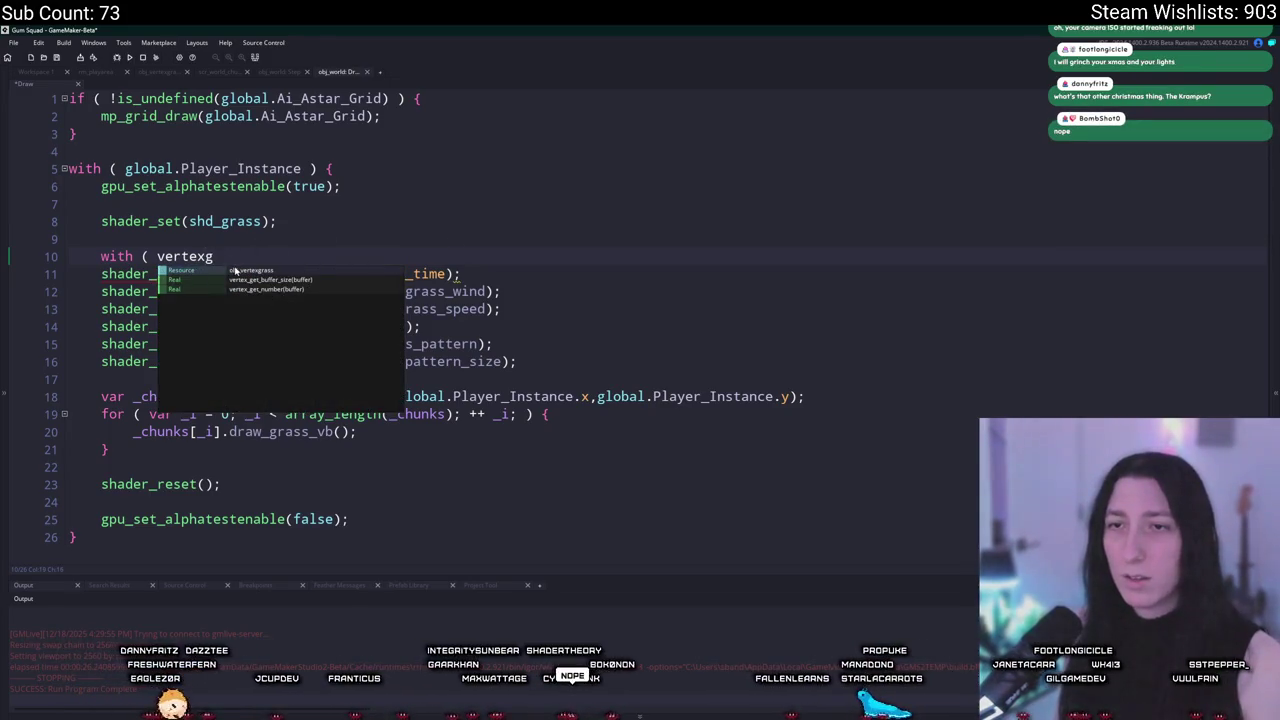
key(Return)
text() {)
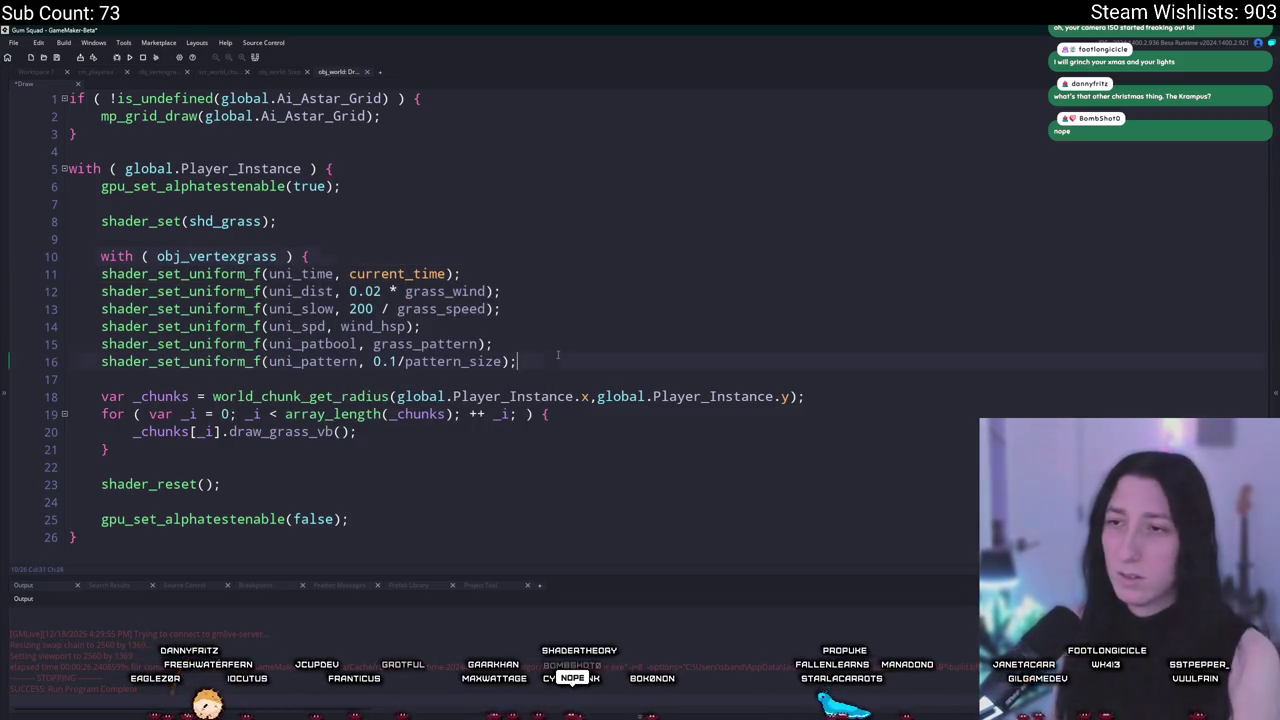
key(Return)
text(})
Step: Indent the six uniform lines into the with block, end it with break;, and run the game
drag(558, 361, 110, 264)
key(Tab)
click(598, 365)
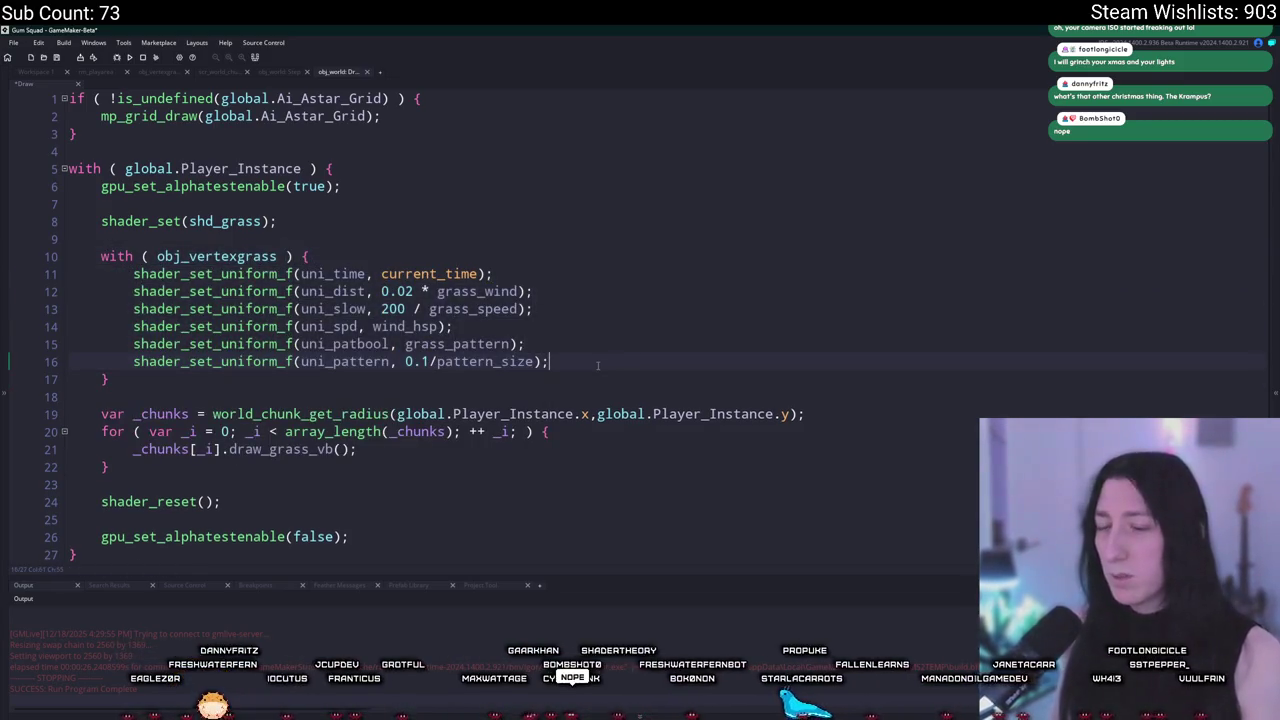
key(Return)
text(break;)
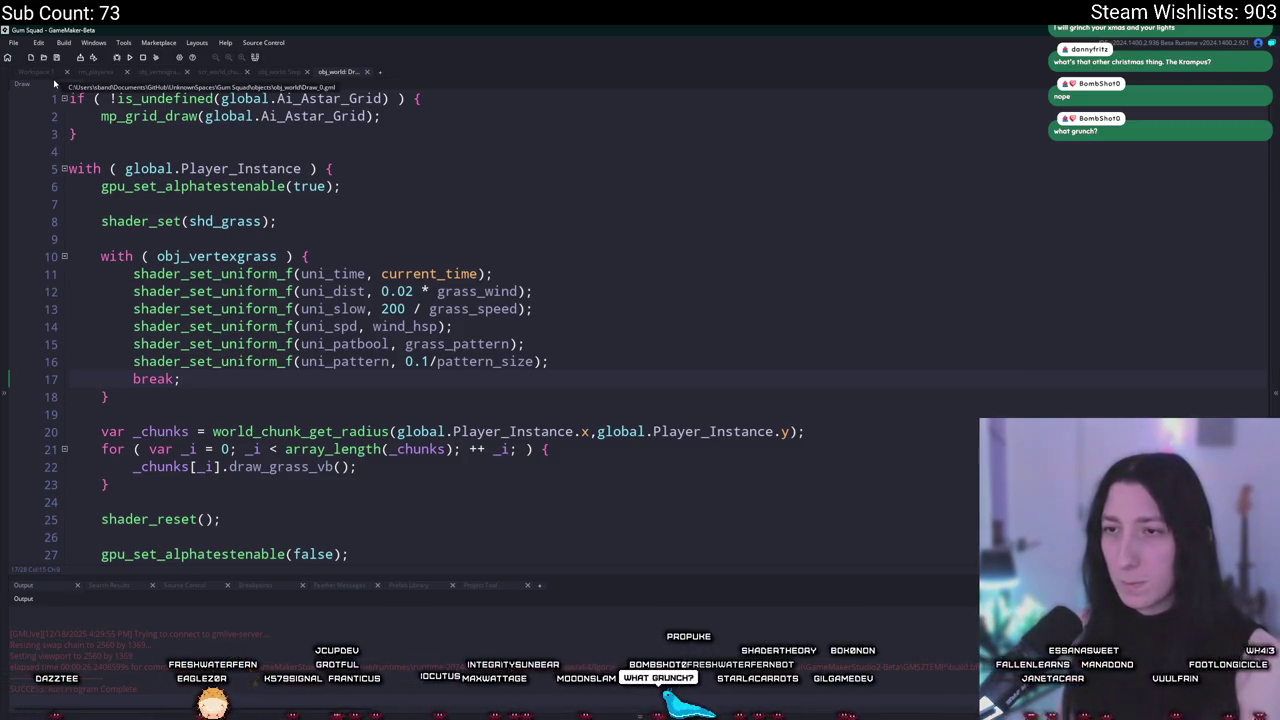
key(F5)
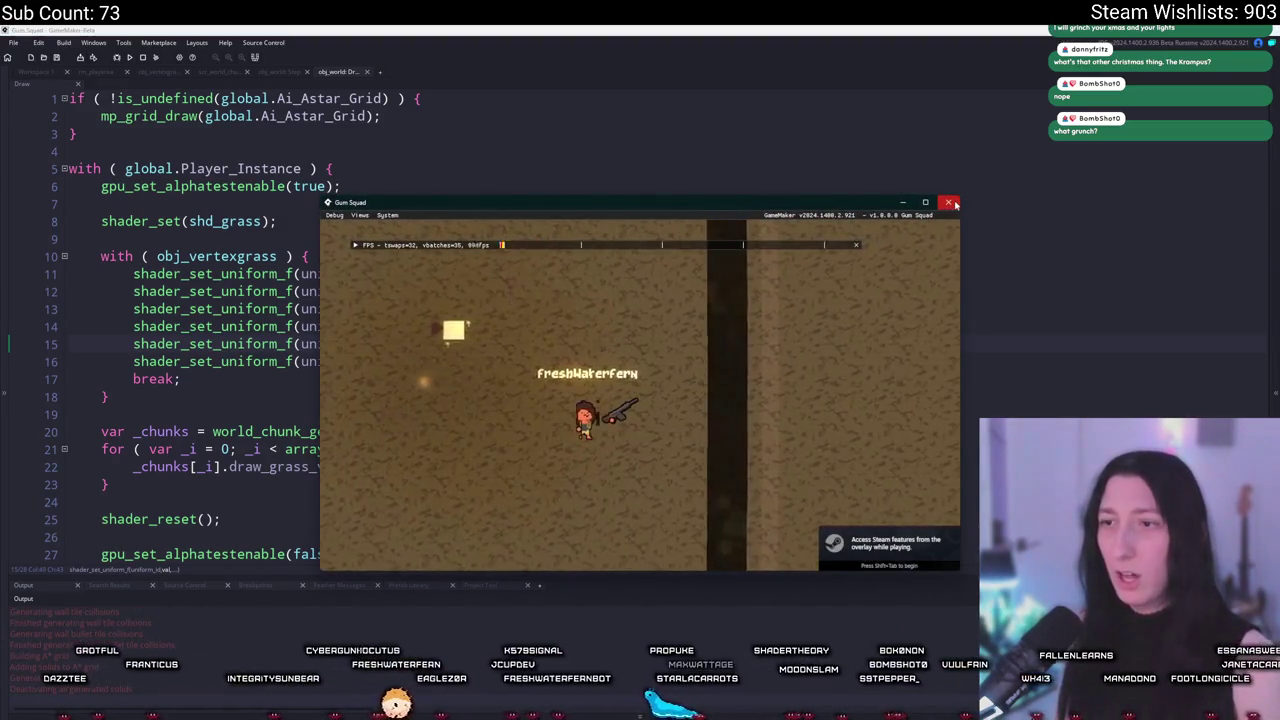
Step: Close the test game and comment out all of obj_vertexgrass's Draw event code with Ctrl+K
click(142, 58)
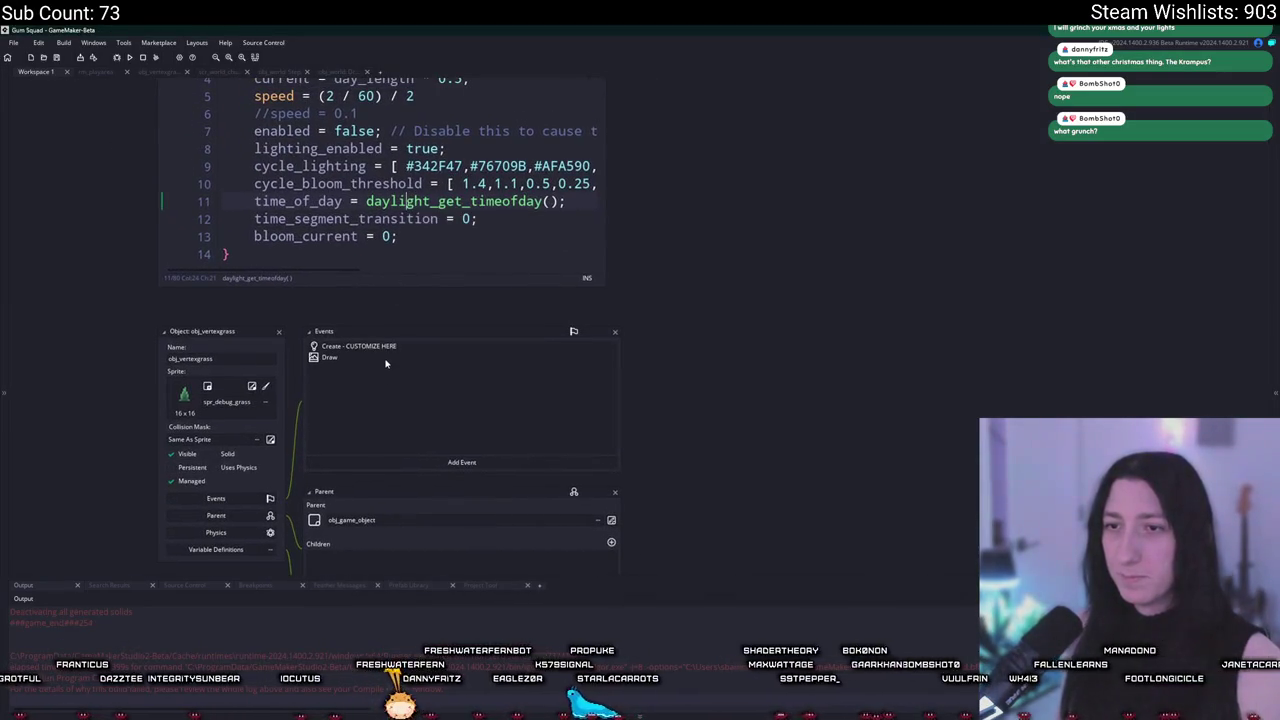
double_click(329, 357)
scroll(101, 284, up, 3)
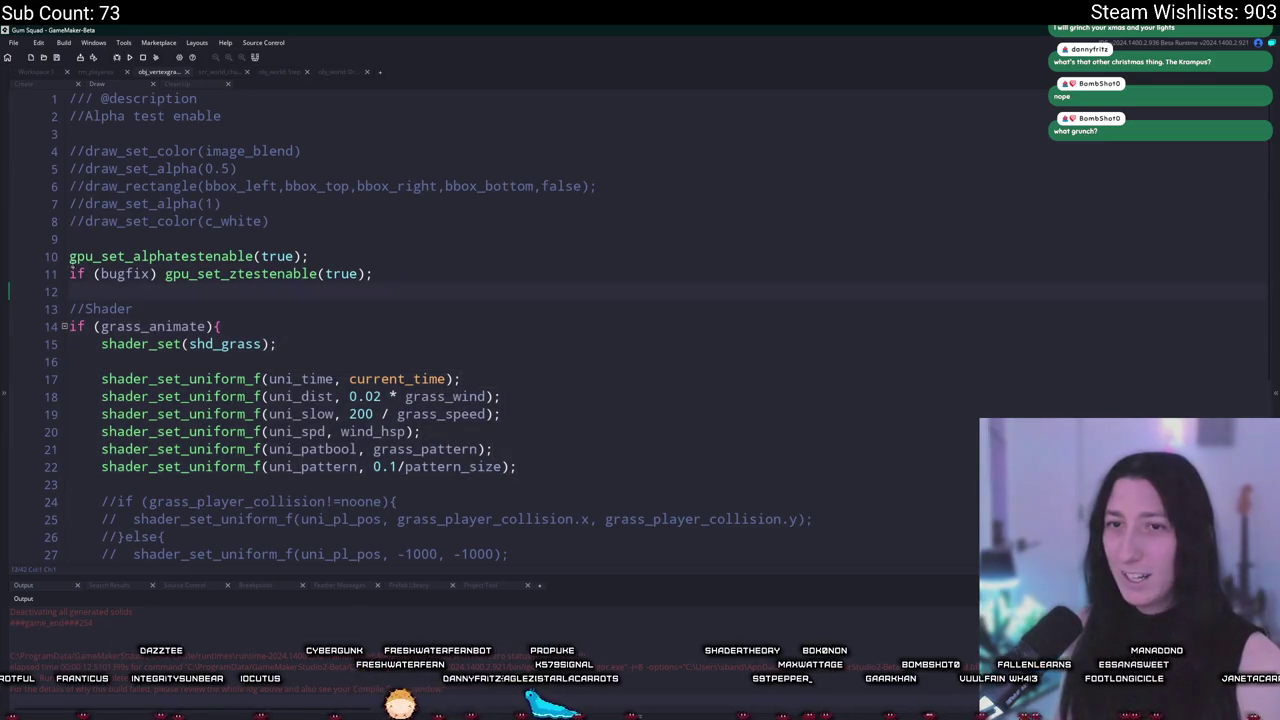
key(Down)
key(Down)
key(Down)
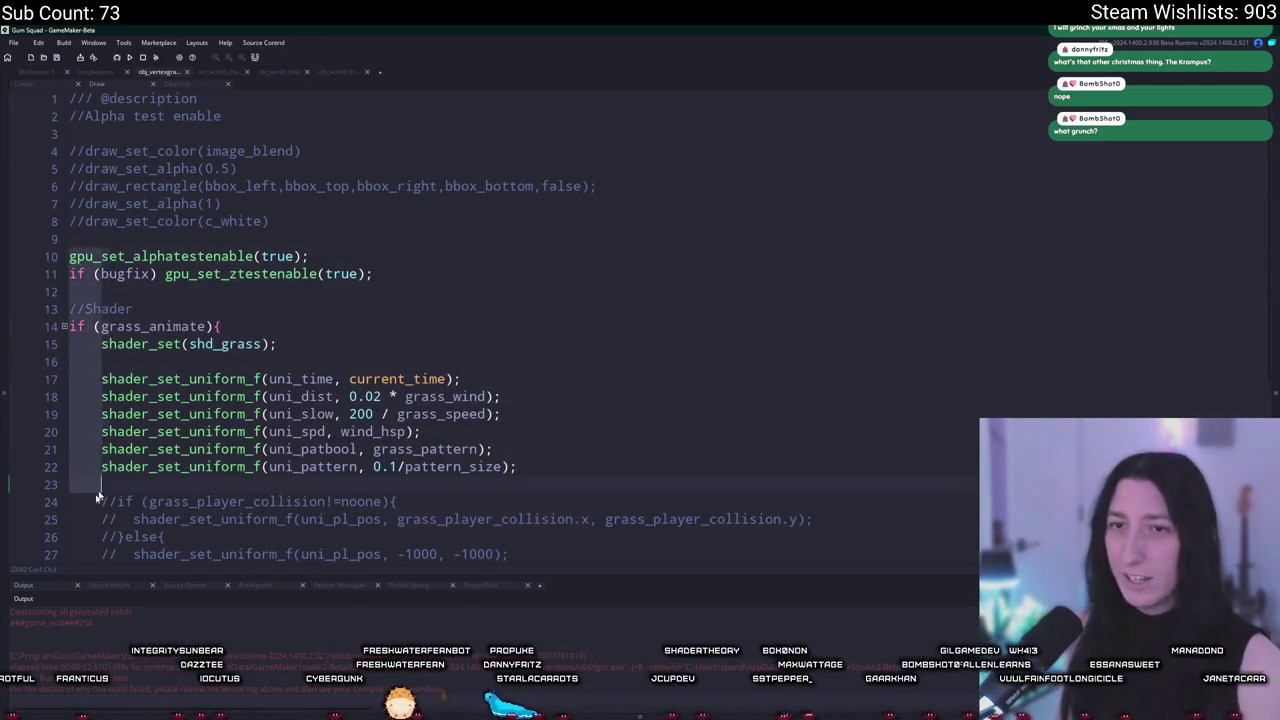
key(shift+Up)
key(shift+Up)
key(shift+Up)
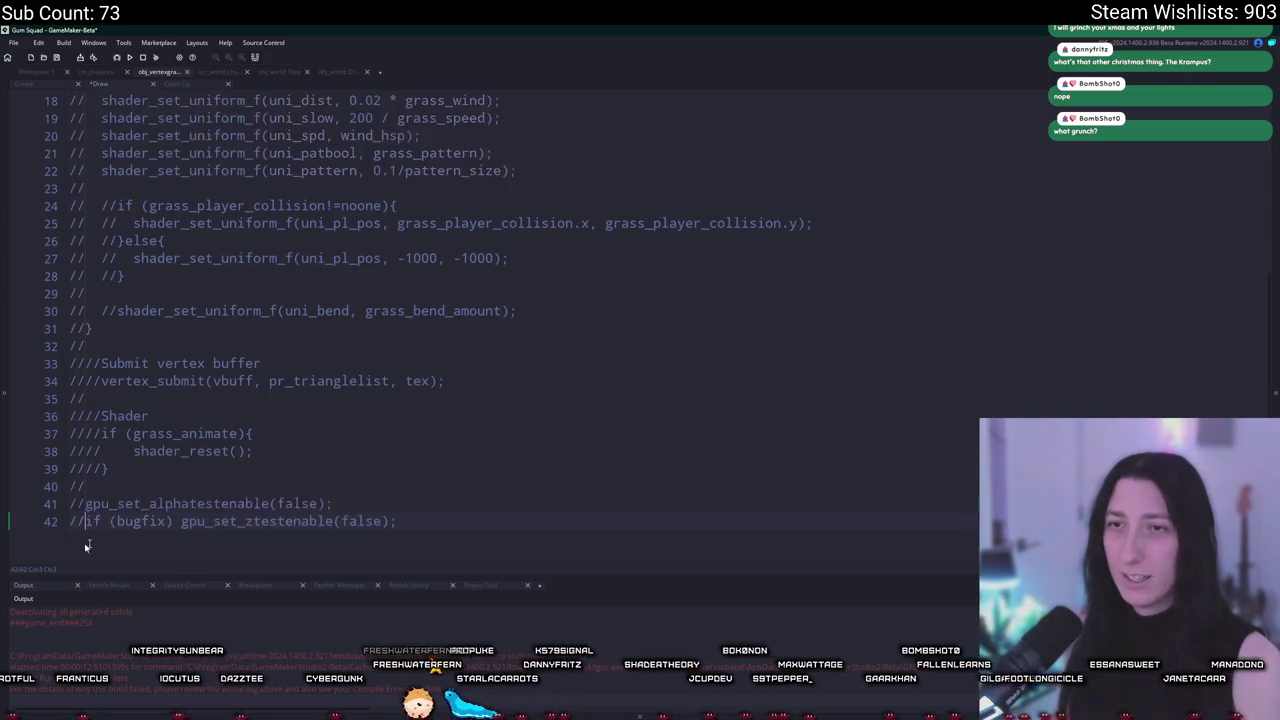
key(ctrl+k)
click(38, 72)
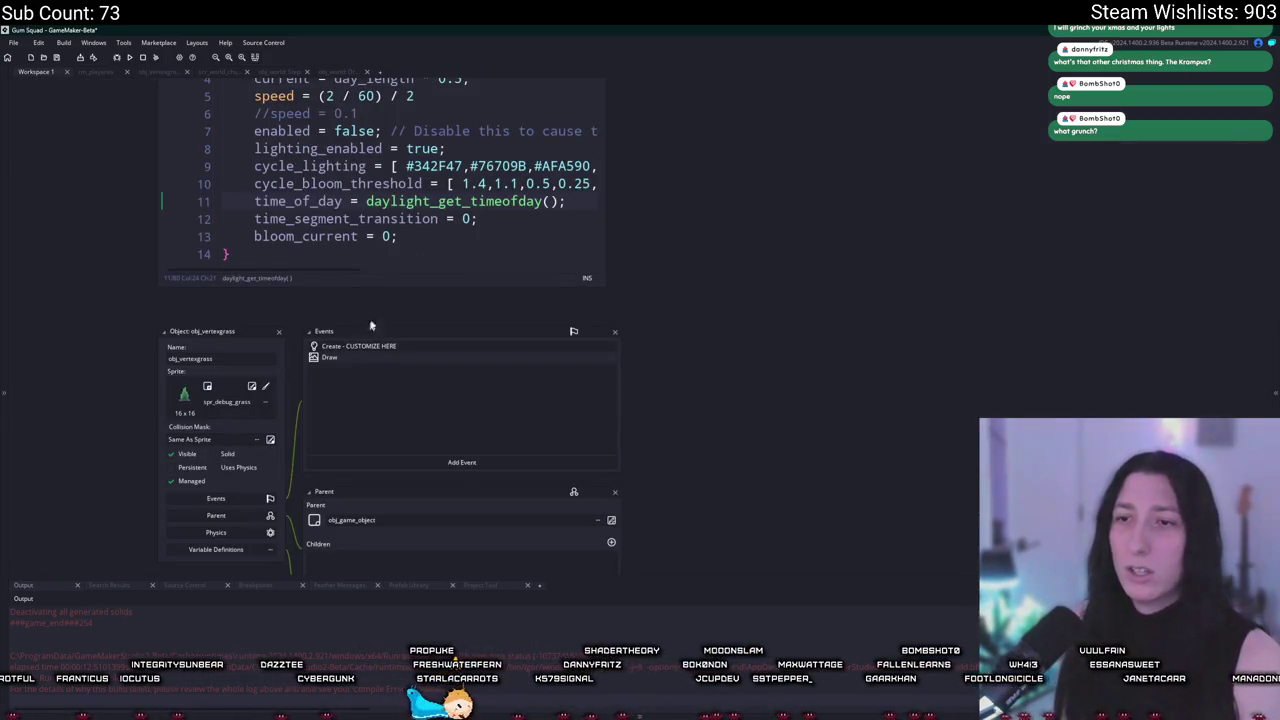
scroll(370, 325, up, 15)
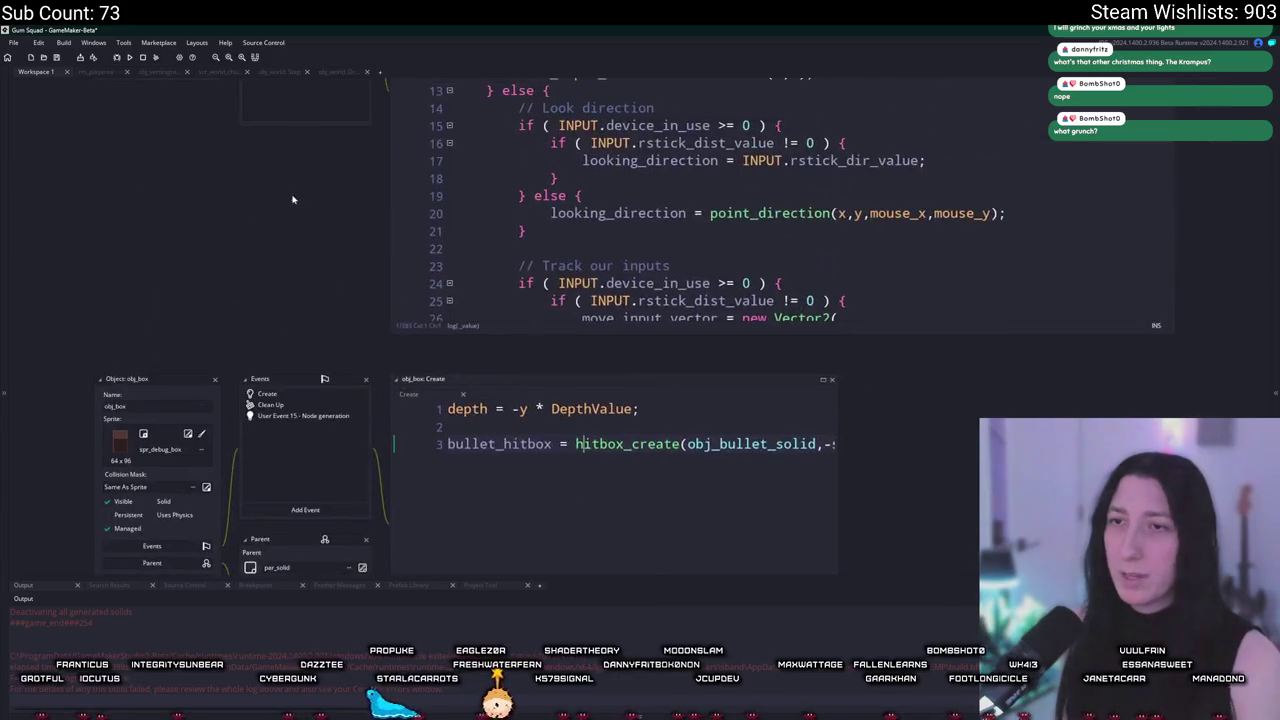
click(336, 72)
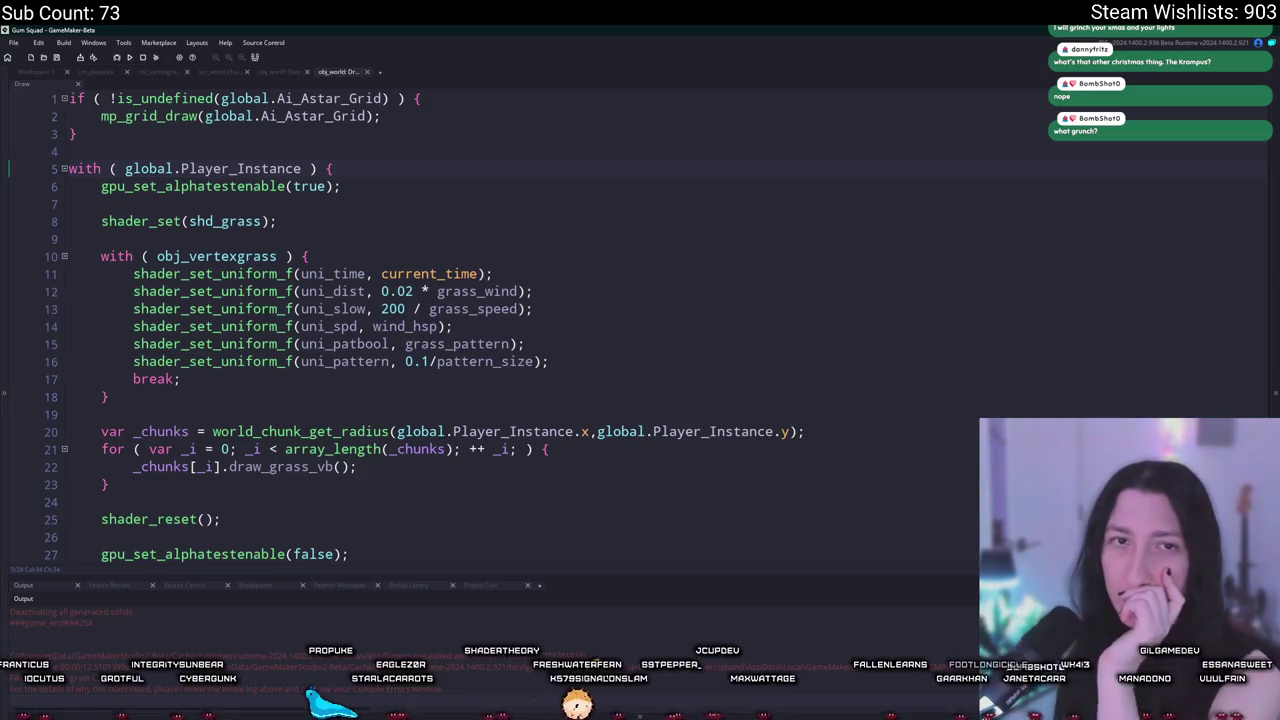
scroll(361, 251, down, 1)
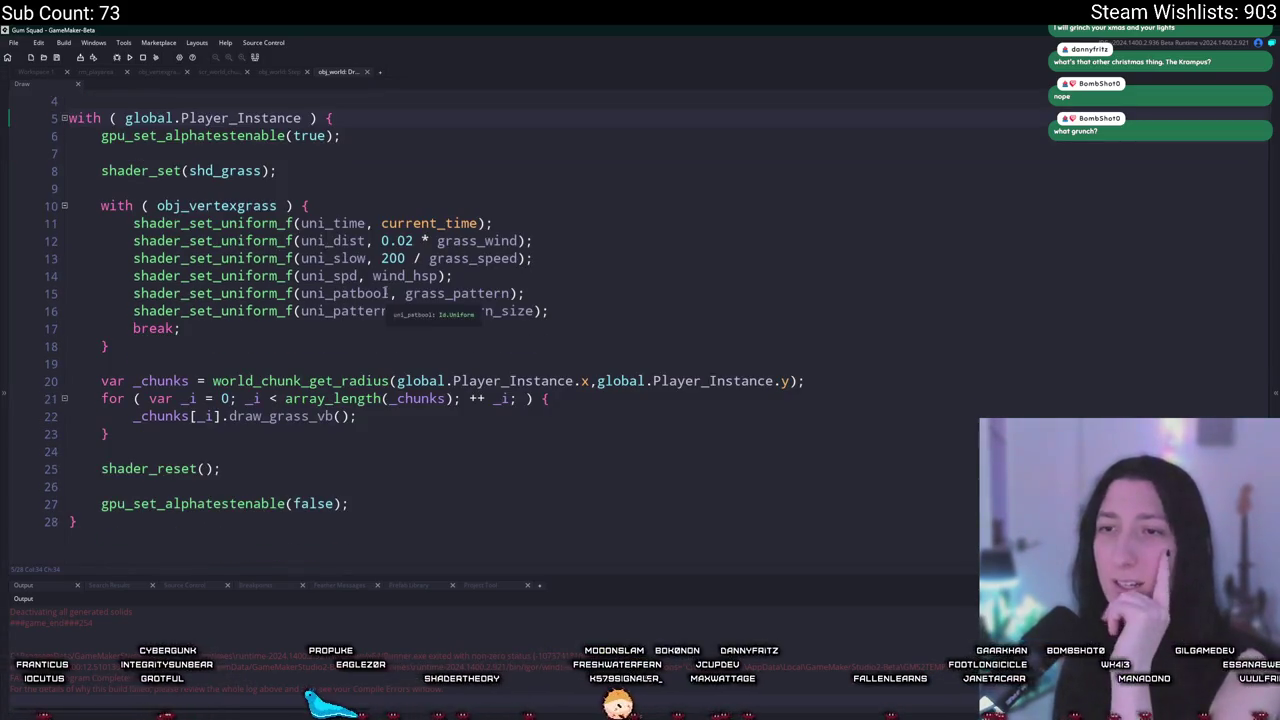
click(368, 398)
click(330, 416)
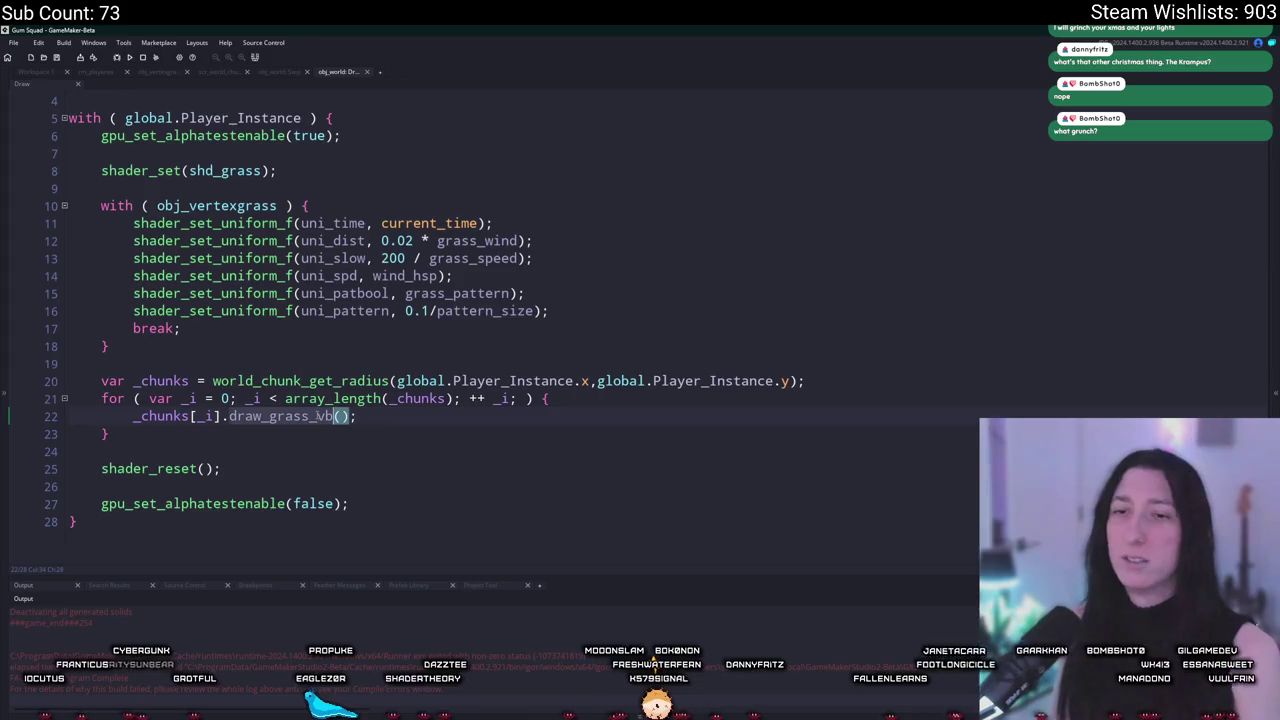
key(F12)
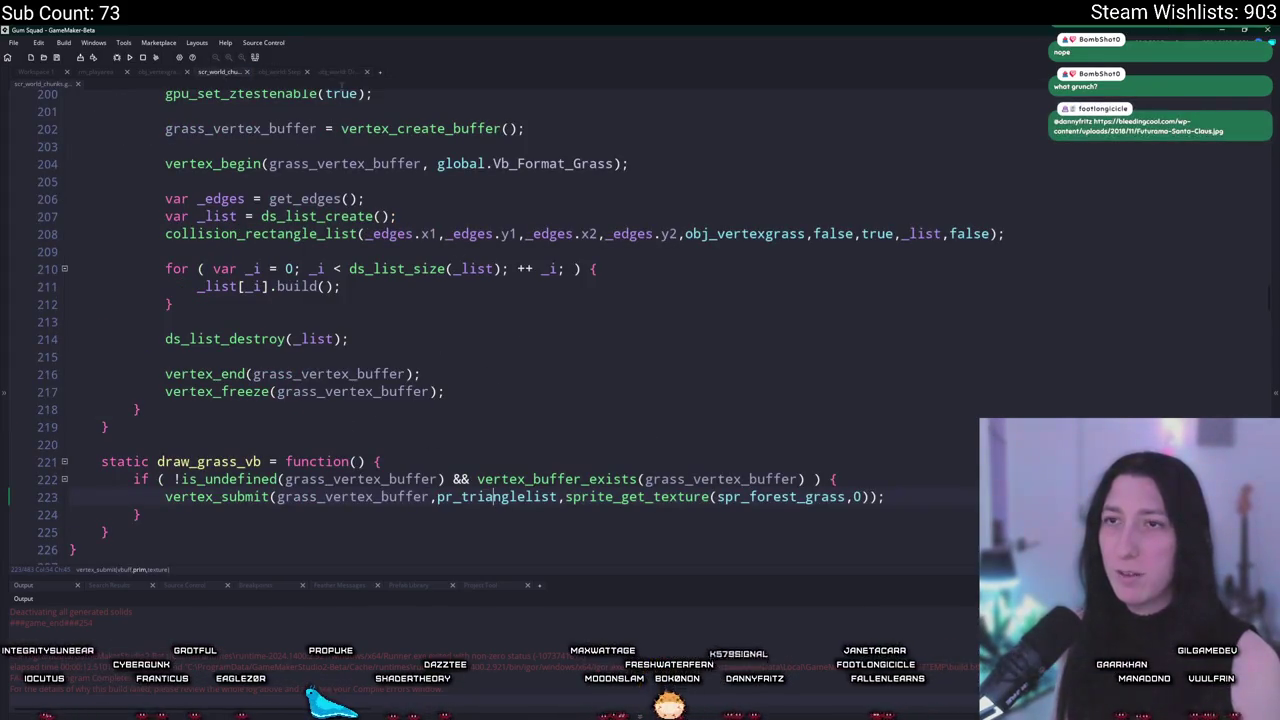
click(342, 73)
click(463, 409)
key(F5)
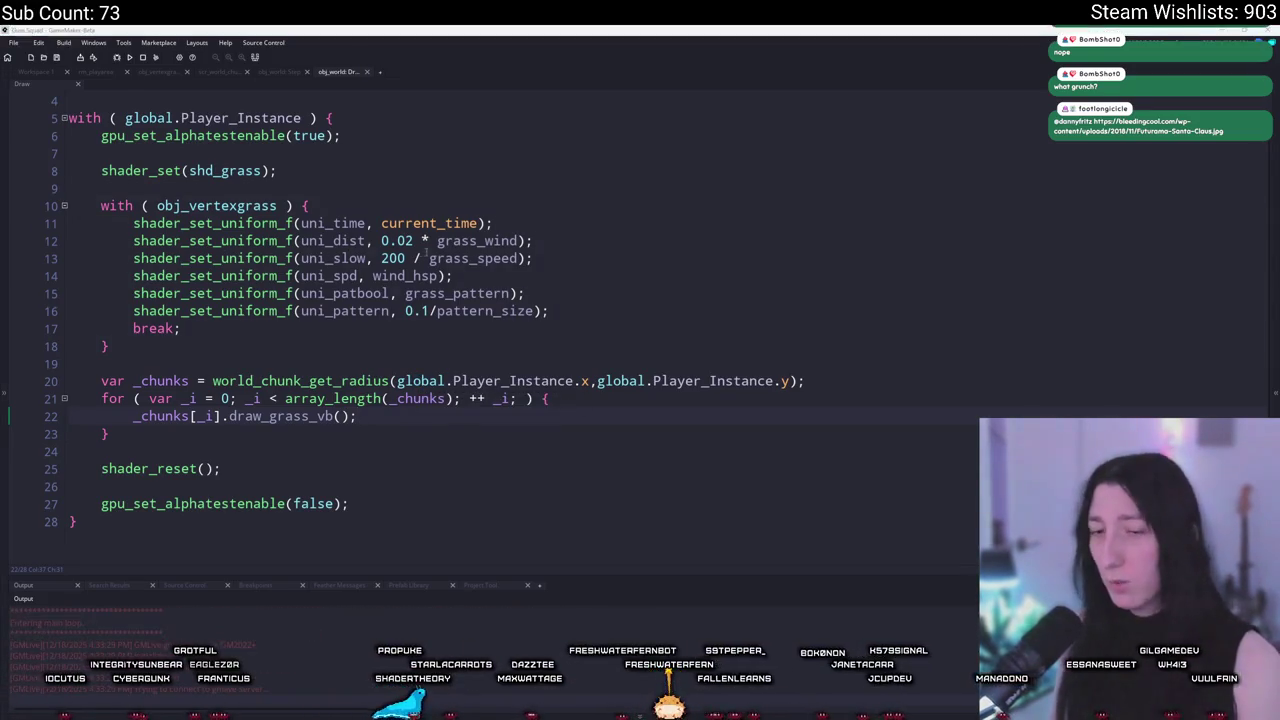
click(650, 357)
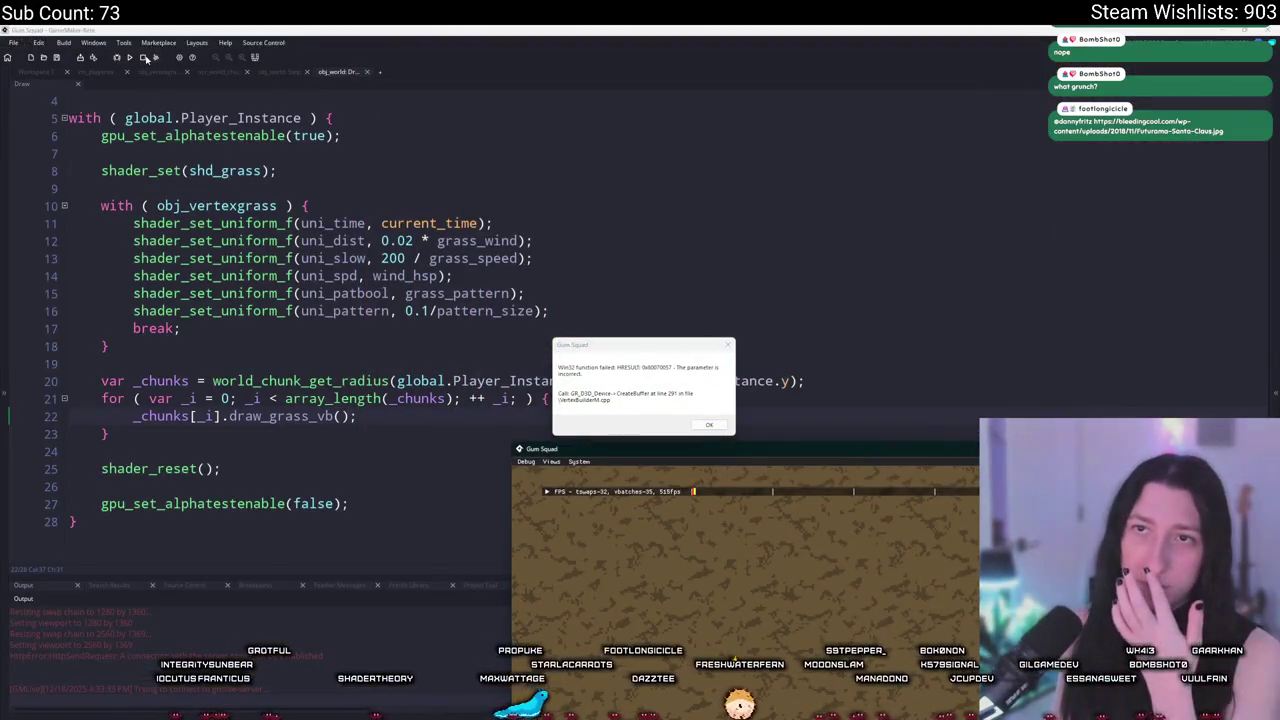
click(145, 58)
click(330, 363)
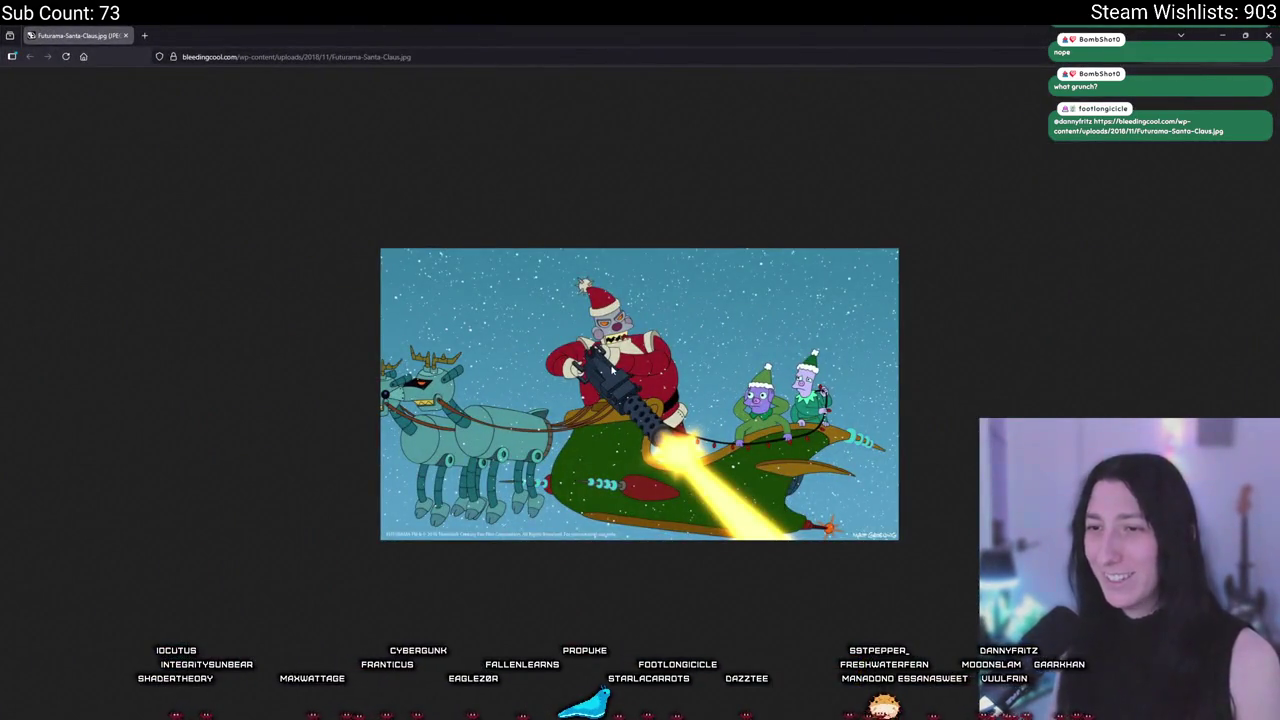
ctrl+scroll(597, 427, up, 5)
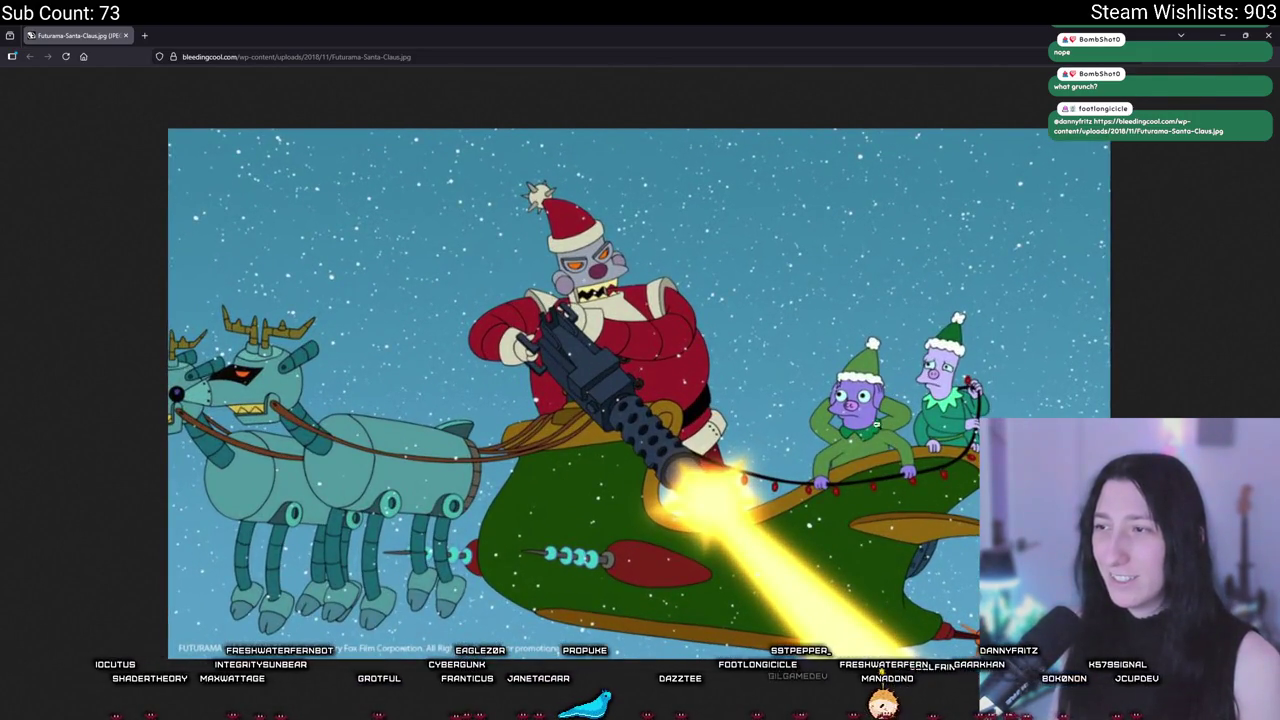
ctrl+scroll(546, 327, down, 5)
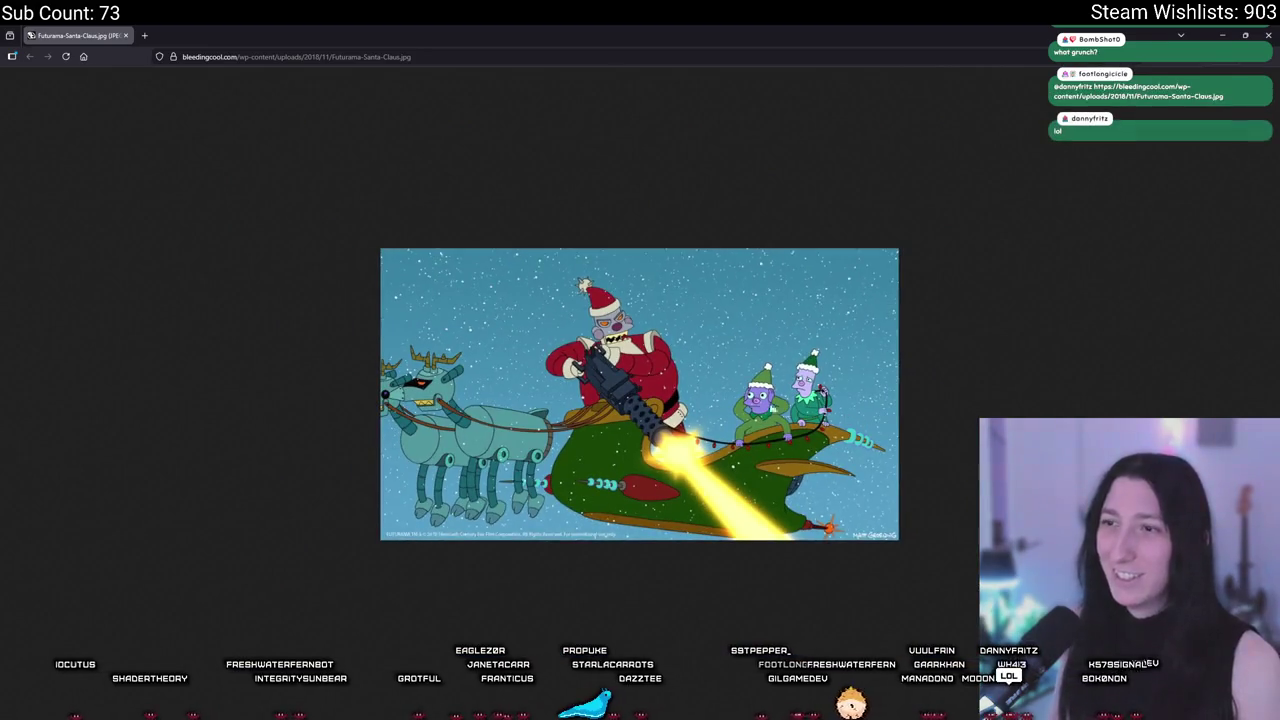
key(alt+Tab)
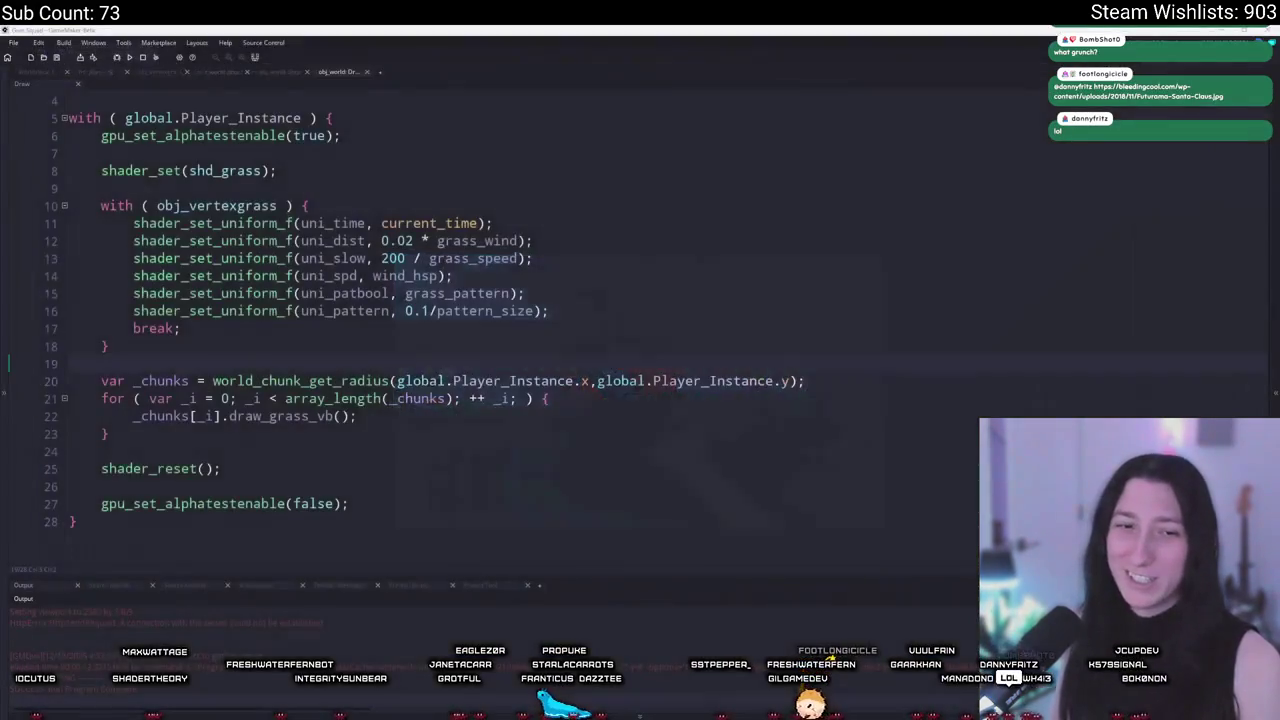
Step: In scr_world_chunk's build_grass_vb, add show_message("YE"); after the build() call
click(613, 259)
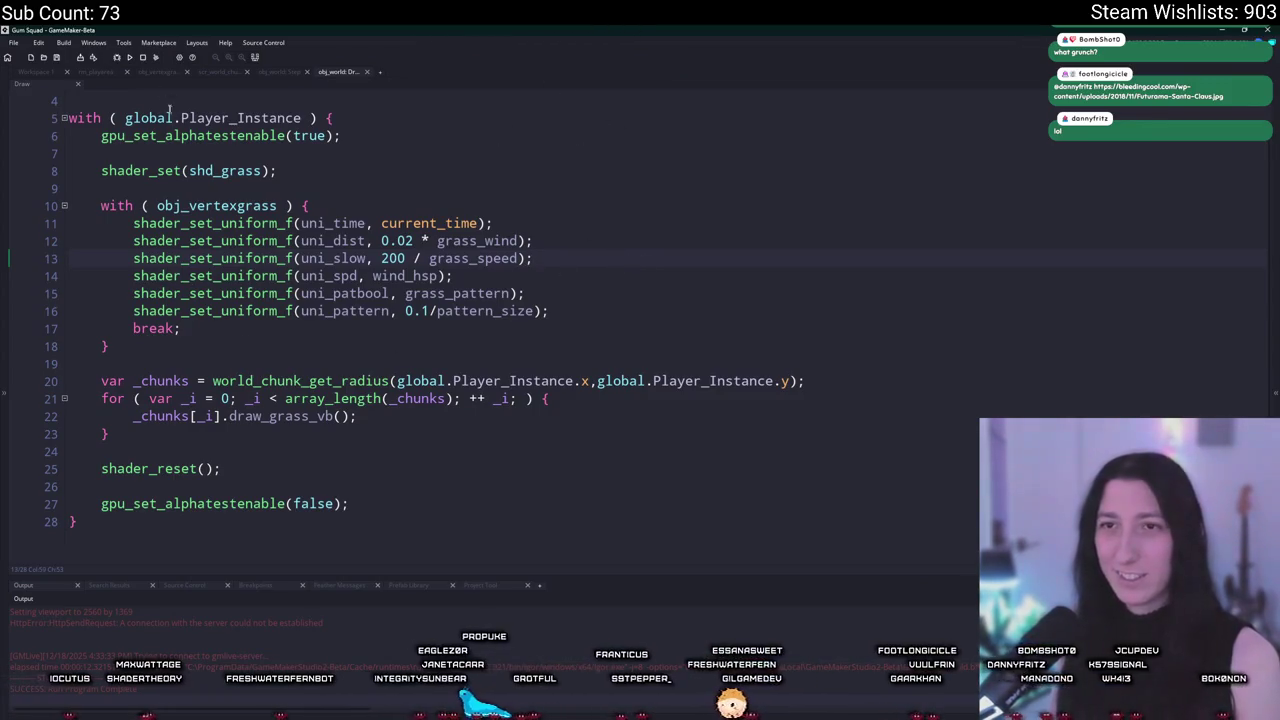
click(47, 74)
click(283, 73)
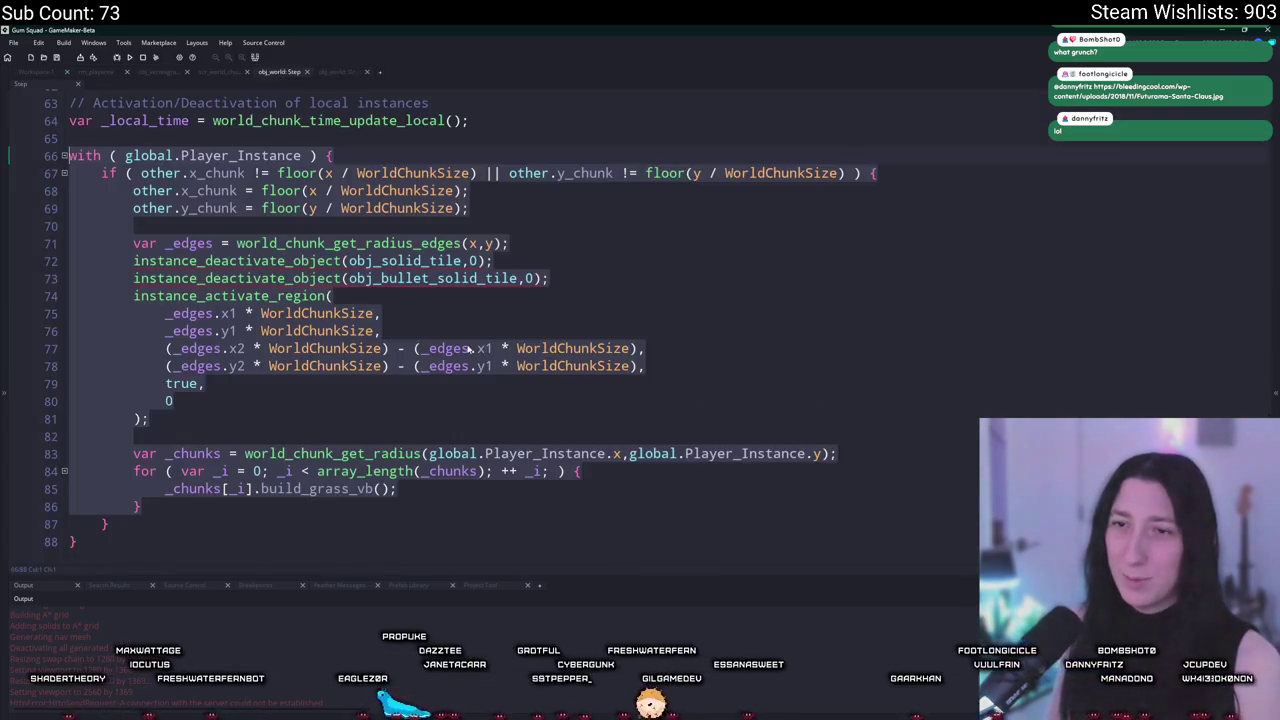
click(220, 73)
scroll(495, 455, up, 2)
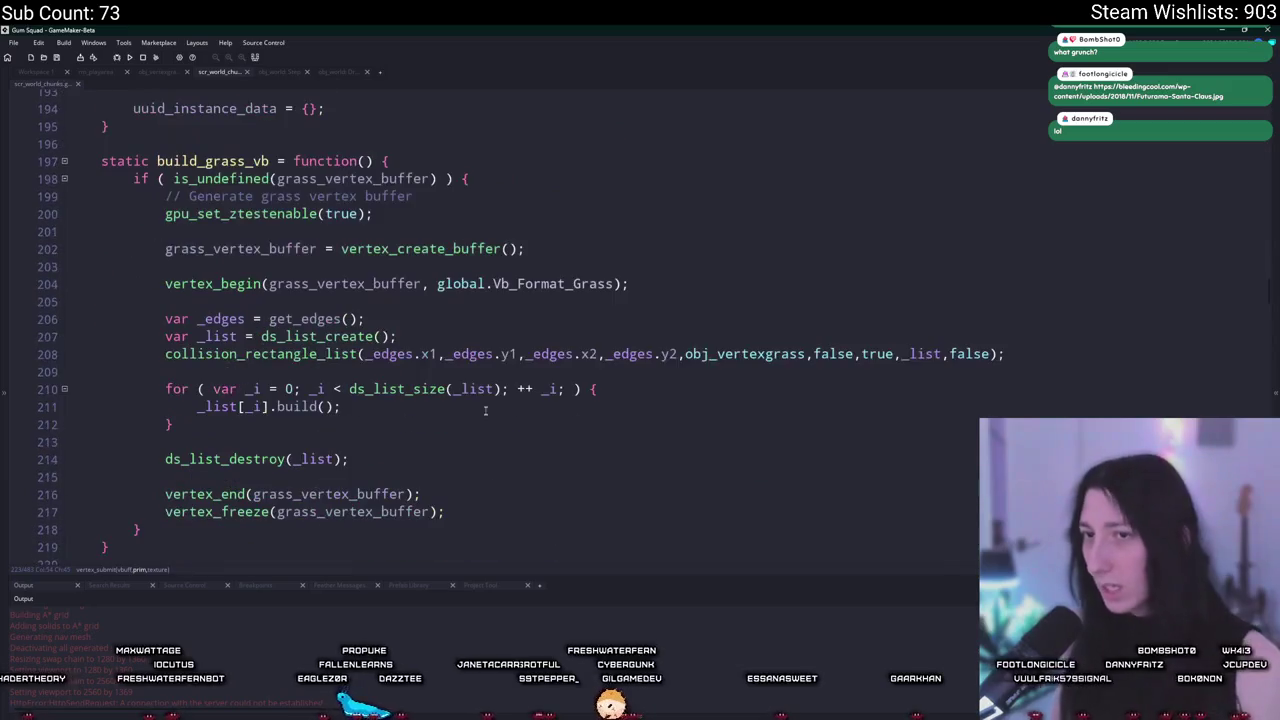
scroll(428, 370, down, 2)
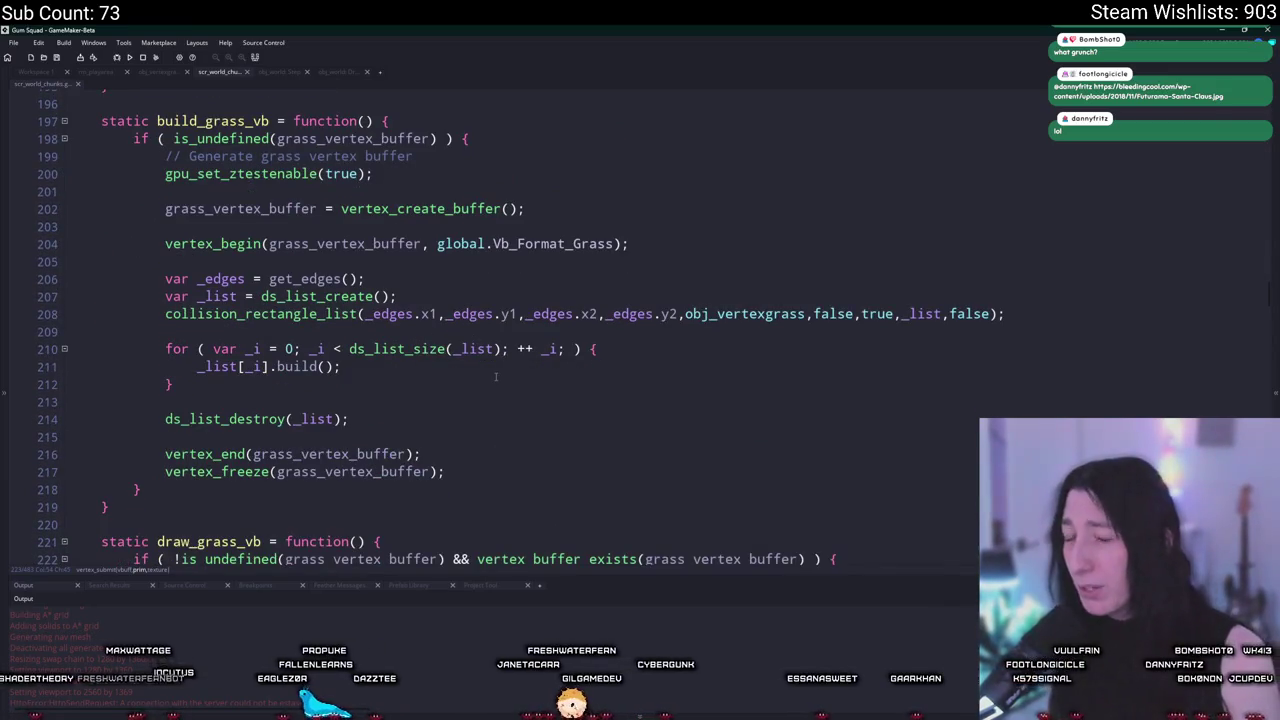
scroll(518, 366, down, 1)
click(518, 366)
click(540, 343)
key(Return)
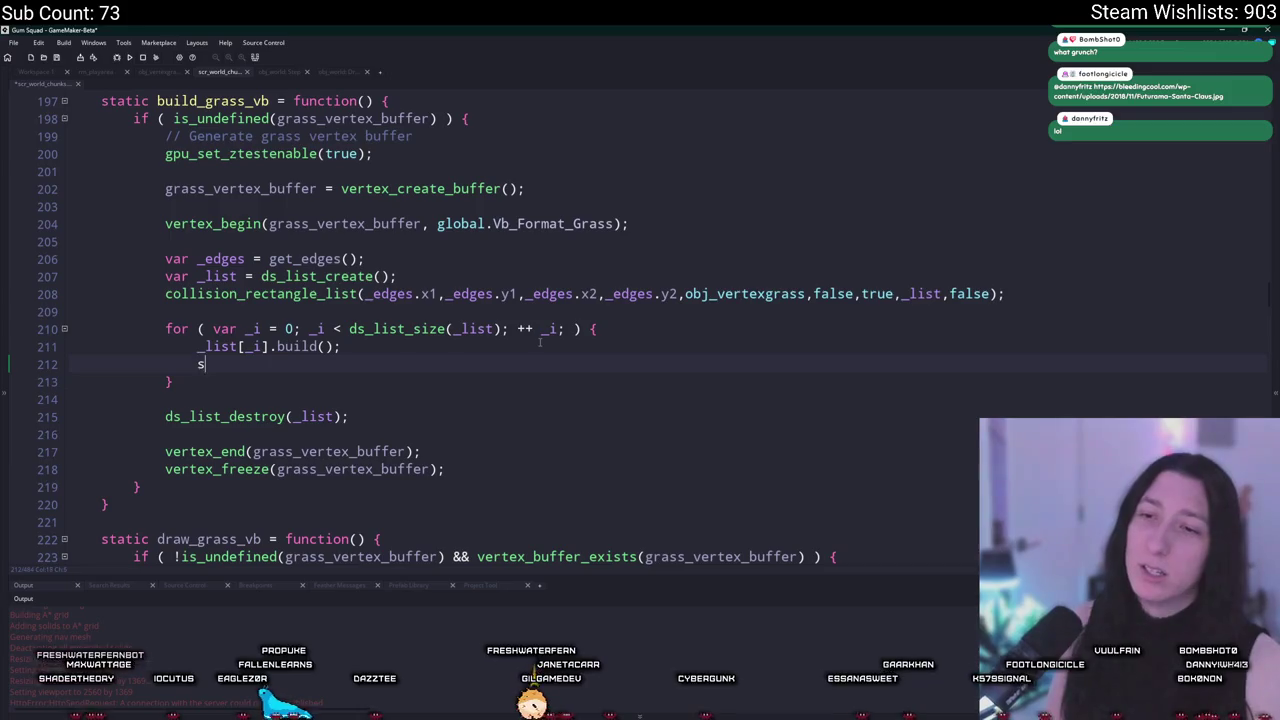
text(show_message("YE"))
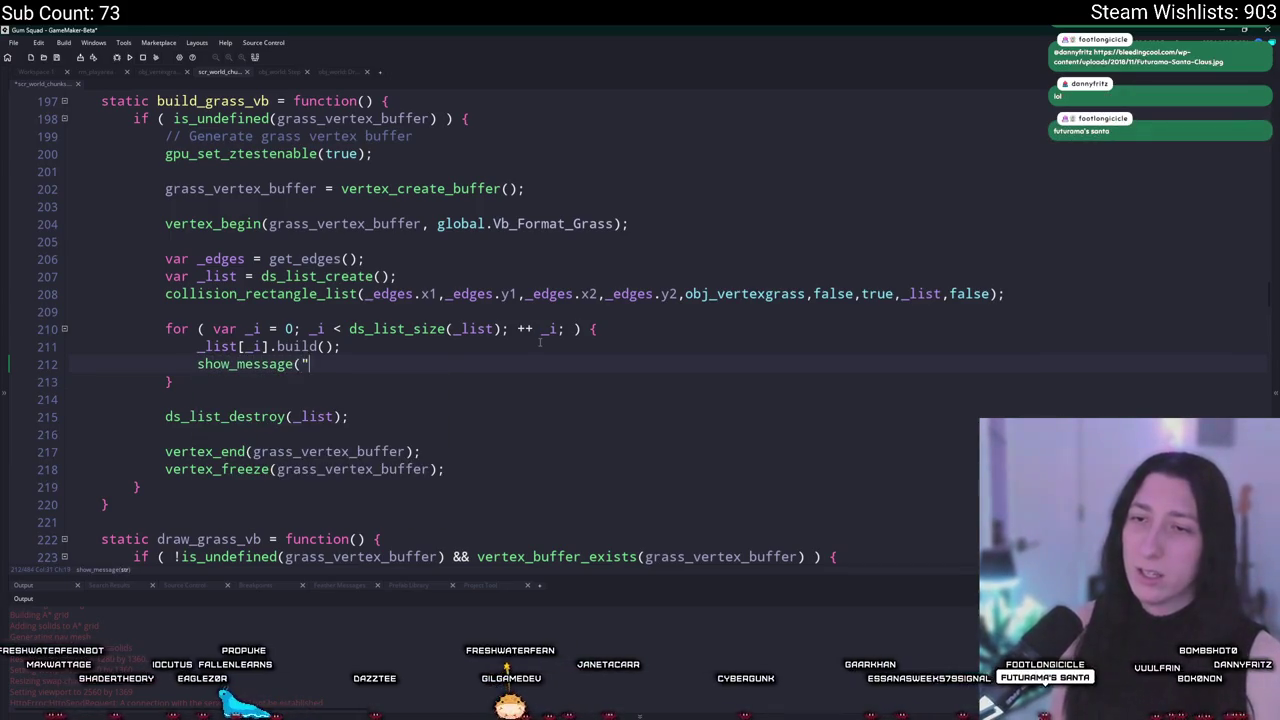
text(;)
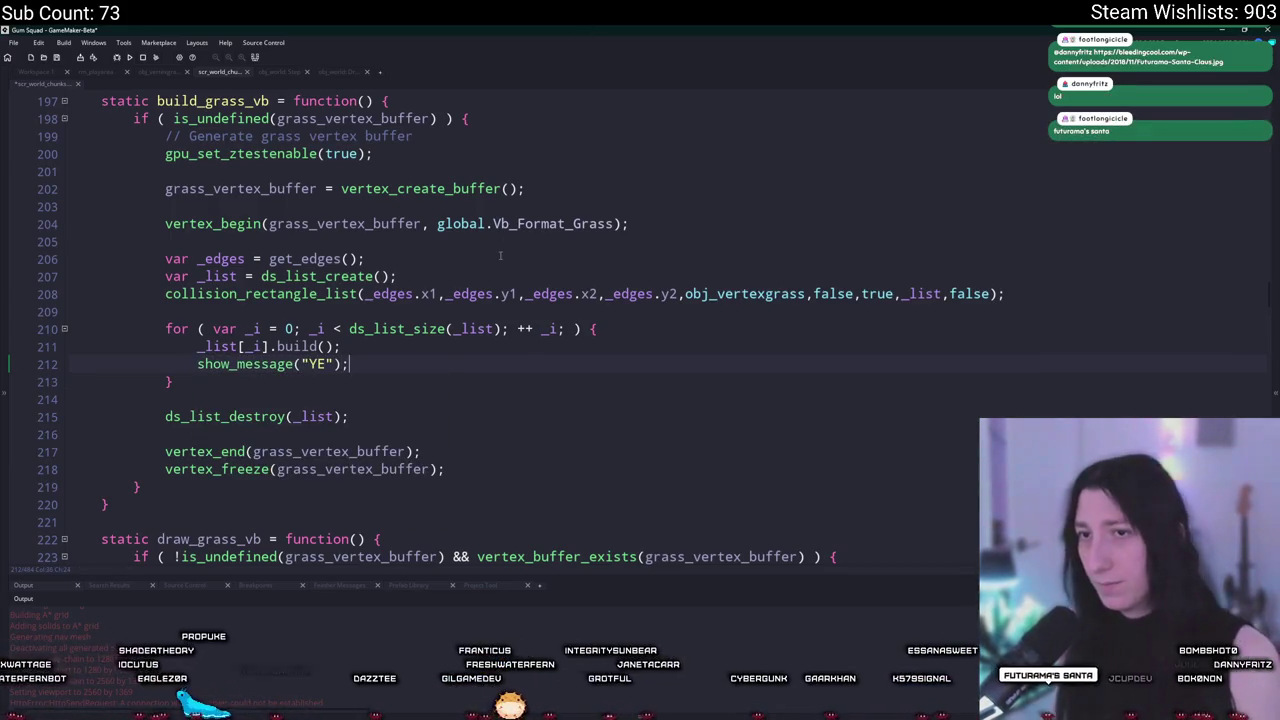
Step: Add show_message(vertex_get_number(grass_vertex_buffer)) before vertex_freeze and run the game
click(437, 223)
key(BackSpace)
click(453, 379)
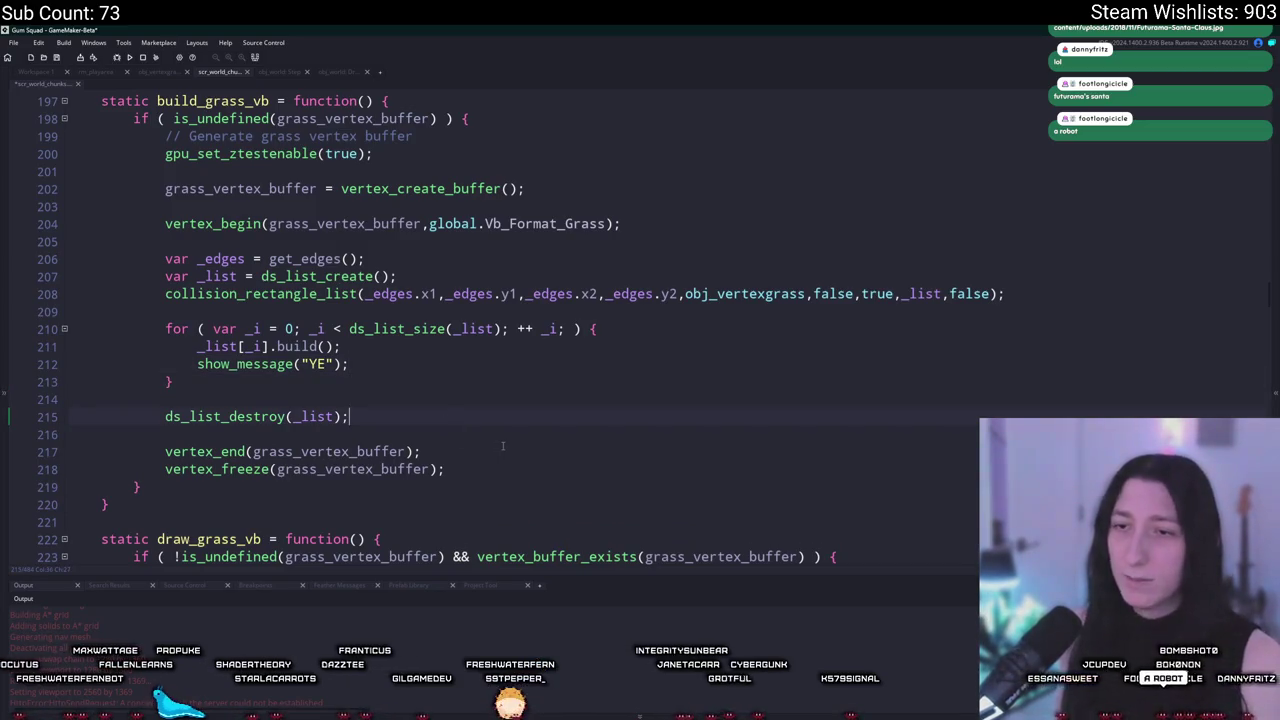
key(Return)
key(Return)
key(Return)
key(Up)
text(sgi)
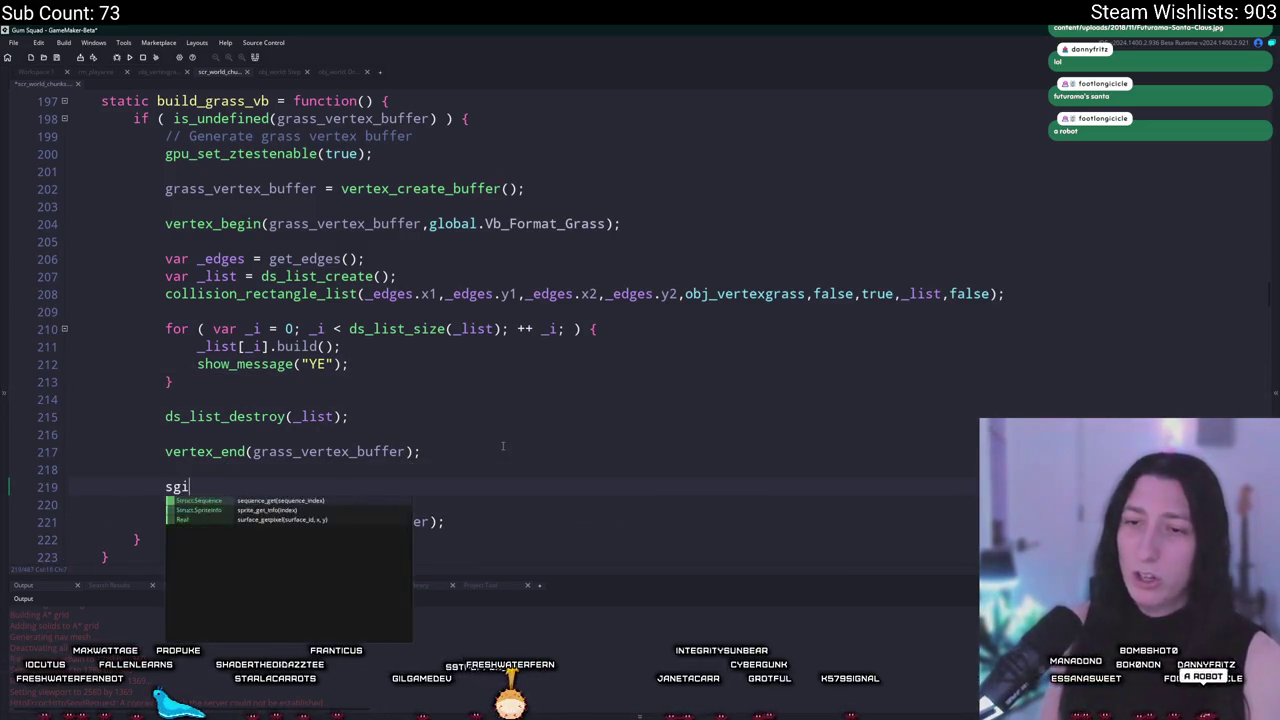
key(BackSpace)
key(BackSpace)
key(BackSpace)
text(show_messag)
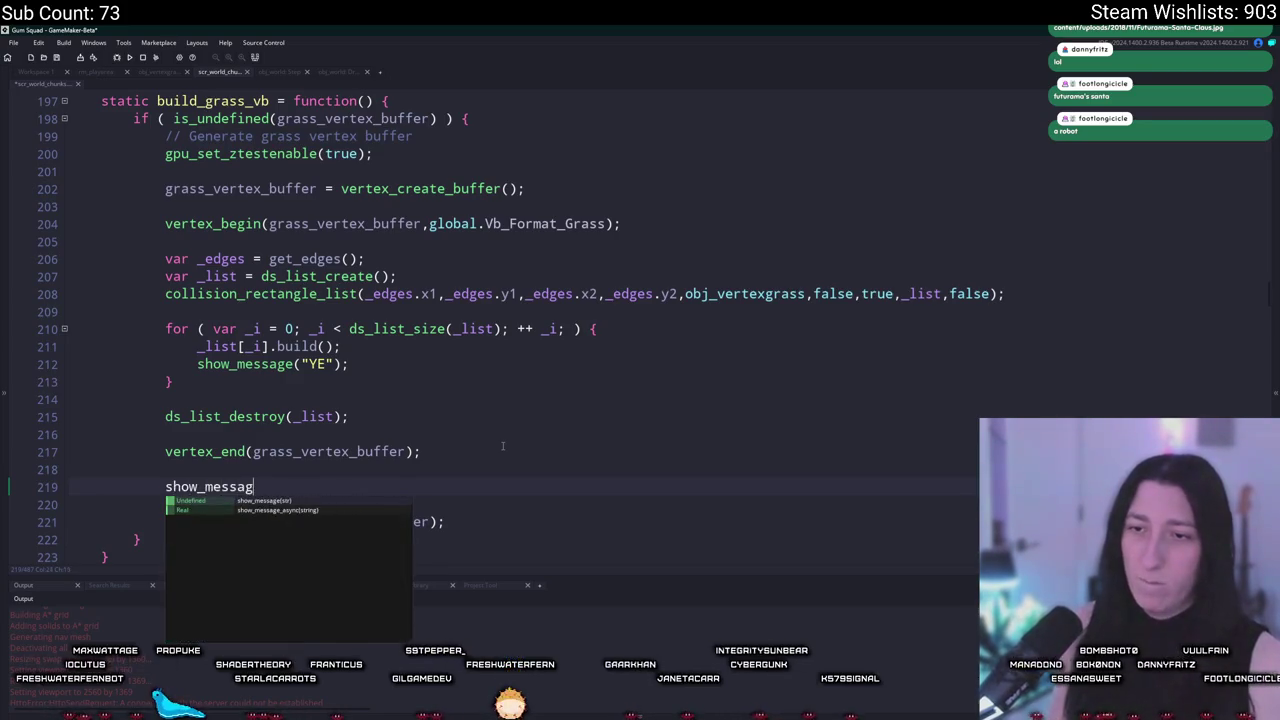
text(e(vertex)
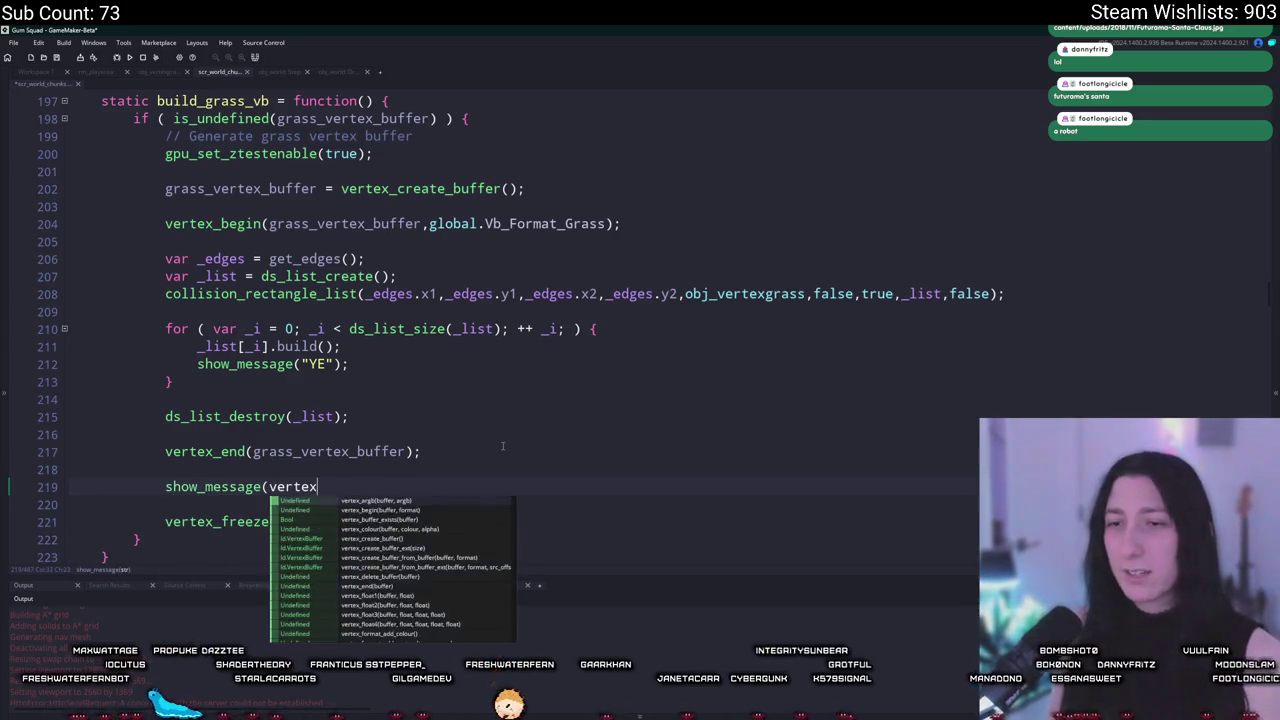
text(_Get_number()
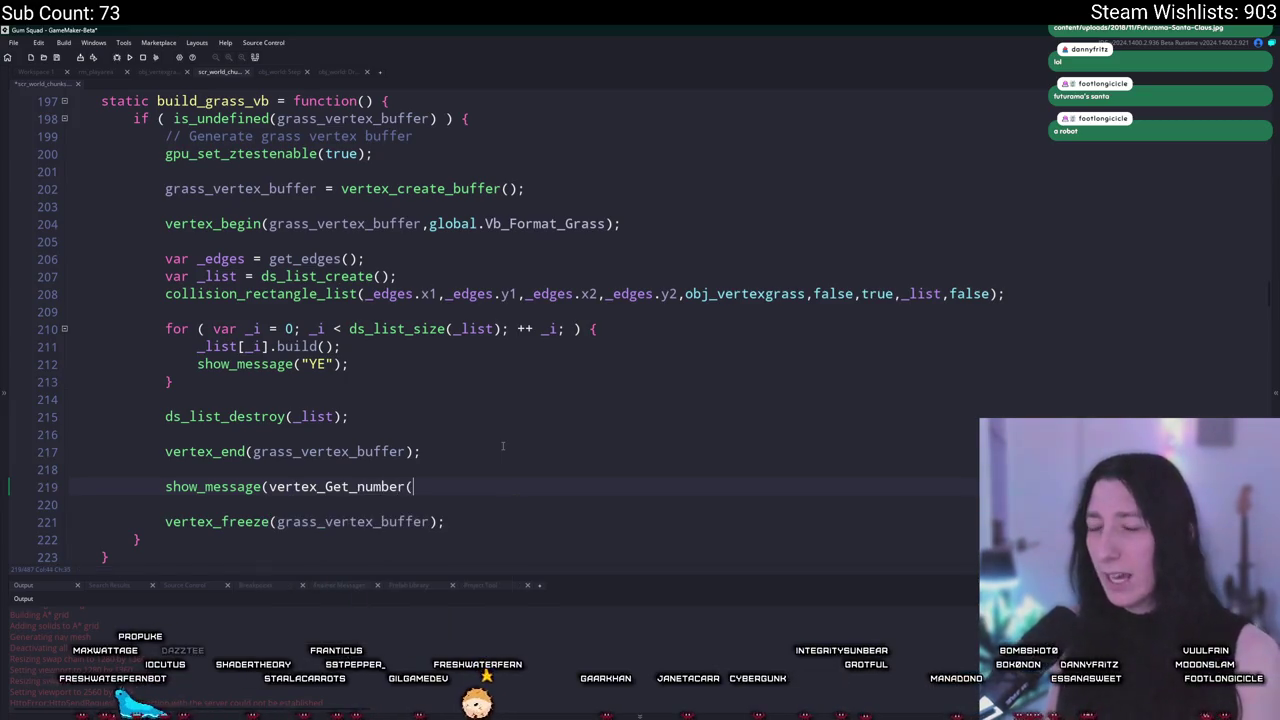
key(BackSpace)
key(BackSpace)
key(BackSpace)
text(get_)
key(Return)
text(grass_ver)
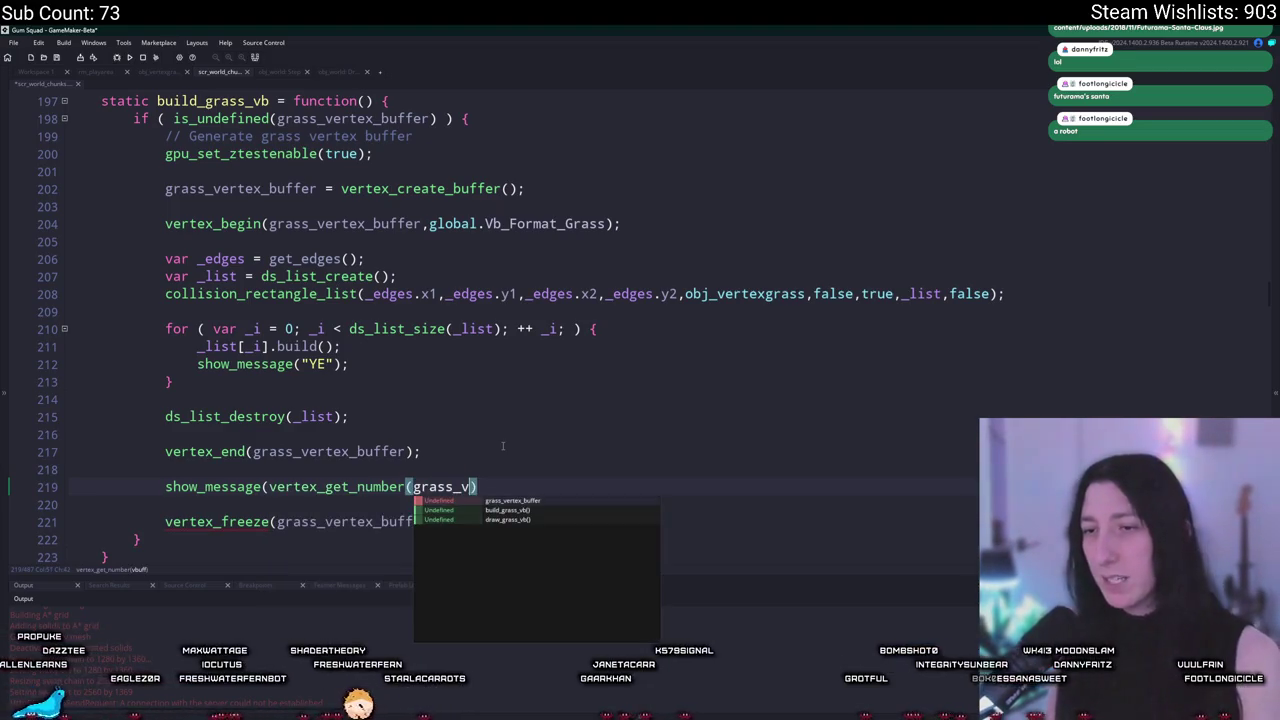
key(Return)
text())
key(F5)
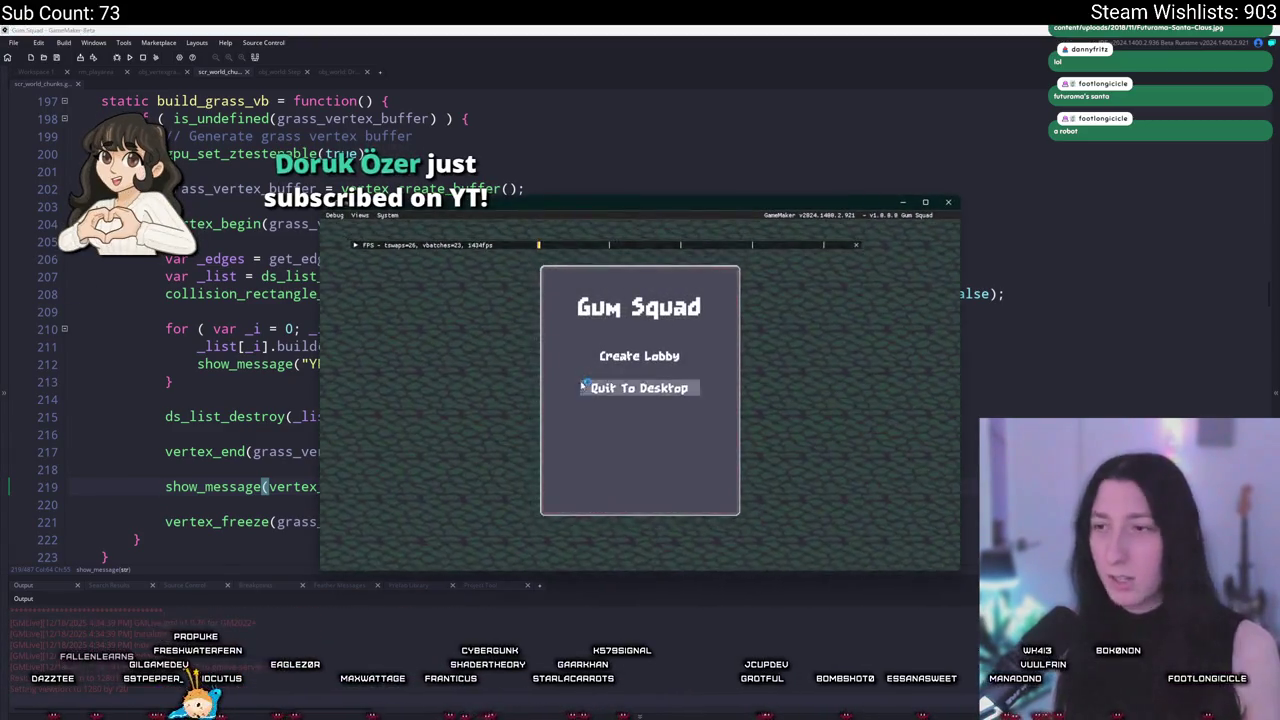
click(640, 356)
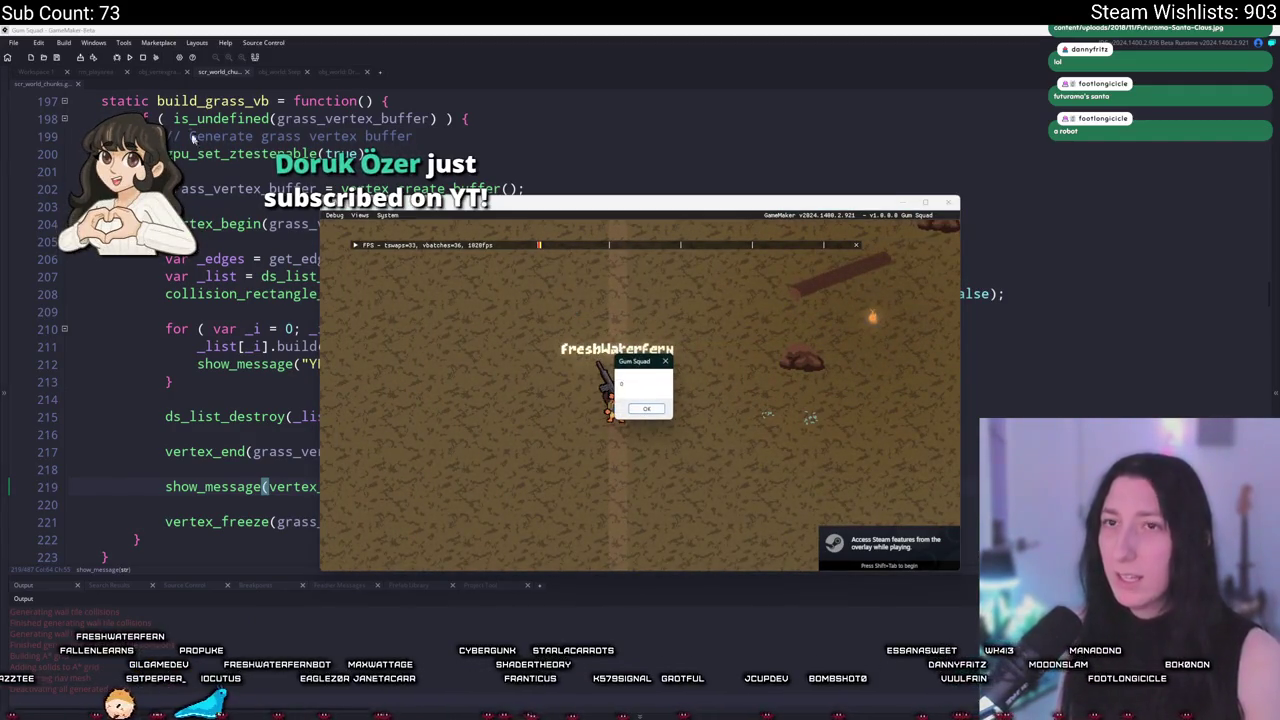
click(295, 328)
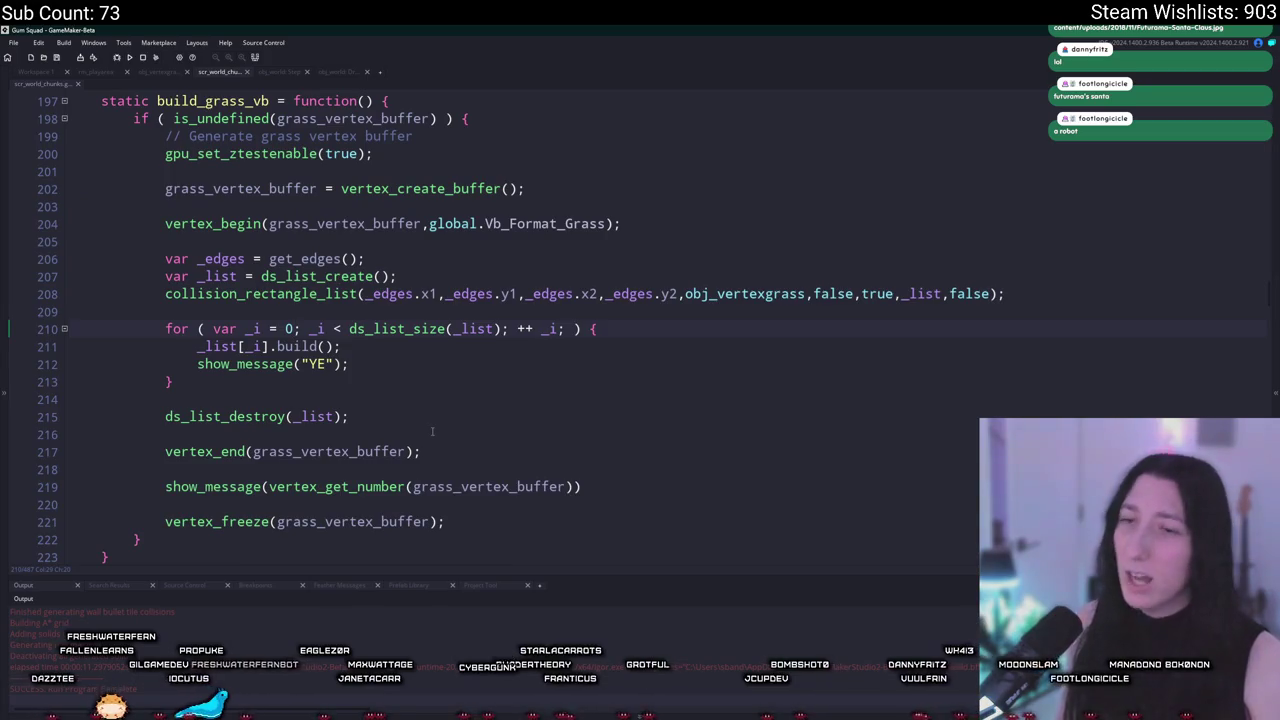
key(shift+Down)
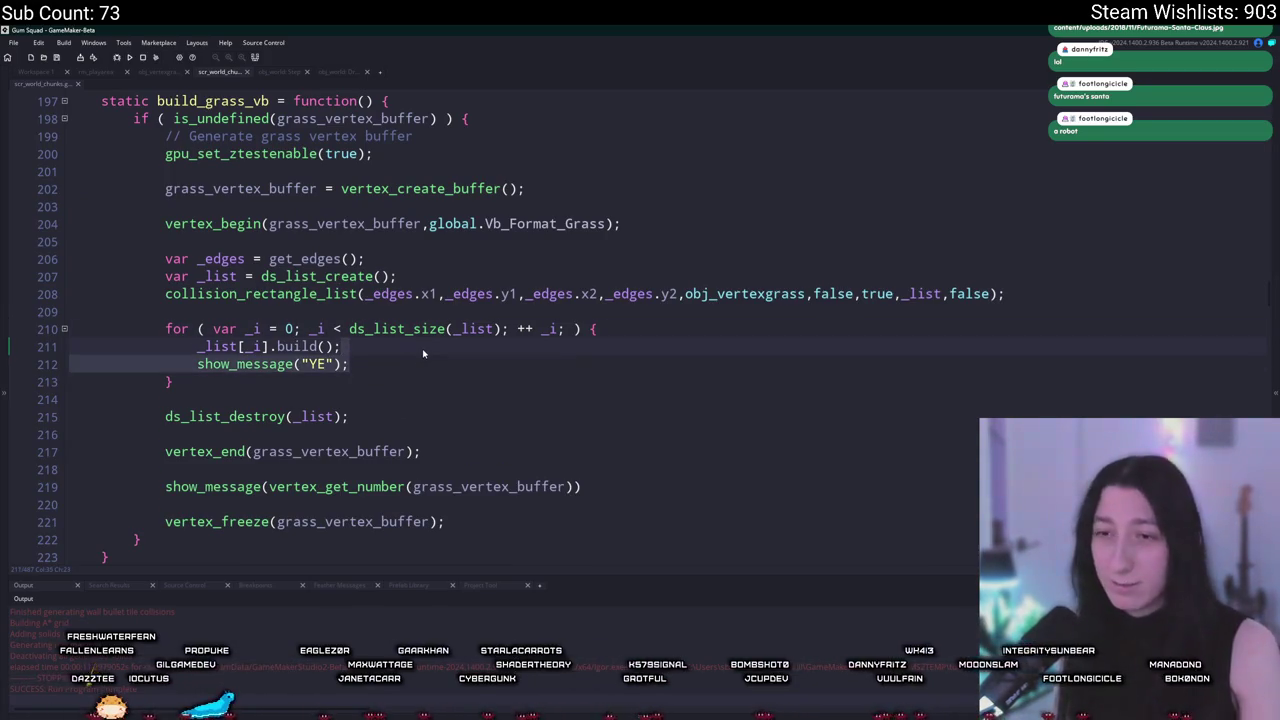
Step: Delete the show_message("YE") debug line from build_grass_vb
key(BackSpace)
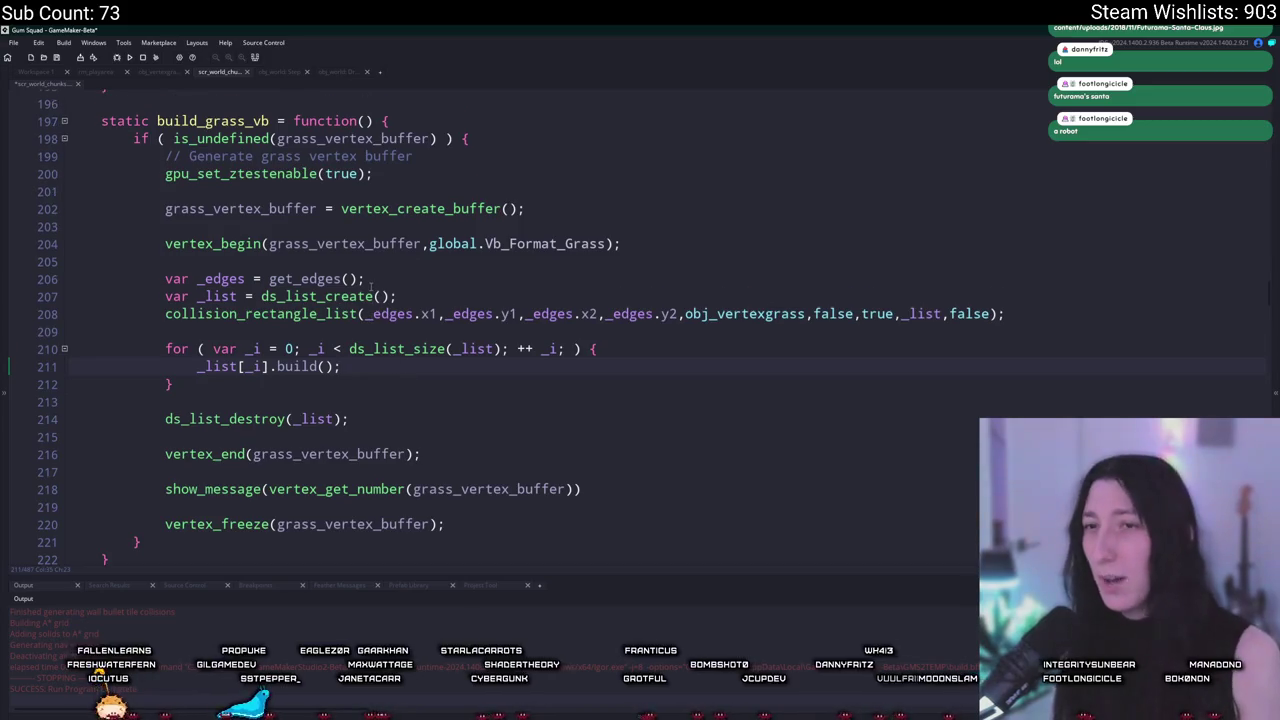
click(414, 455)
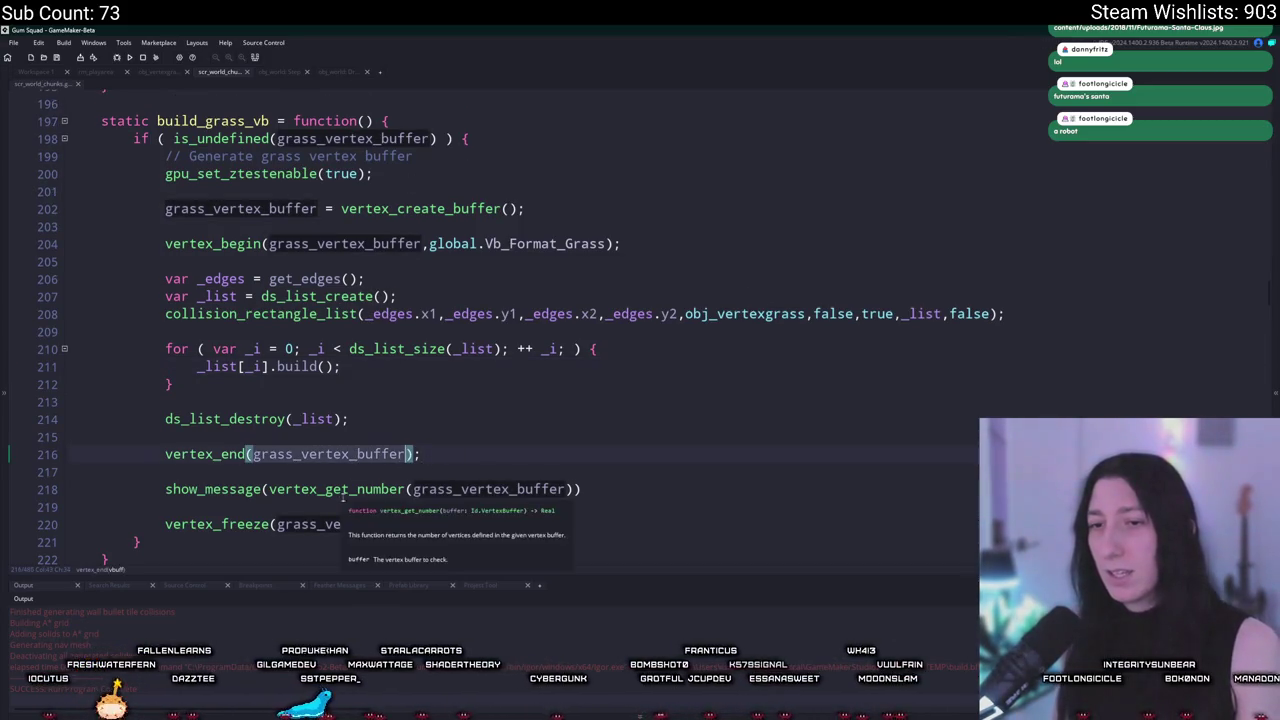
click(278, 524)
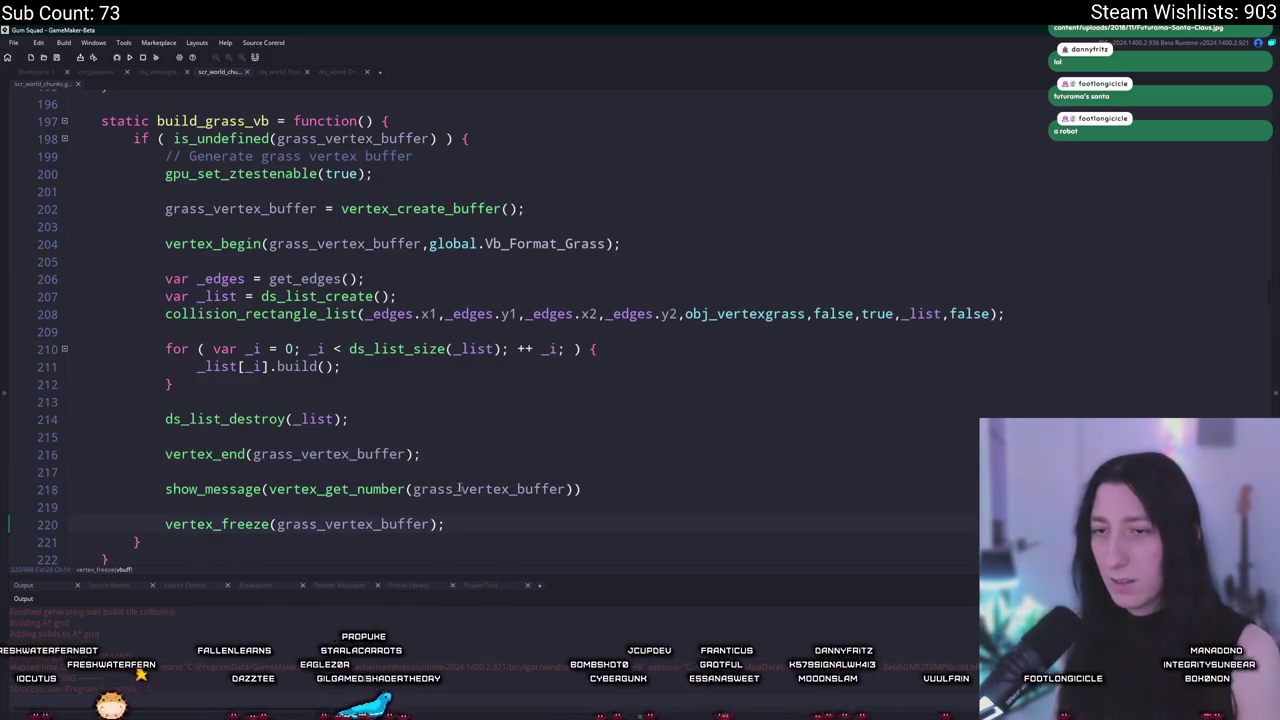
Step: Wrap vertex_freeze in if (vertex_get_number(grass_vertex_buffer) > 0) { }
drag(575, 489, 270, 489)
key(ctrl+c)
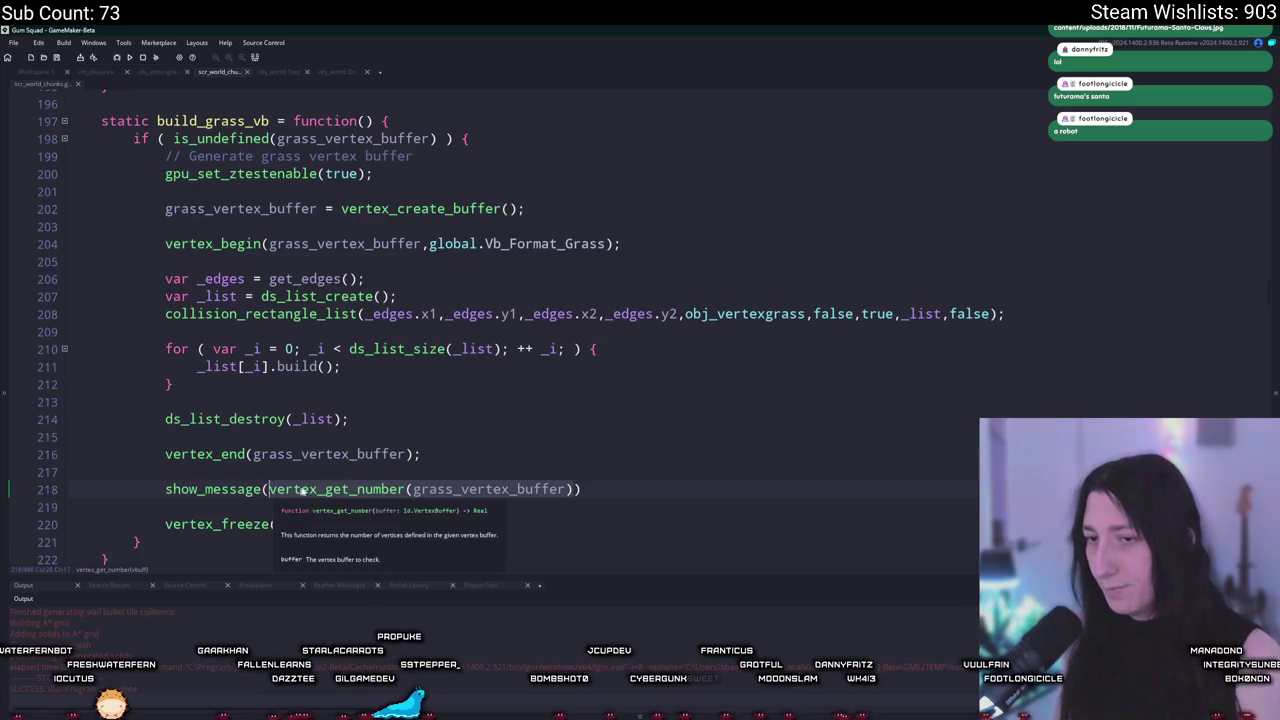
click(229, 470)
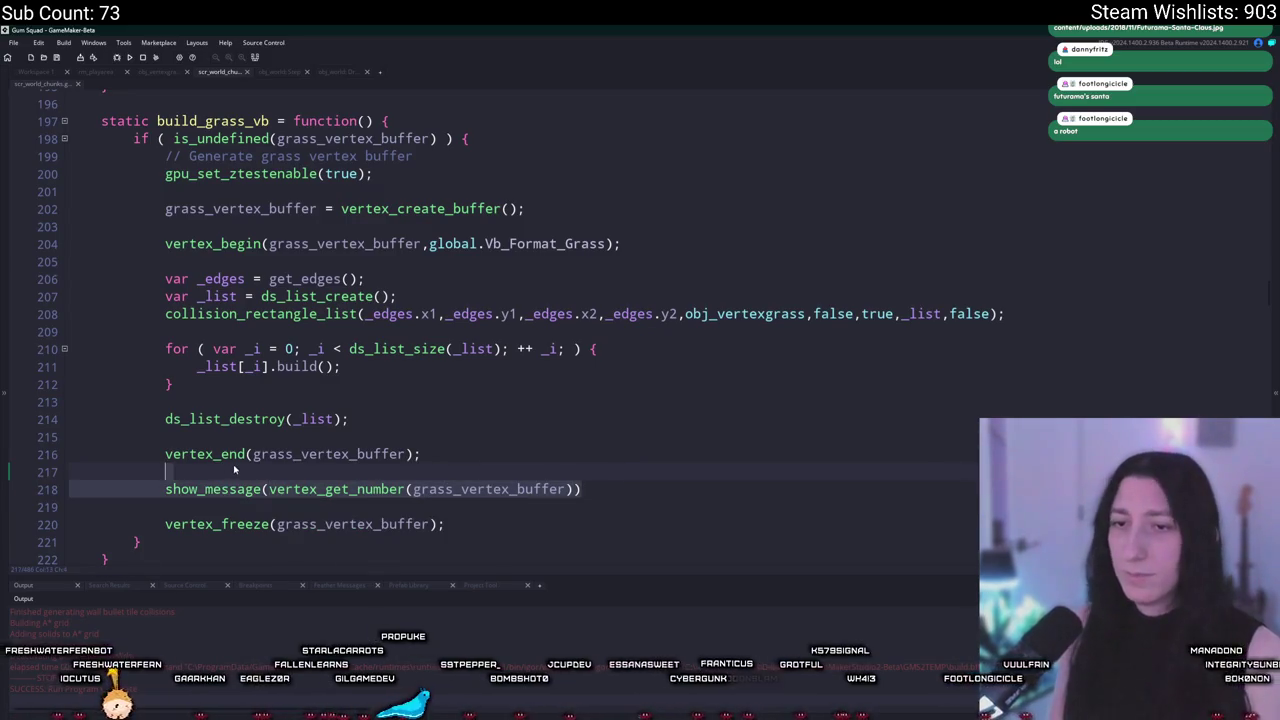
key(Down)
key(Down)
text(if ()
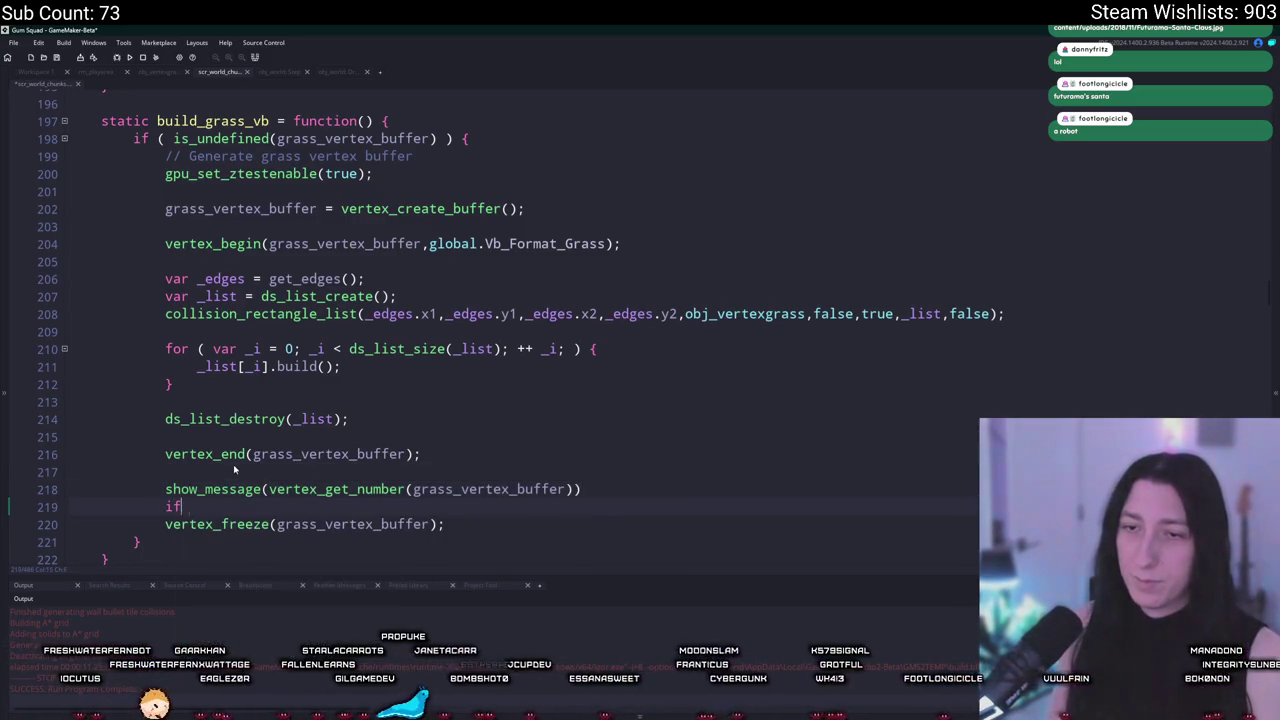
key(ctrl+v)
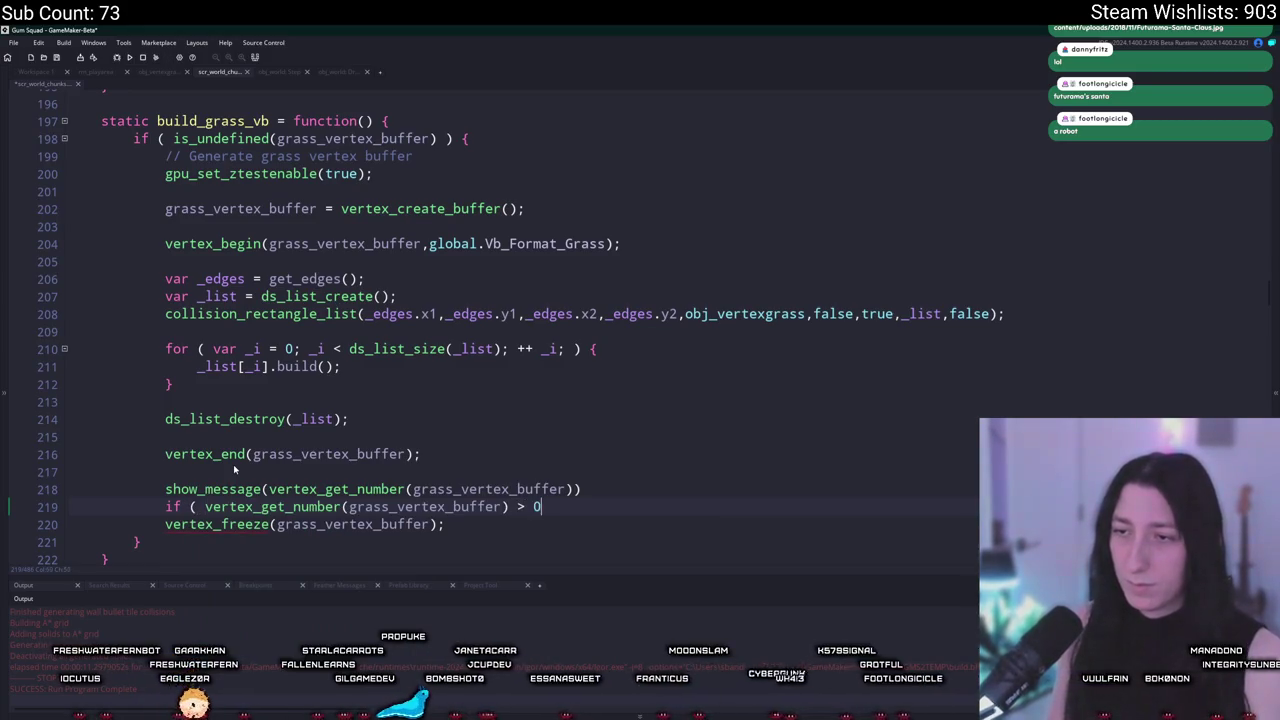
key(Down)
key(End)
key(Return)
text(})
key(Up)
key(Home)
key(Tab)
Step: Rebuild and run the game to test the guarded freeze
scroll(233, 464, down, 2)
key(F5)
scroll(233, 464, down, 2)
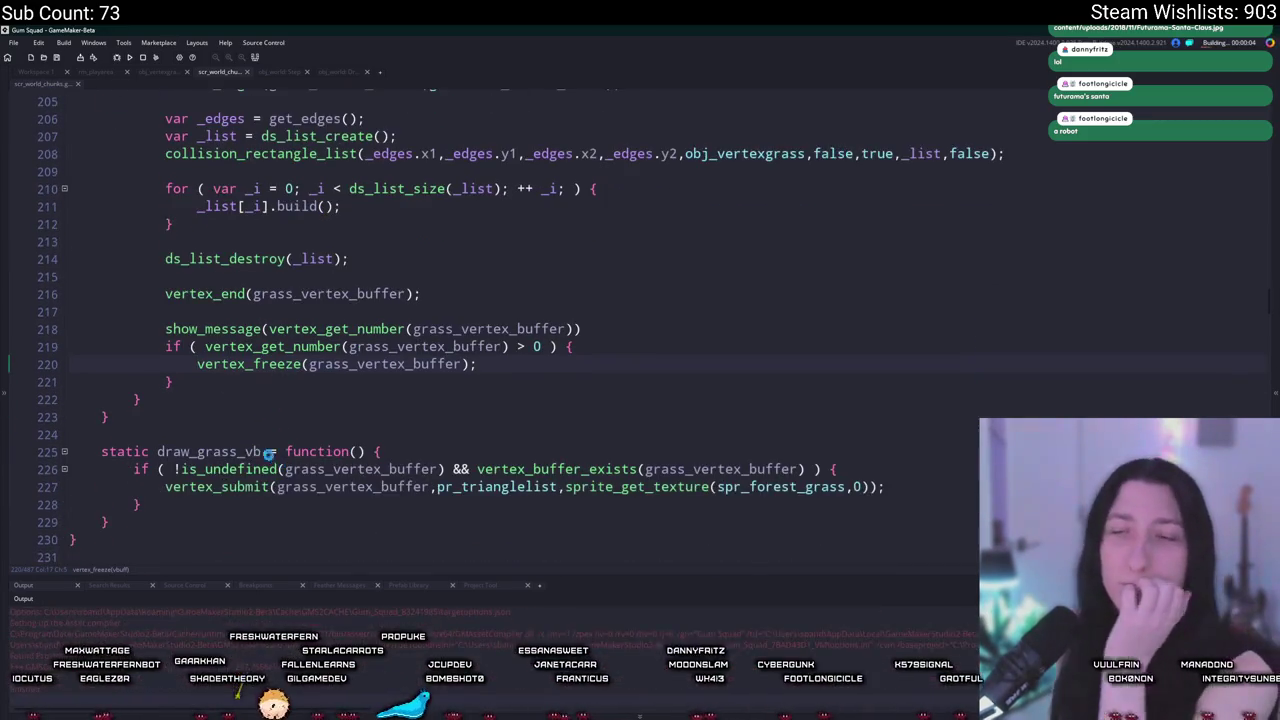
scroll(274, 452, up, 1)
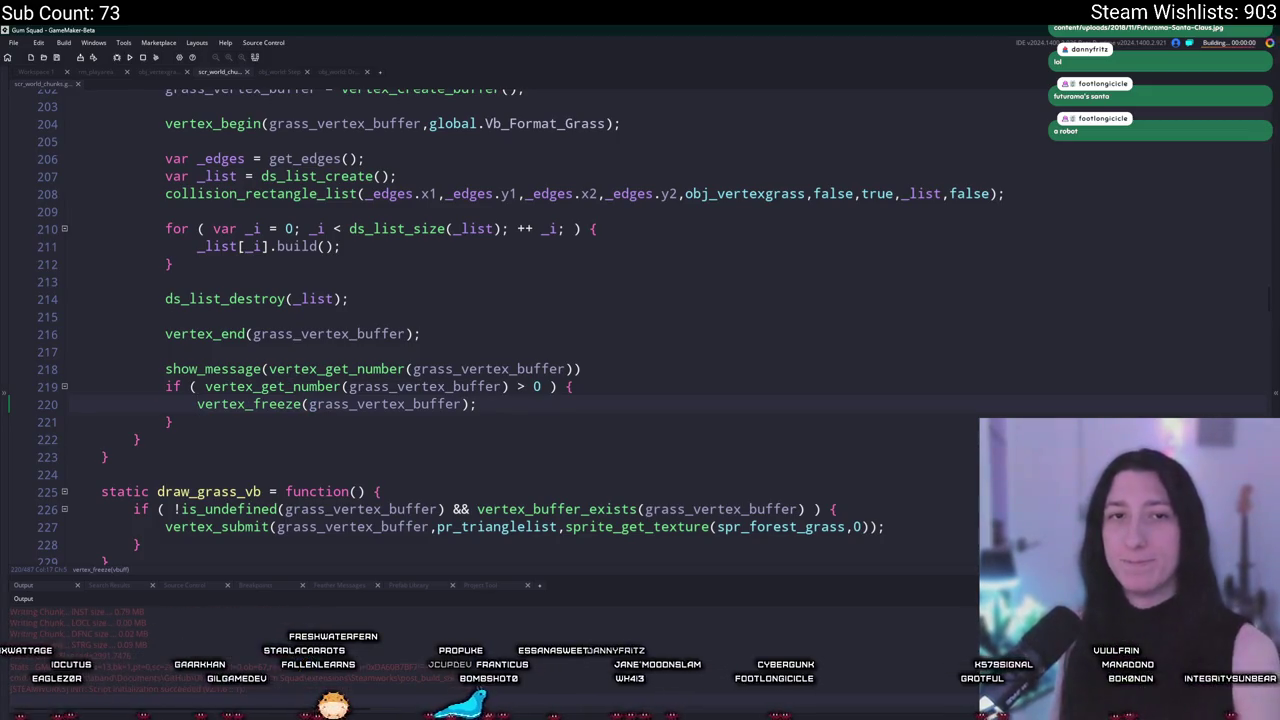
scroll(368, 246, up, 1)
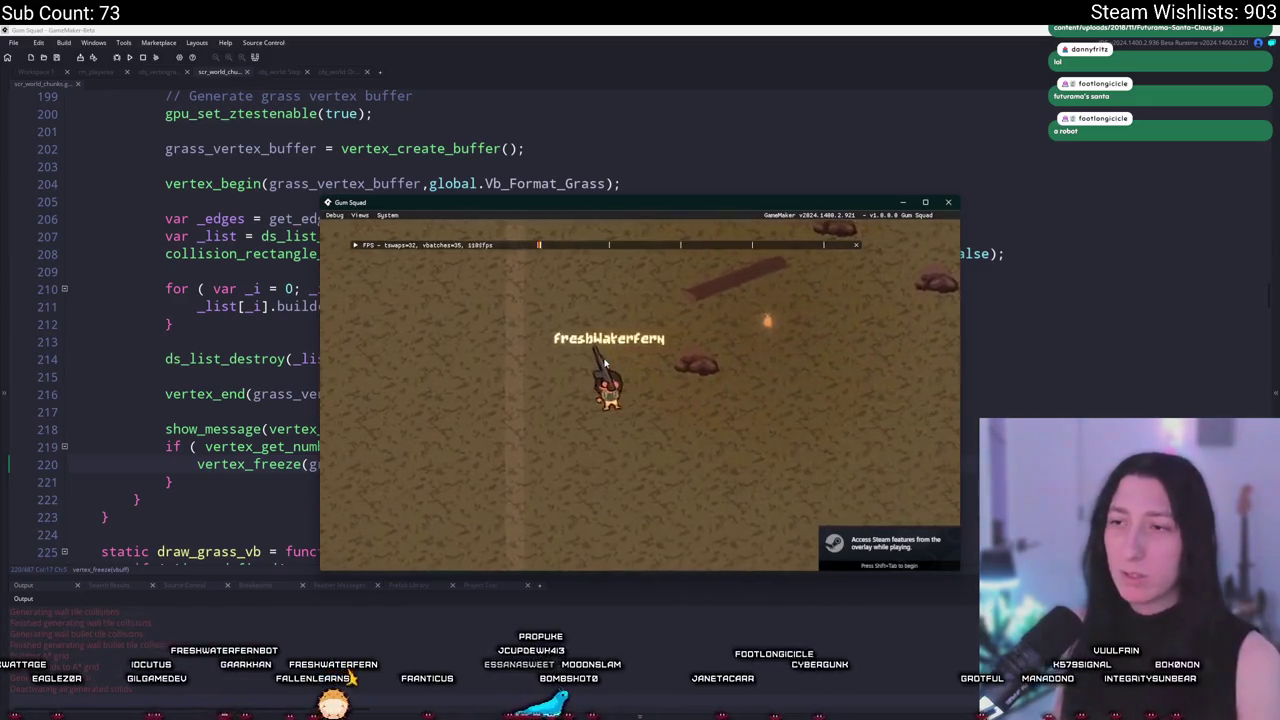
Step: Close the running game and delete the show_message debug line before the vertex-count check
click(645, 407)
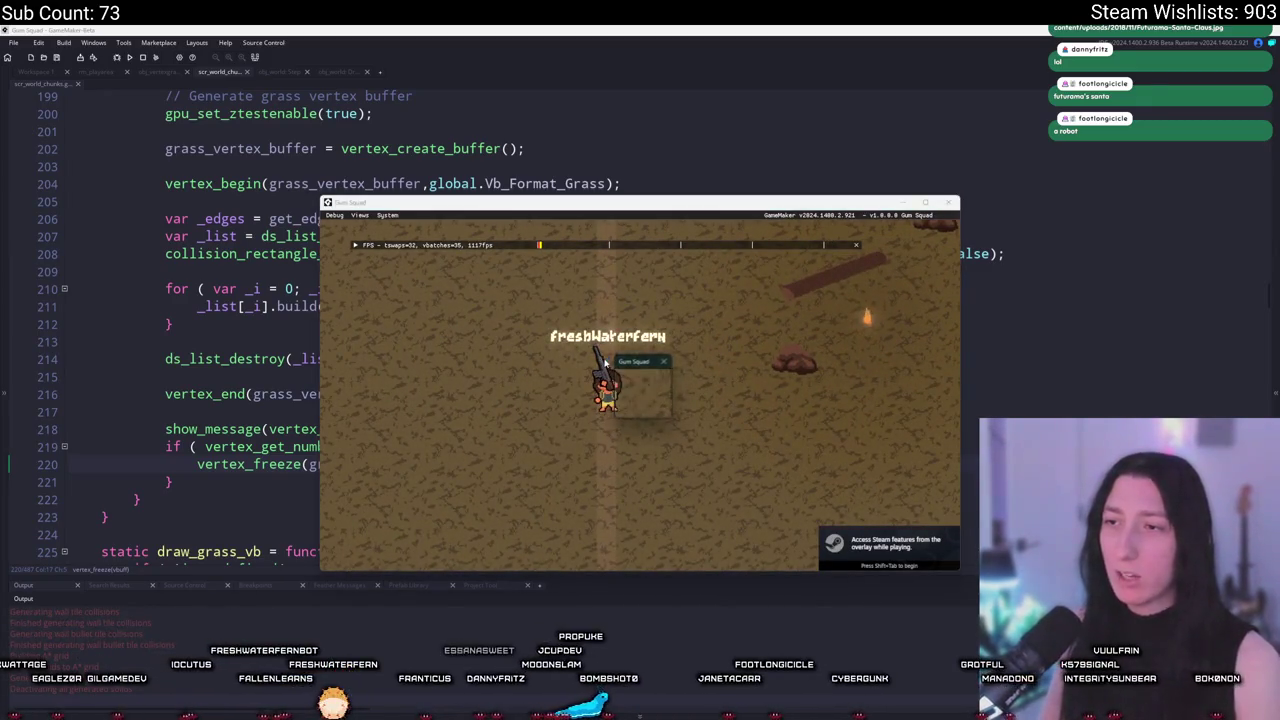
key(alt+F4)
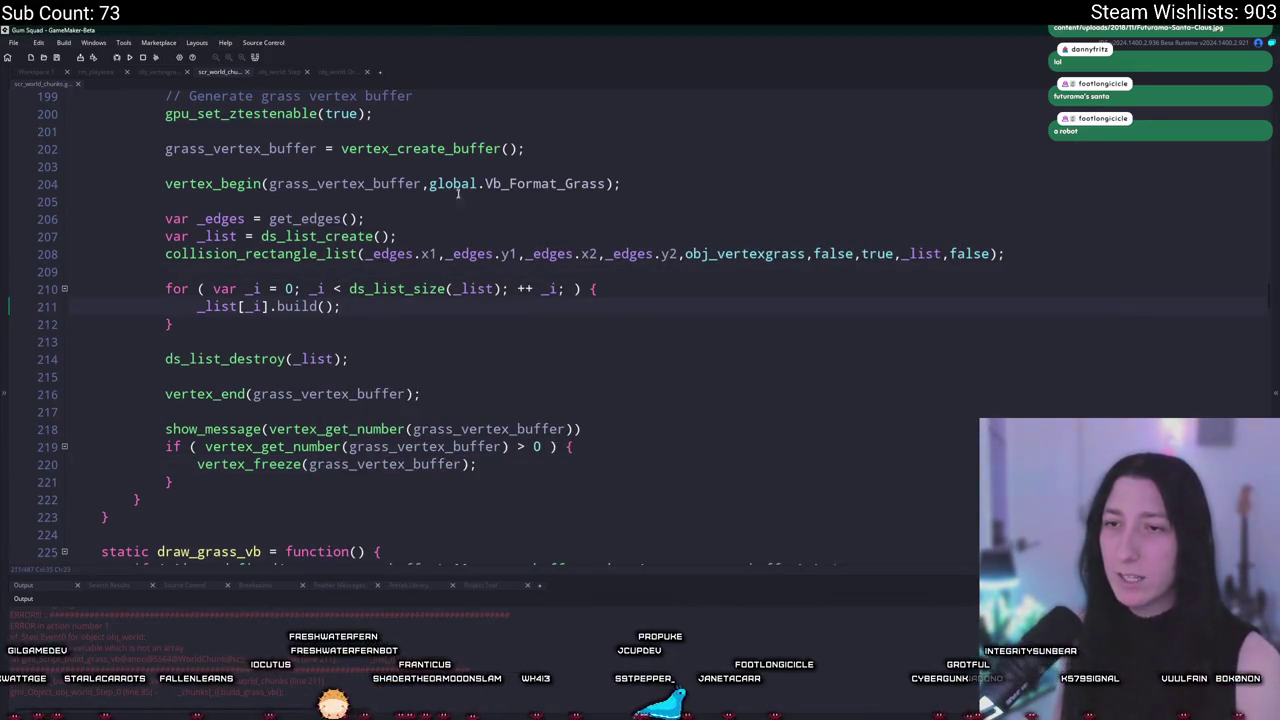
click(450, 395)
click(248, 306)
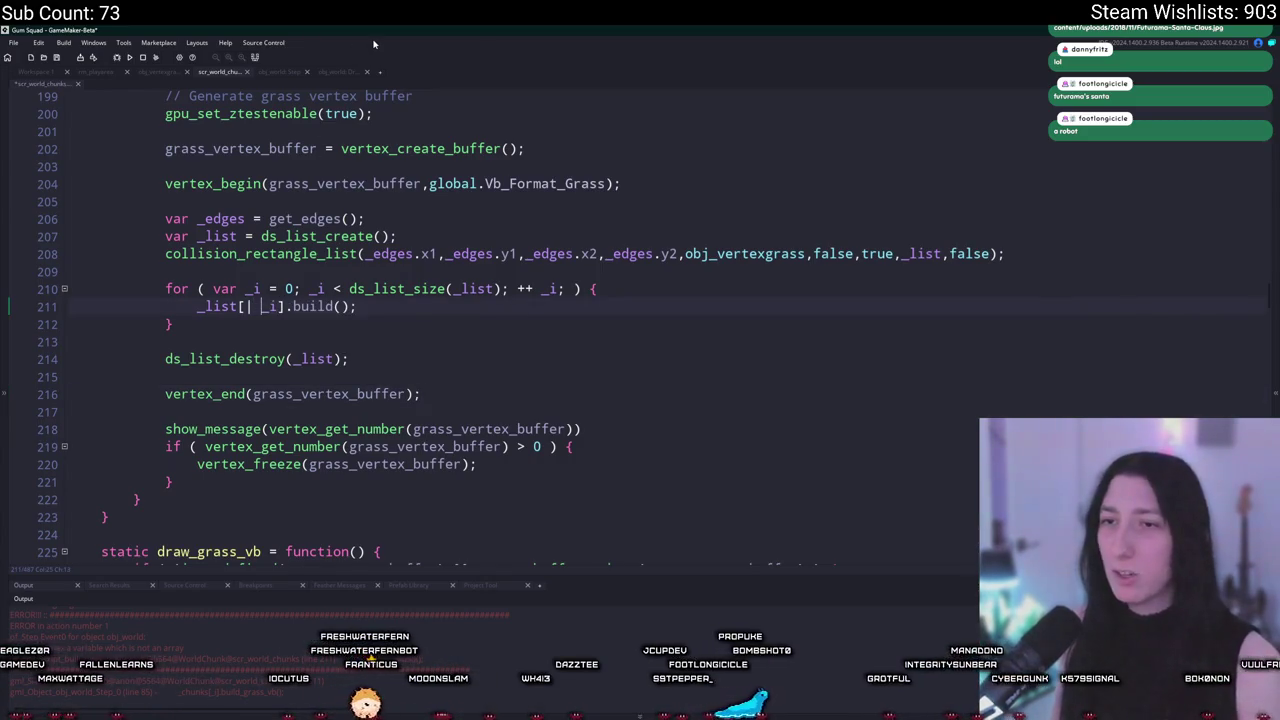
drag(609, 439, 617, 416)
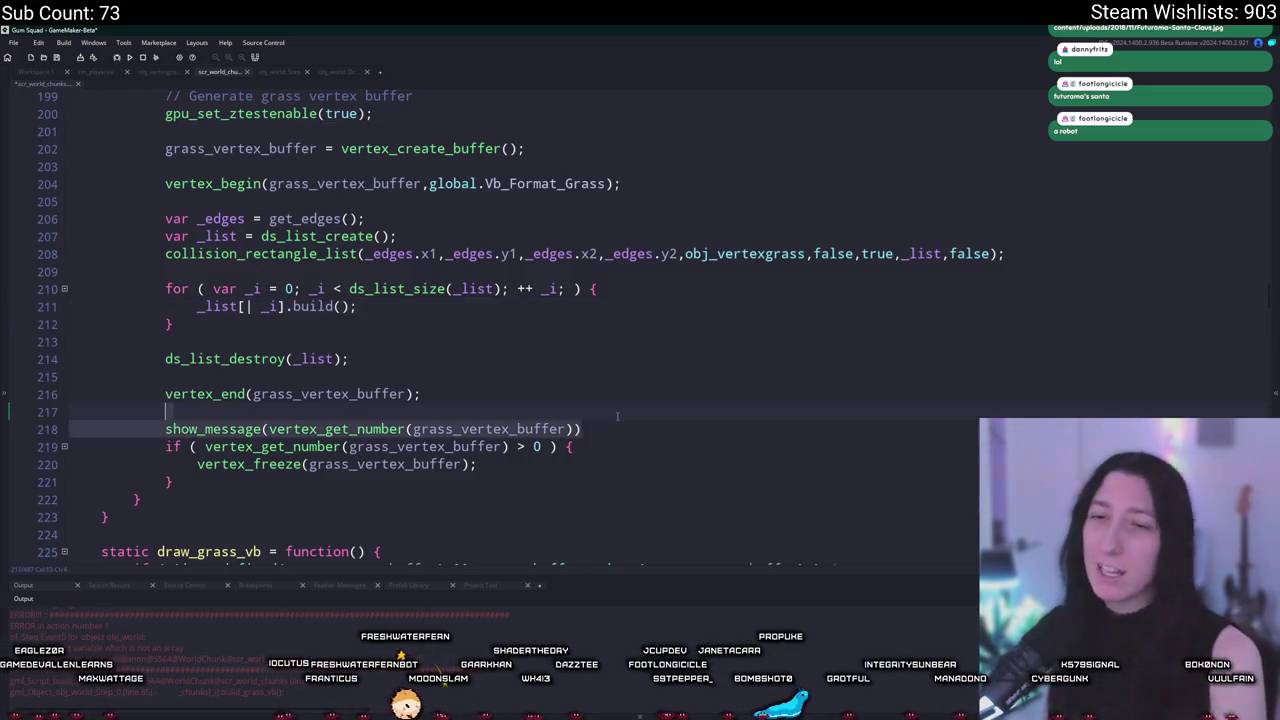
click(559, 393)
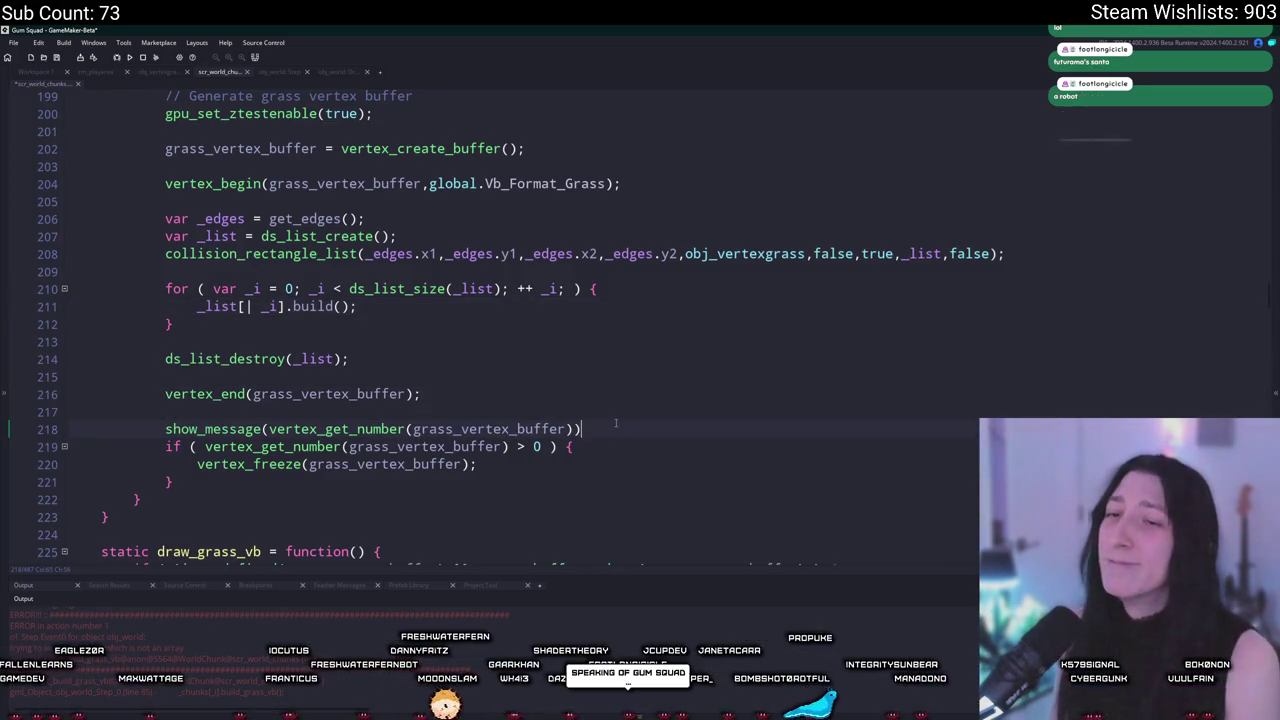
drag(613, 435, 615, 418)
key(BackSpace)
click(421, 289)
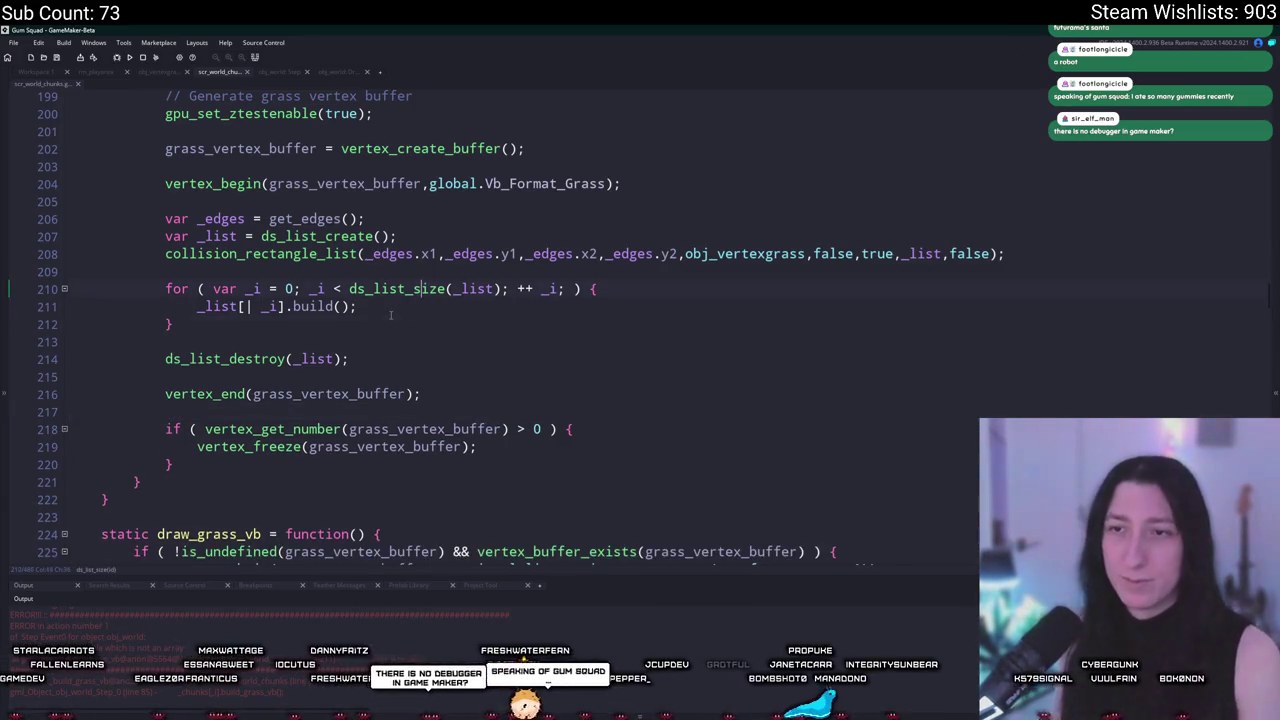
Step: Test-run the game, which stops with a code error about obj_vertexgrass reading vbuff before it was set, then abort it
key(F5)
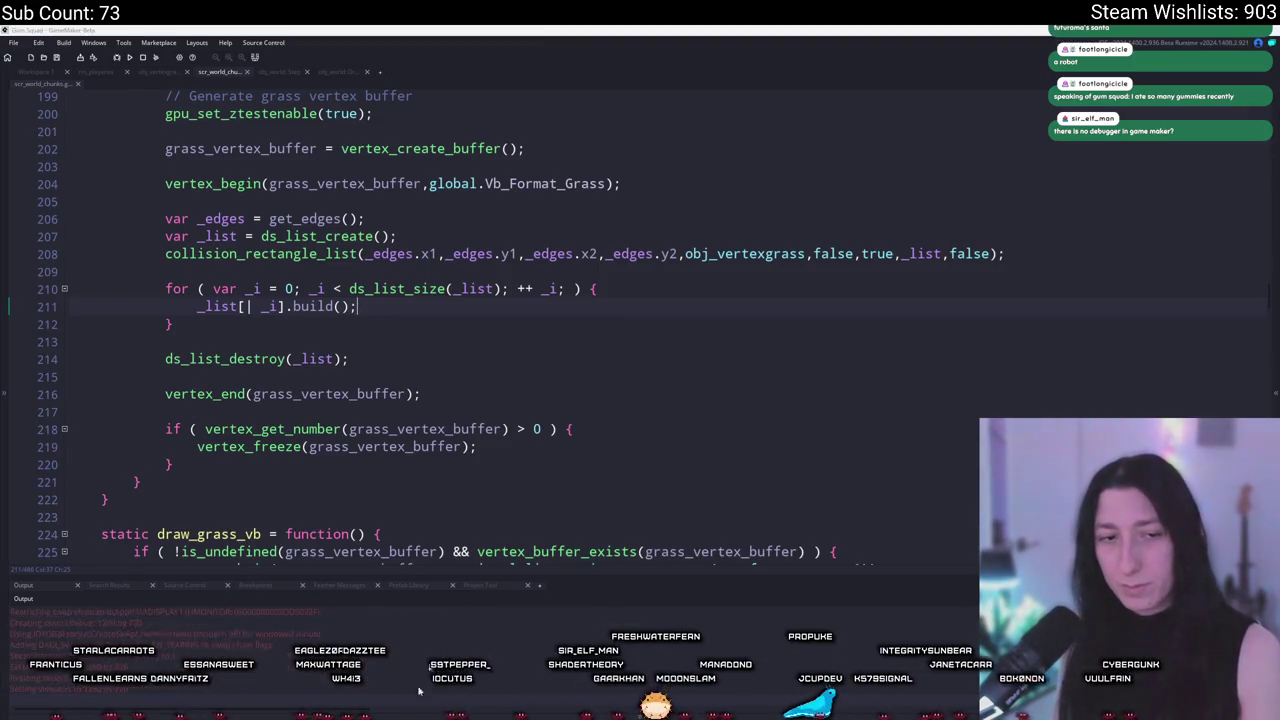
click(612, 357)
key(a)
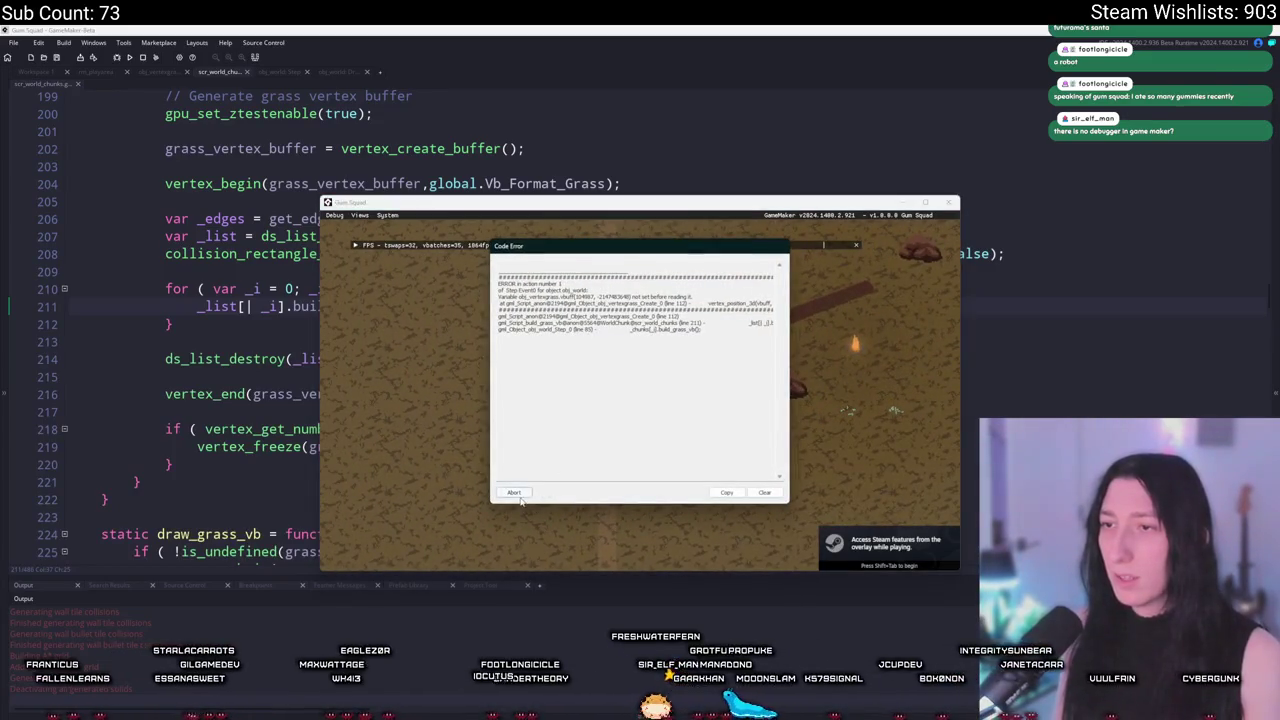
click(513, 492)
click(252, 393)
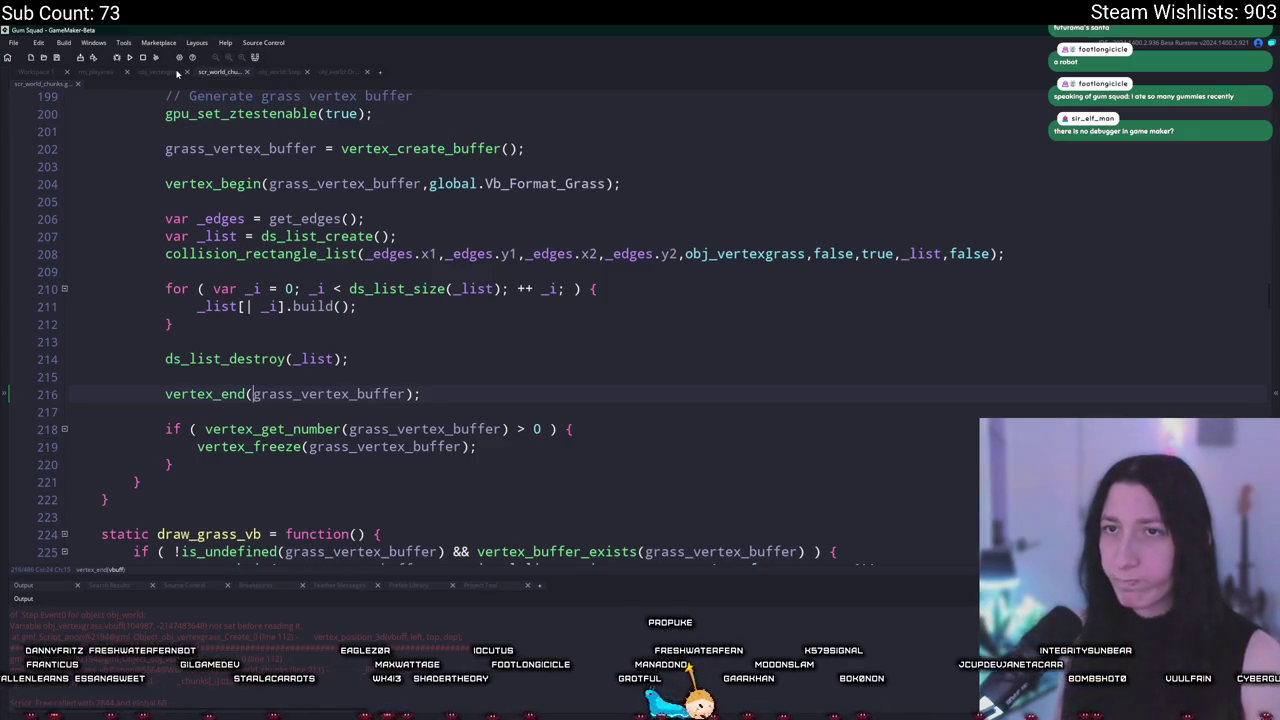
Step: Add a vbuff parameter to build = function() in obj_vertexgrass's Create event
click(177, 74)
scroll(113, 240, down, 2)
click(30, 84)
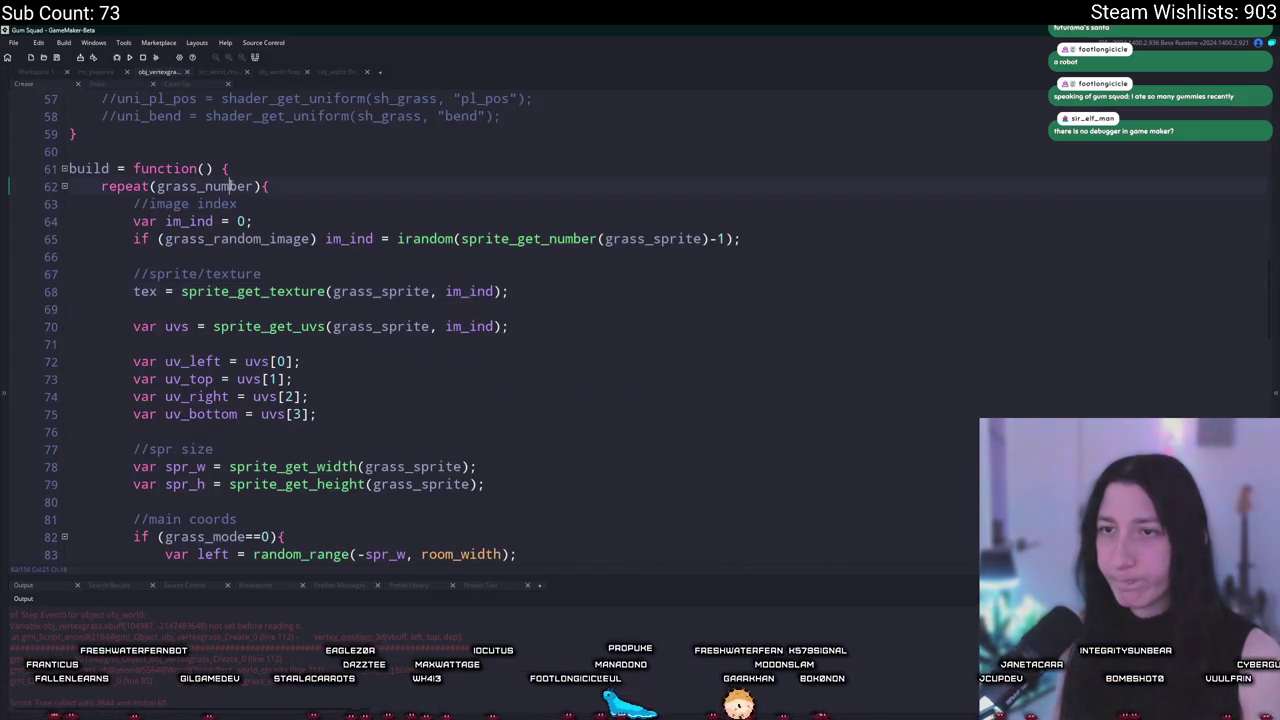
scroll(230, 186, down, 20)
scroll(230, 186, up, 3)
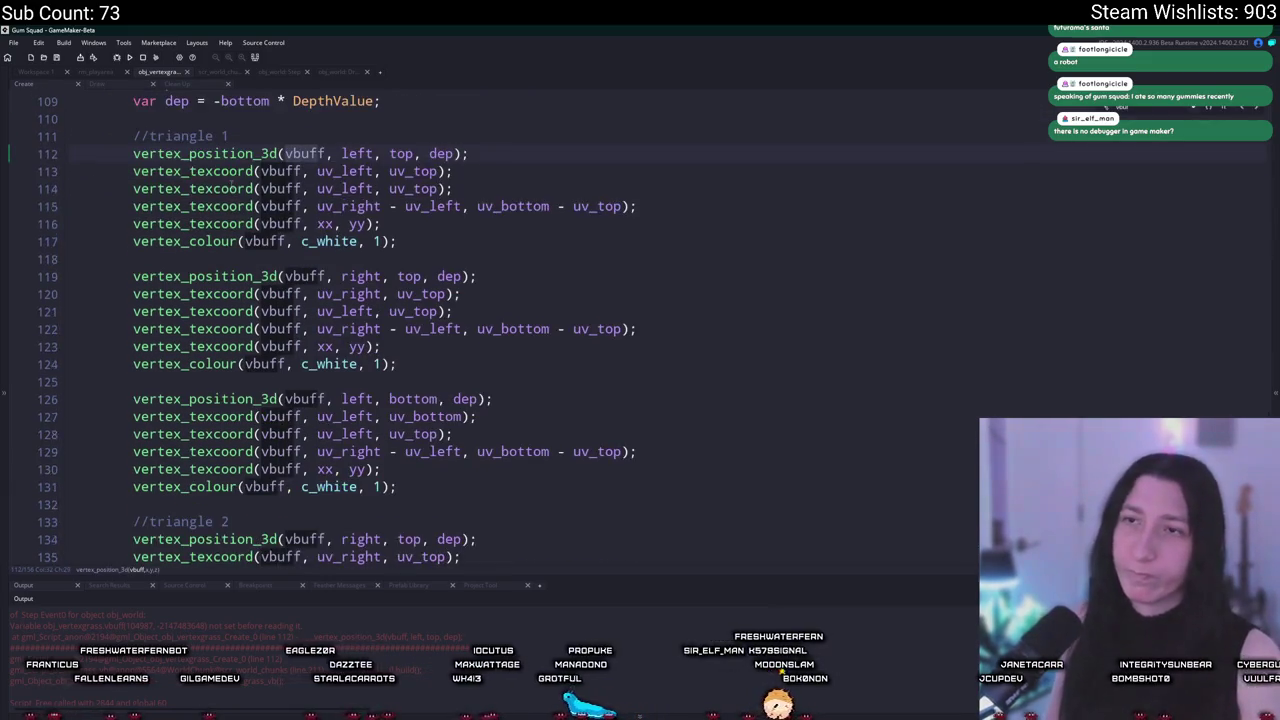
scroll(275, 174, up, 14)
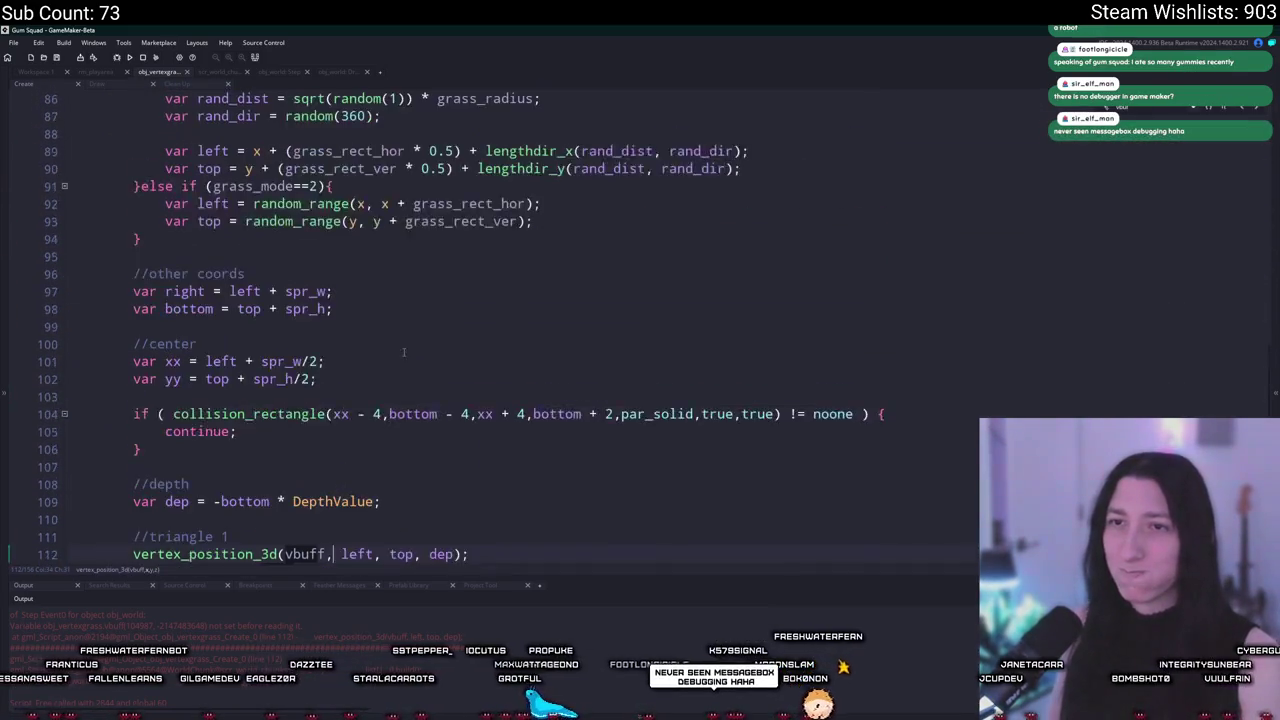
click(204, 241)
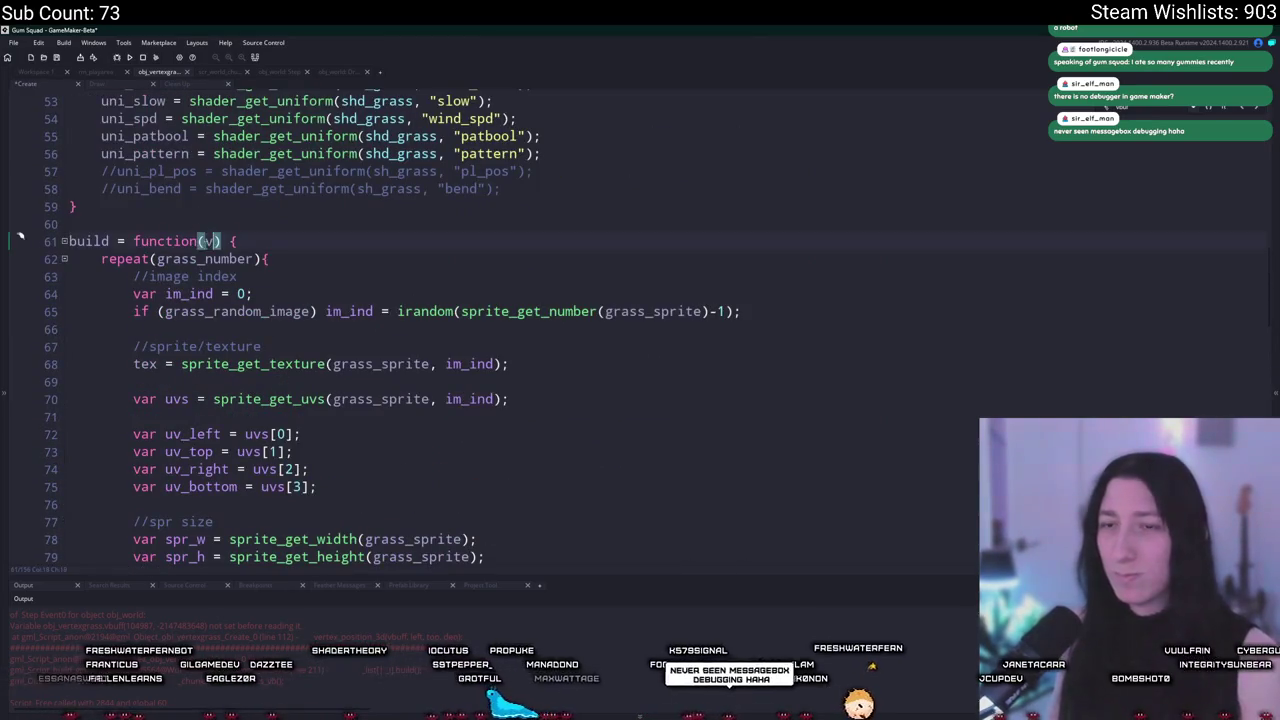
text(vbuff=_ve)
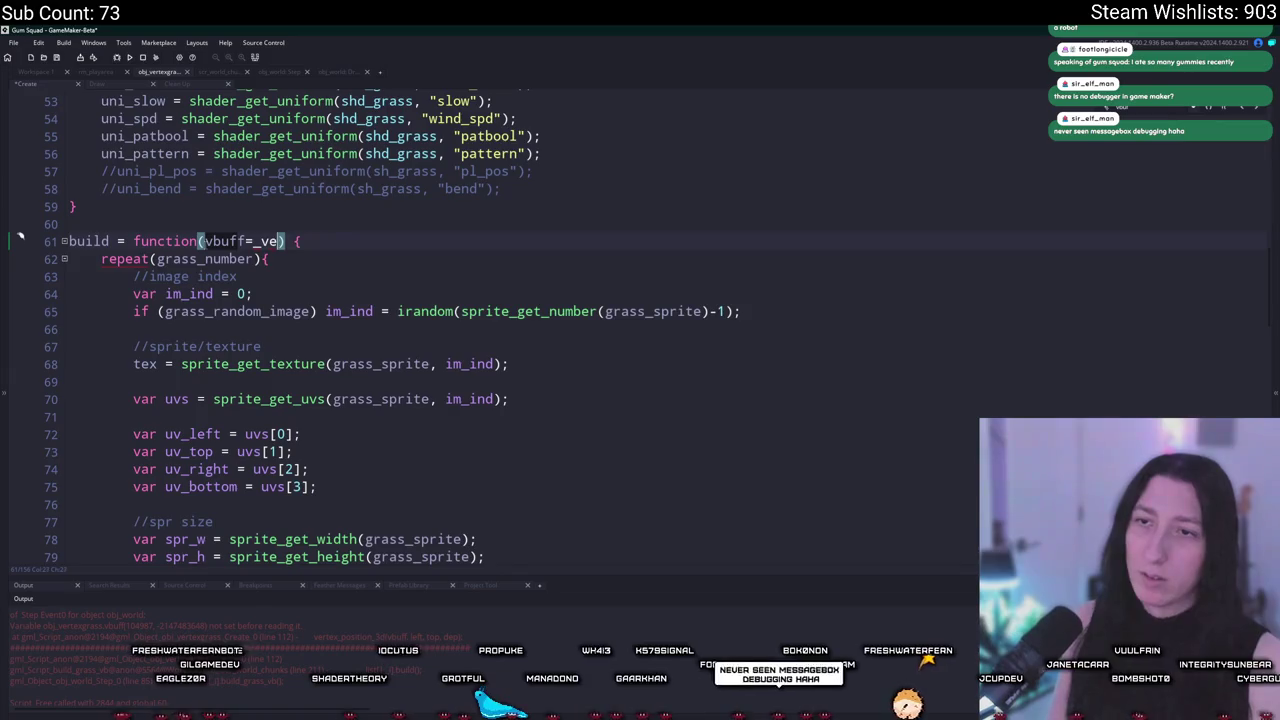
key(BackSpace)
key(Escape)
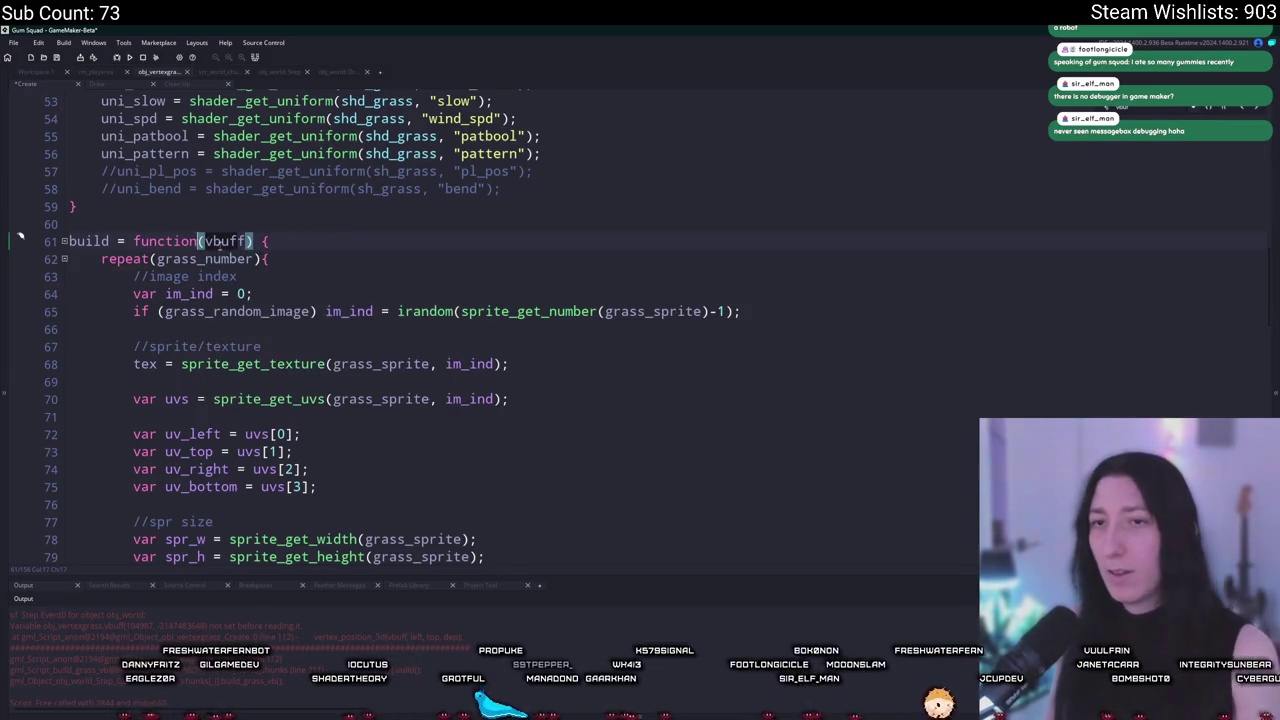
Step: Pass grass_vertex_buffer into the build() call in scr_world_chunks and run the game
click(231, 74)
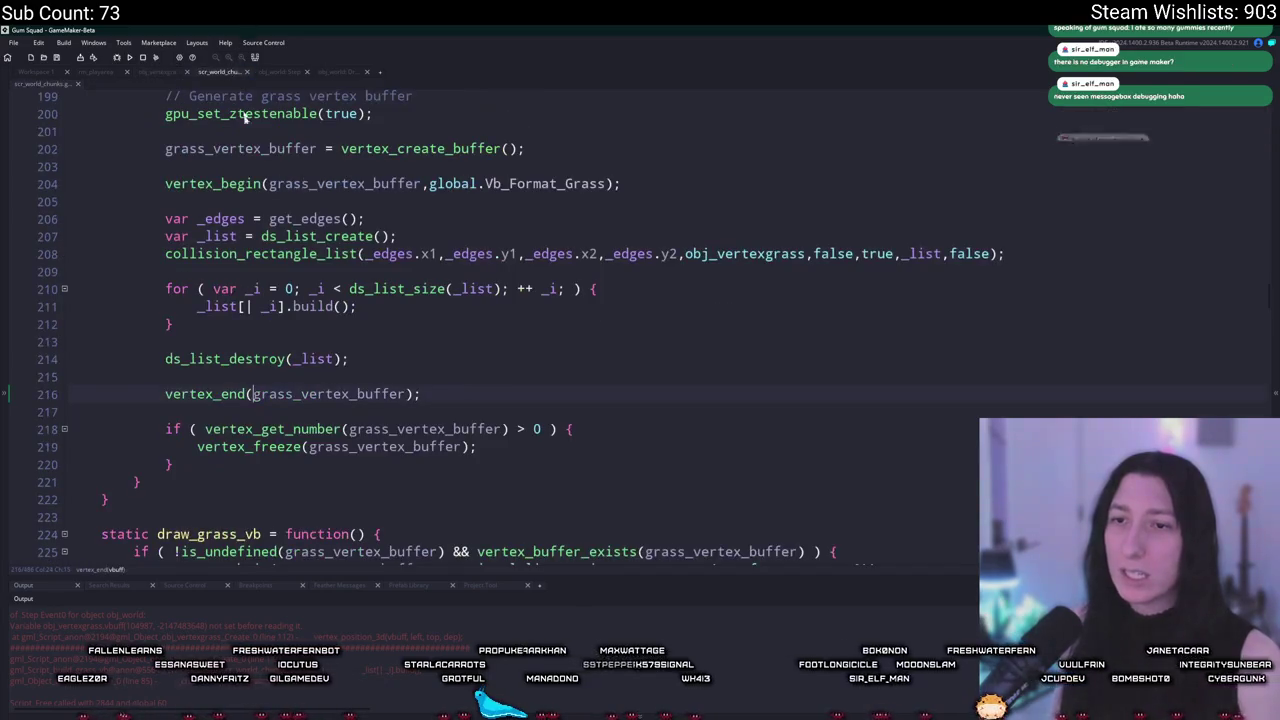
scroll(329, 366, up, 2)
click(340, 367)
text(vbuff)
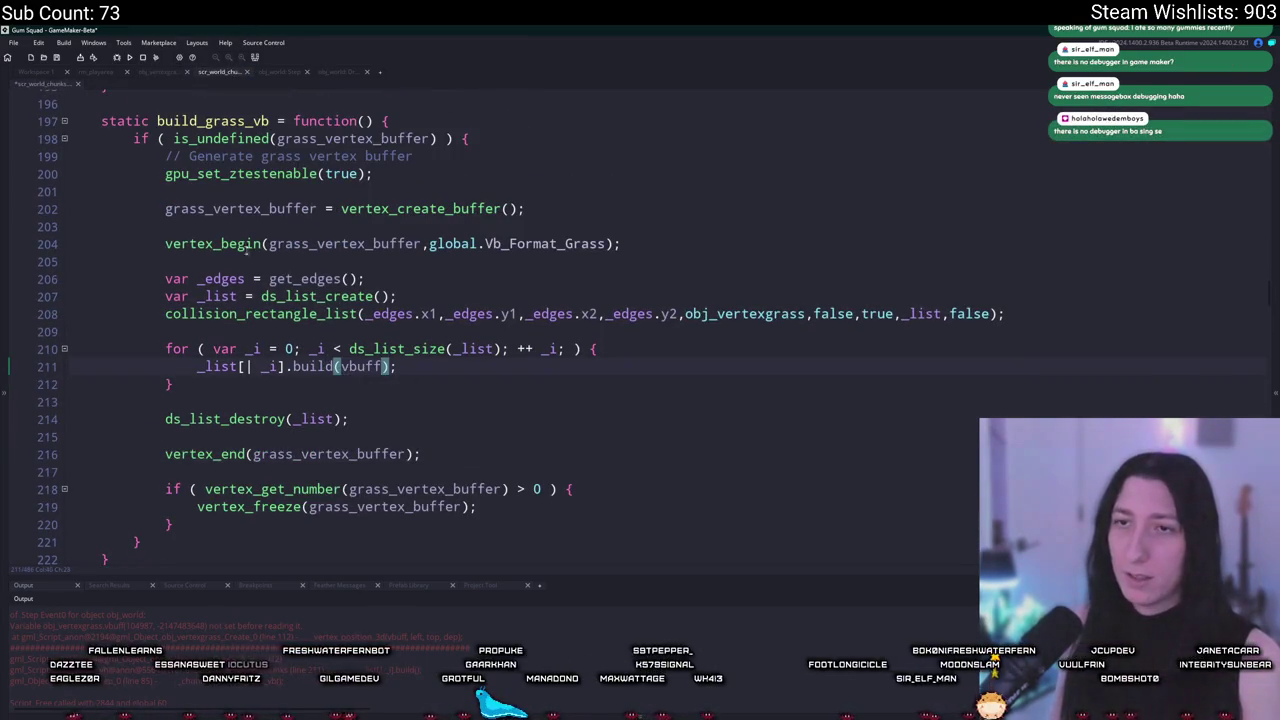
double_click(240, 209)
key(ctrl+c)
double_click(361, 367)
key(ctrl+v)
key(F5)
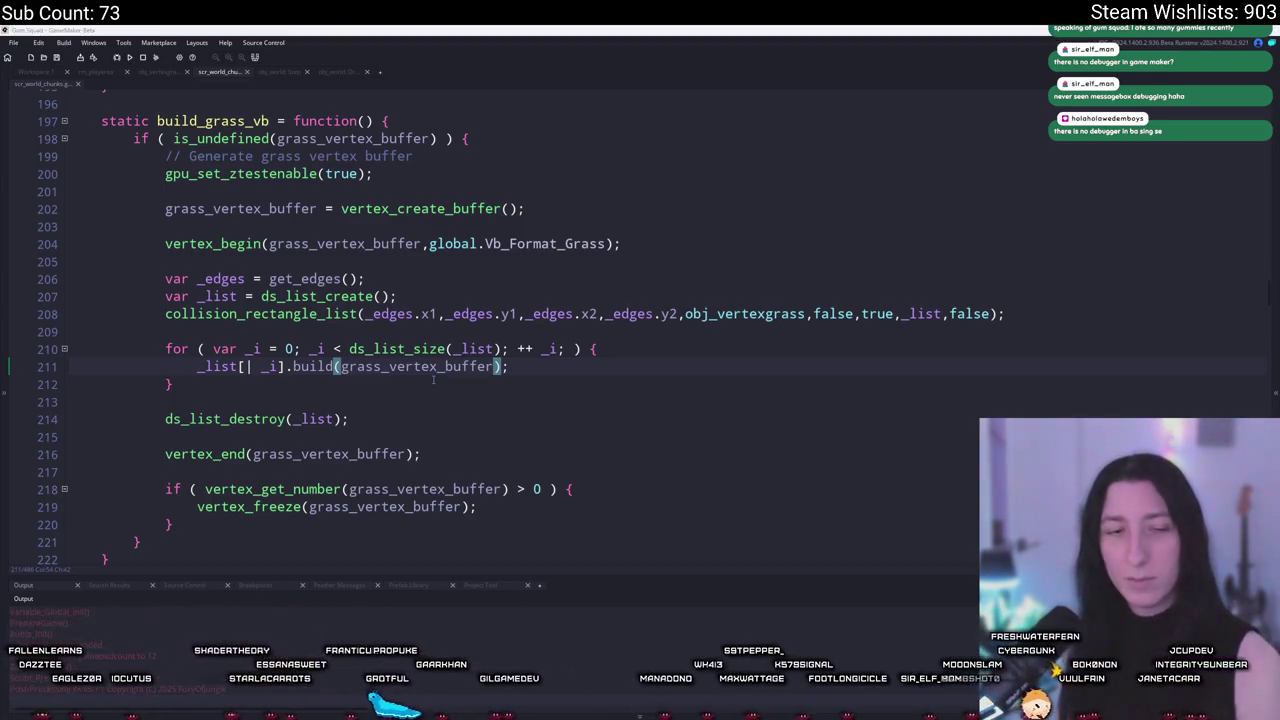
click(678, 358)
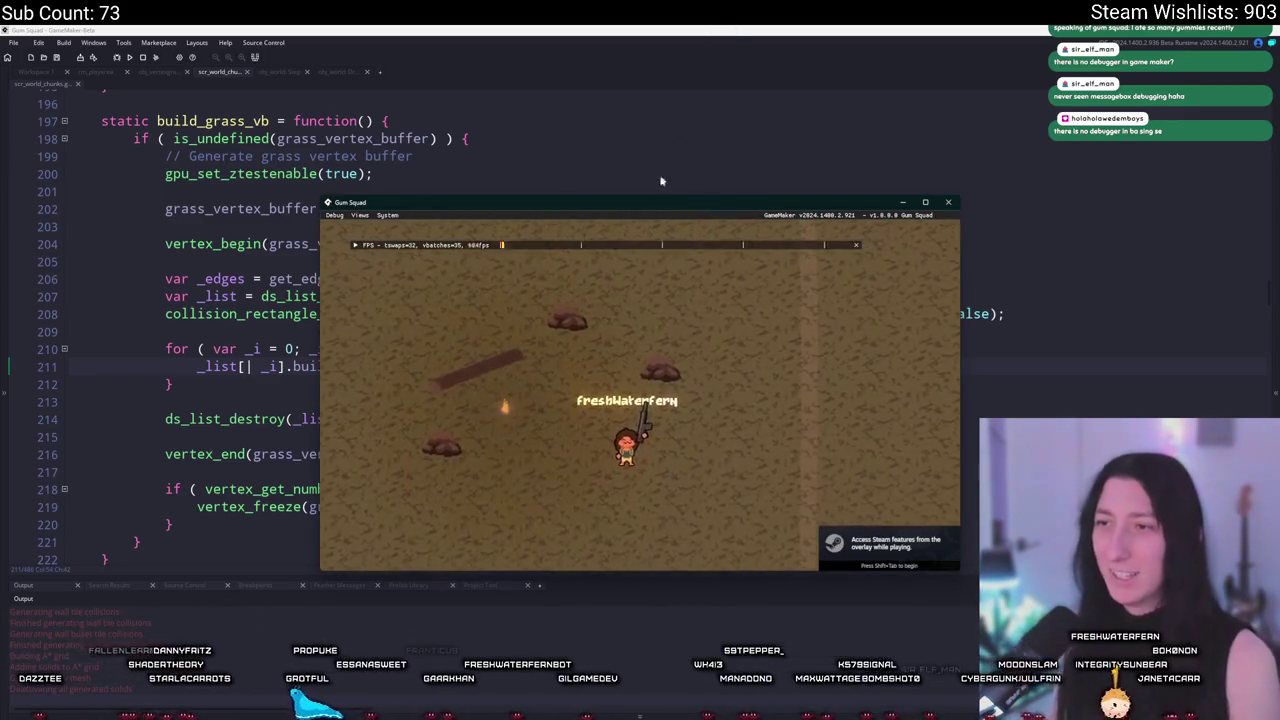
key(super+Up)
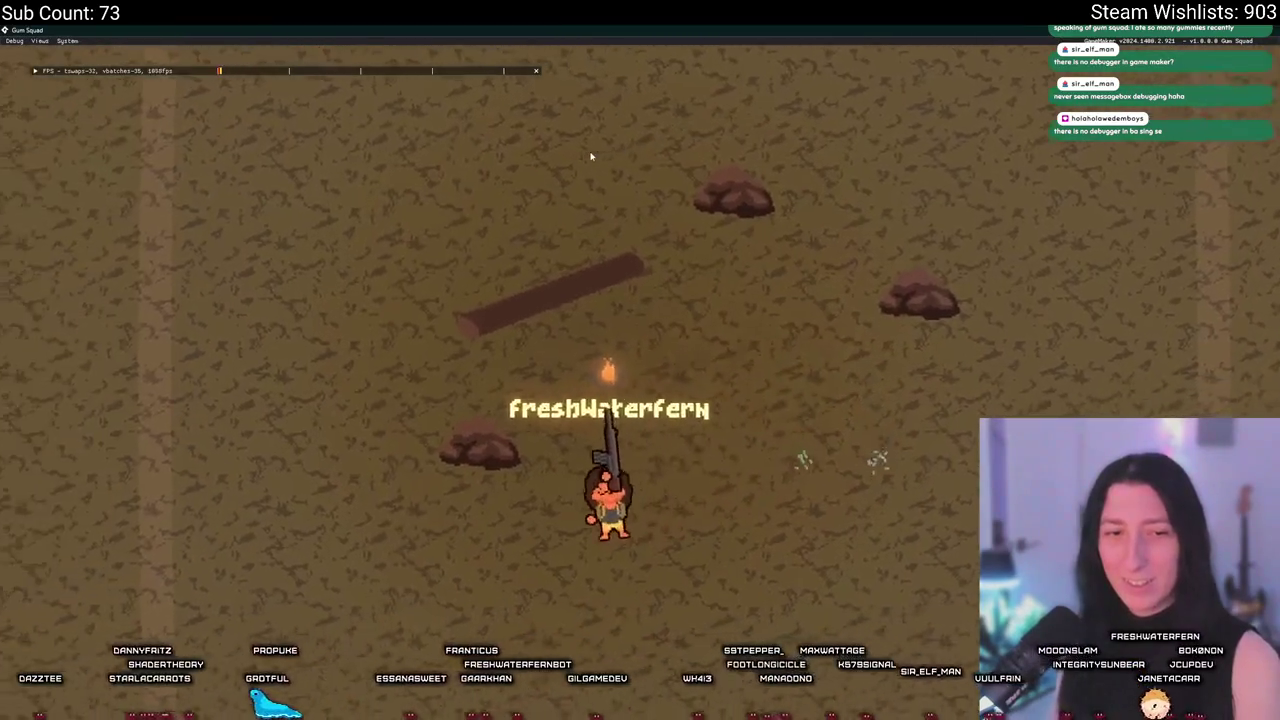
key(a)
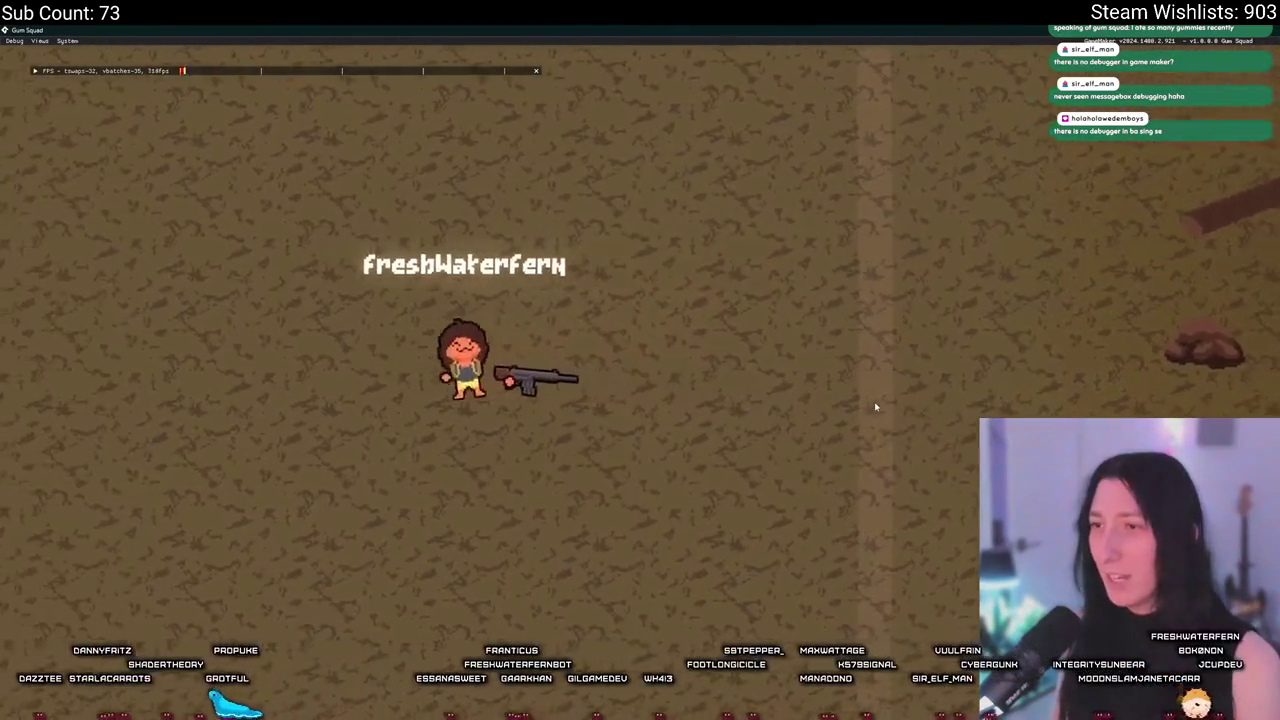
key(a)
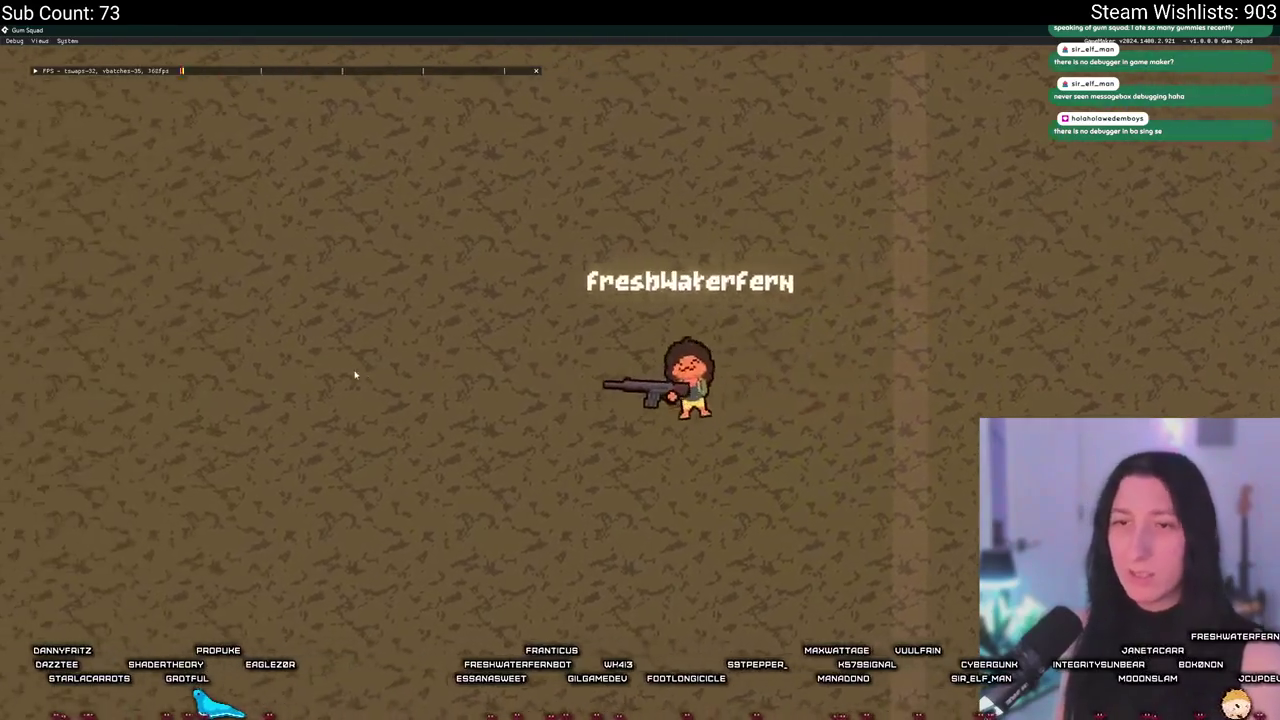
key(a)
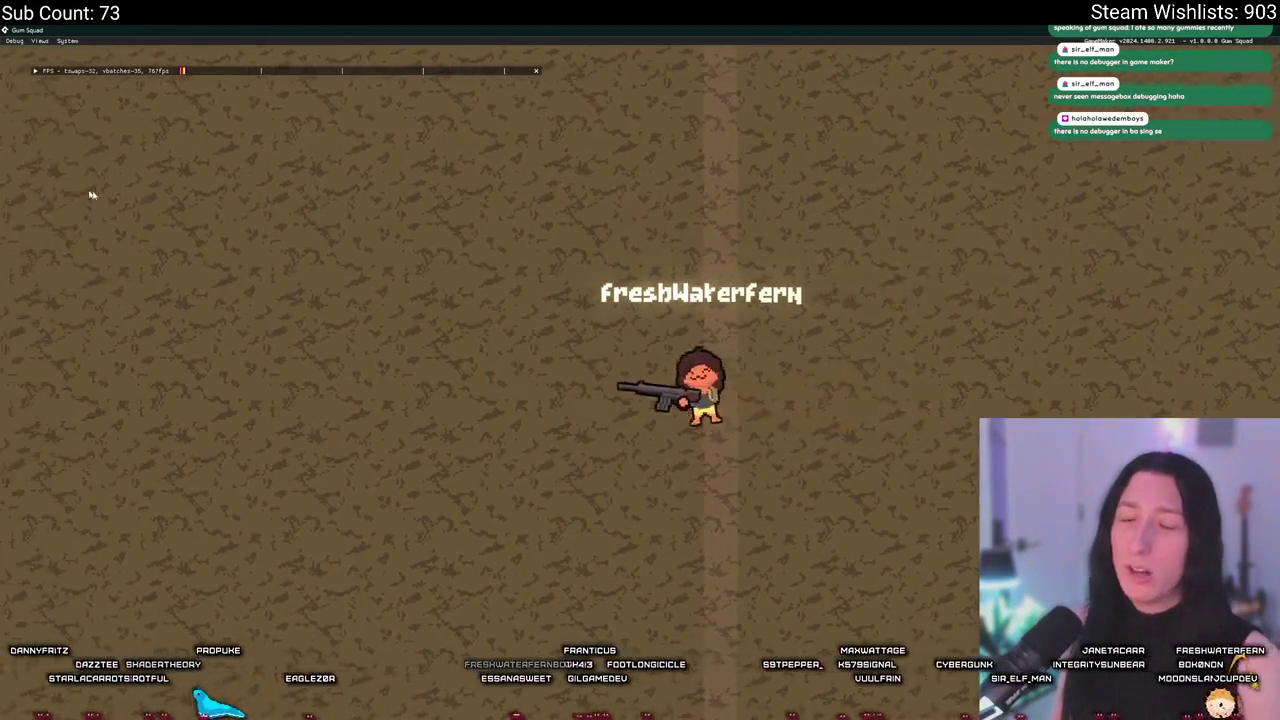
key(a)
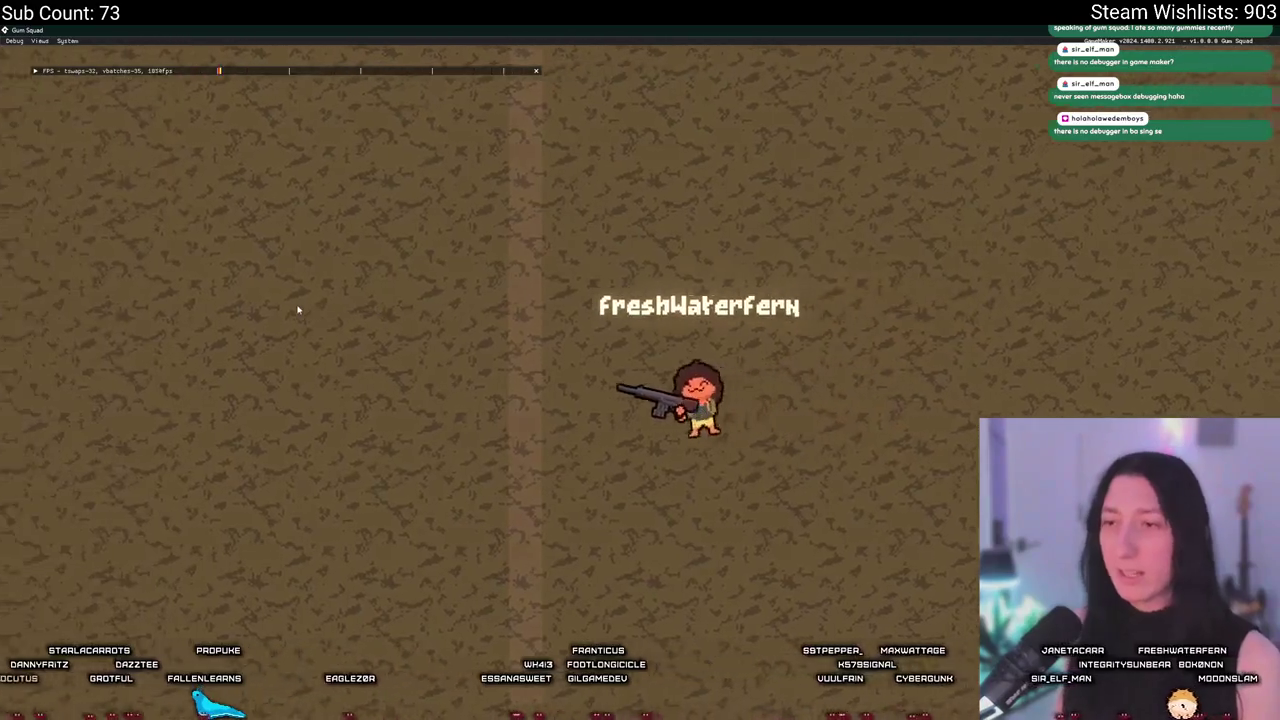
key(a)
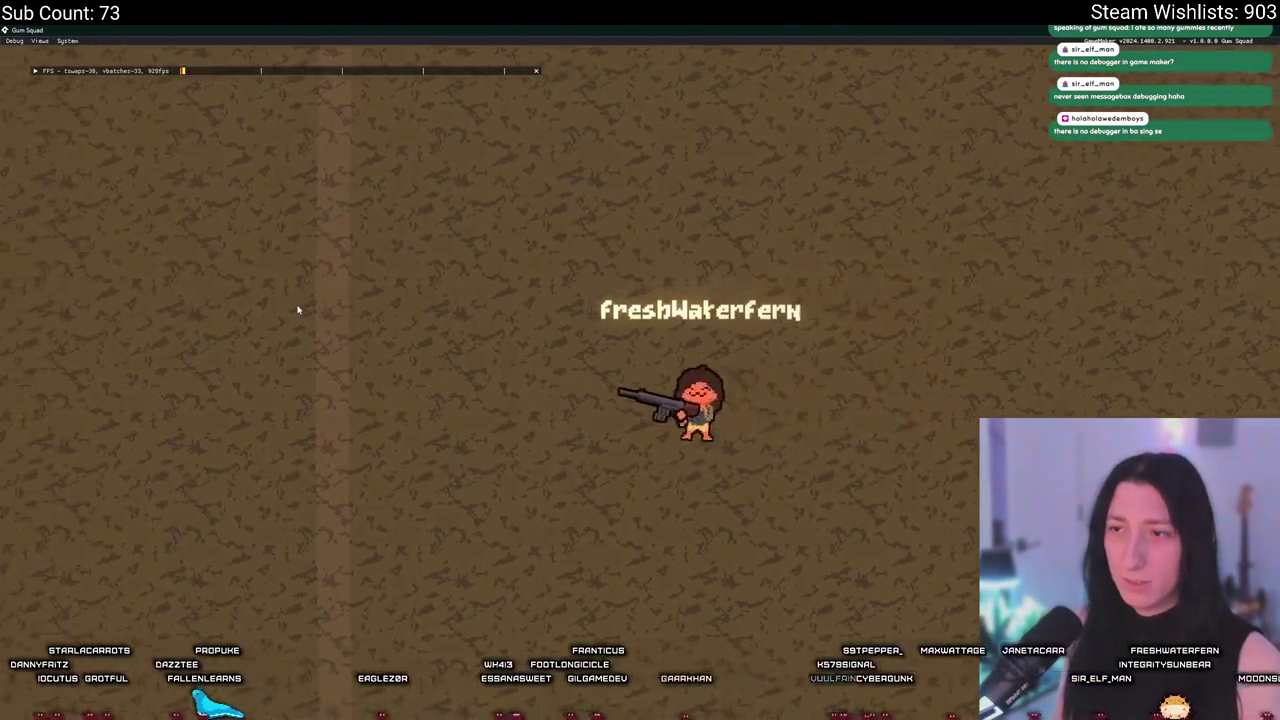
key(a)
key(a)
key(a)
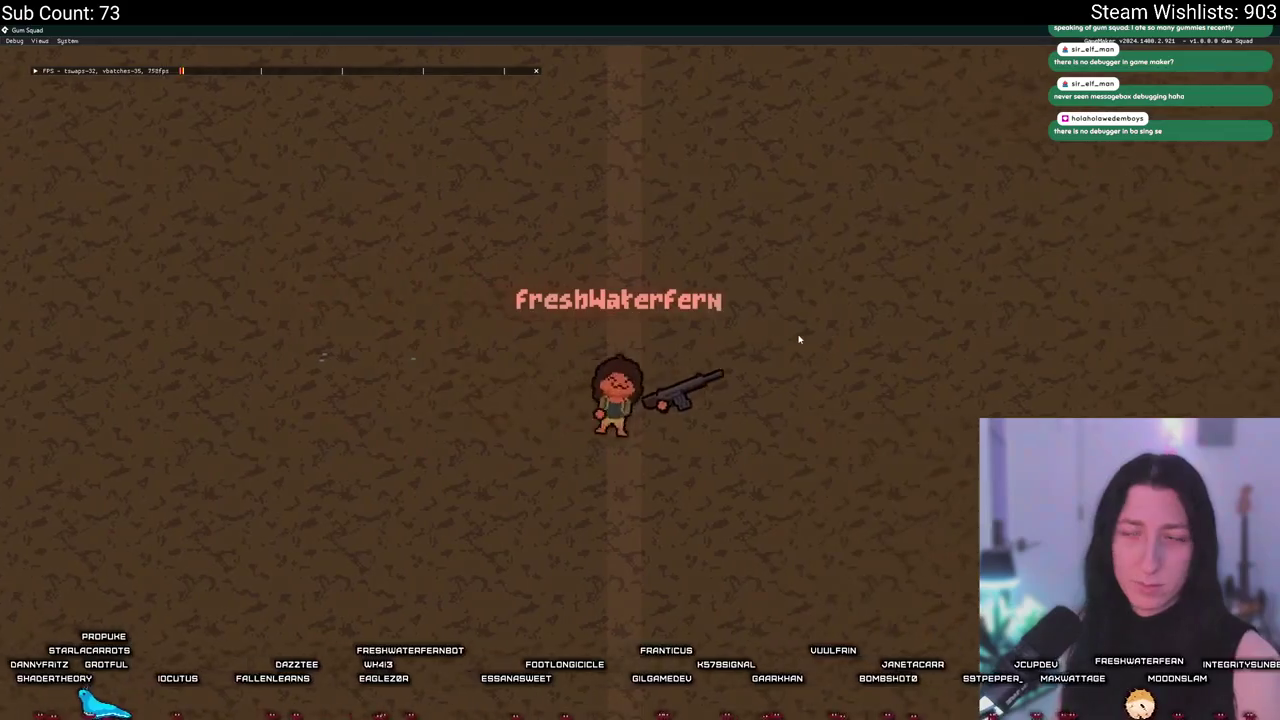
key(a)
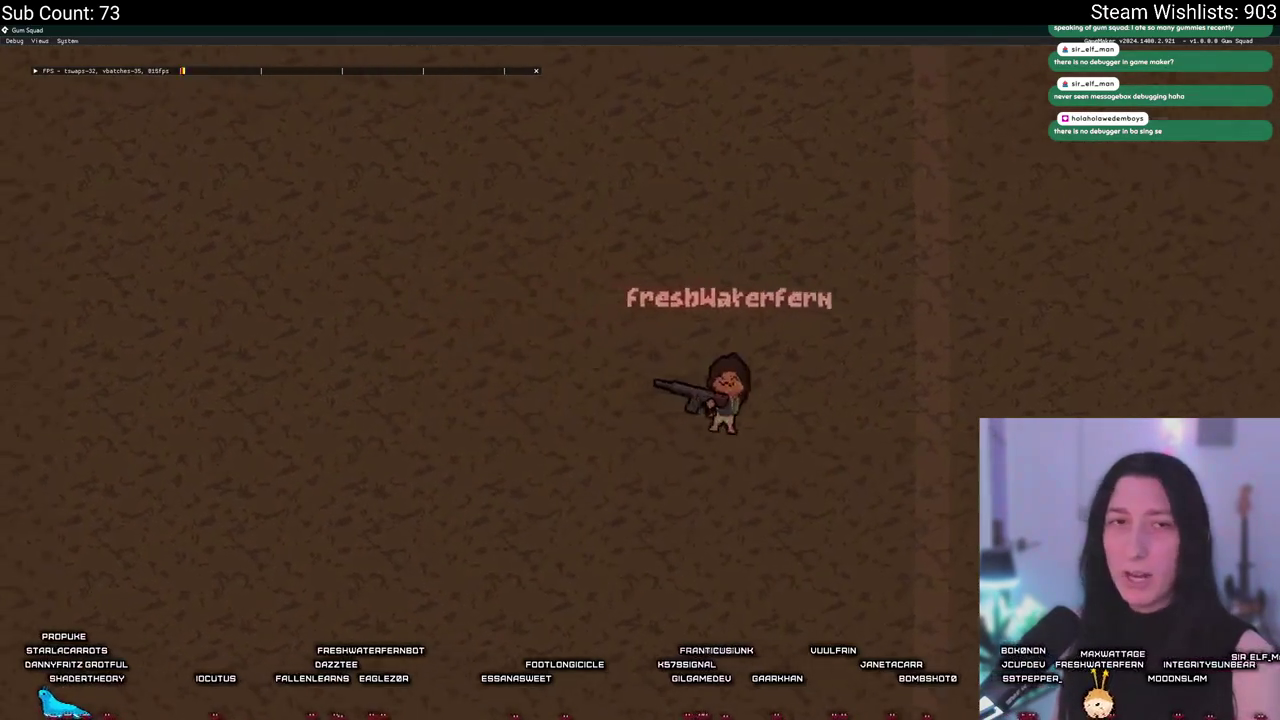
key(a)
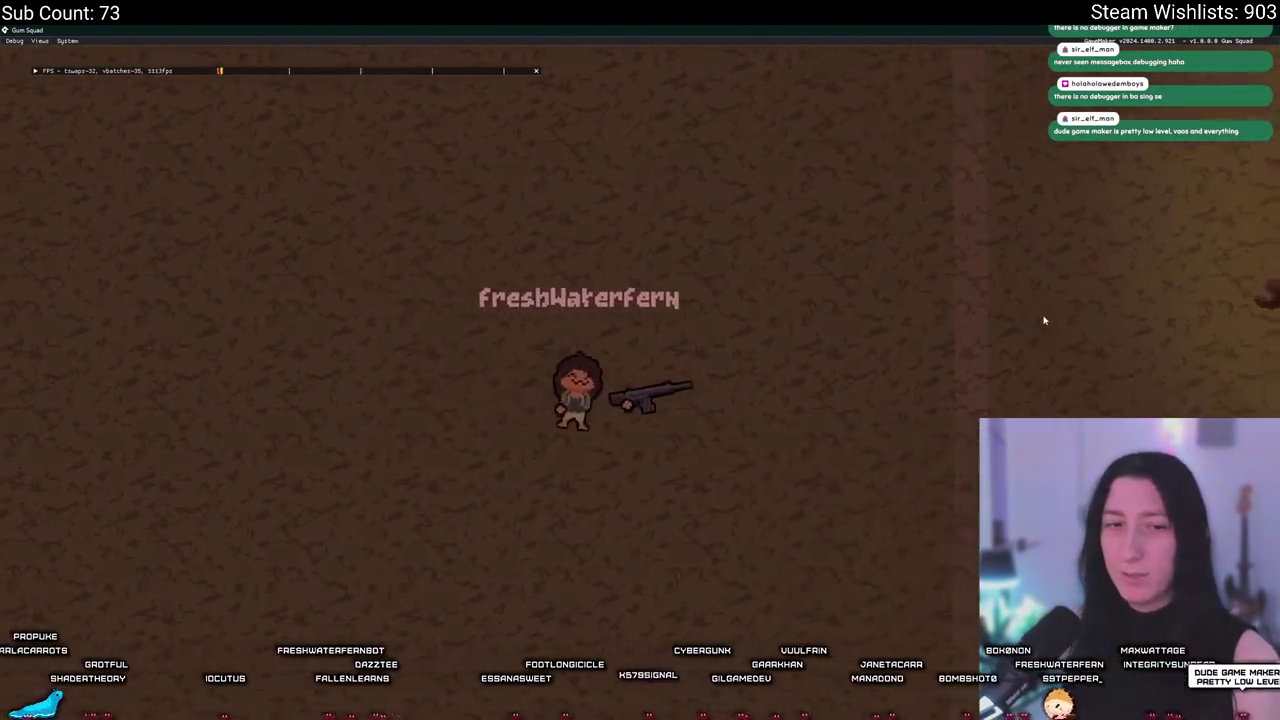
key(d)
key(w)
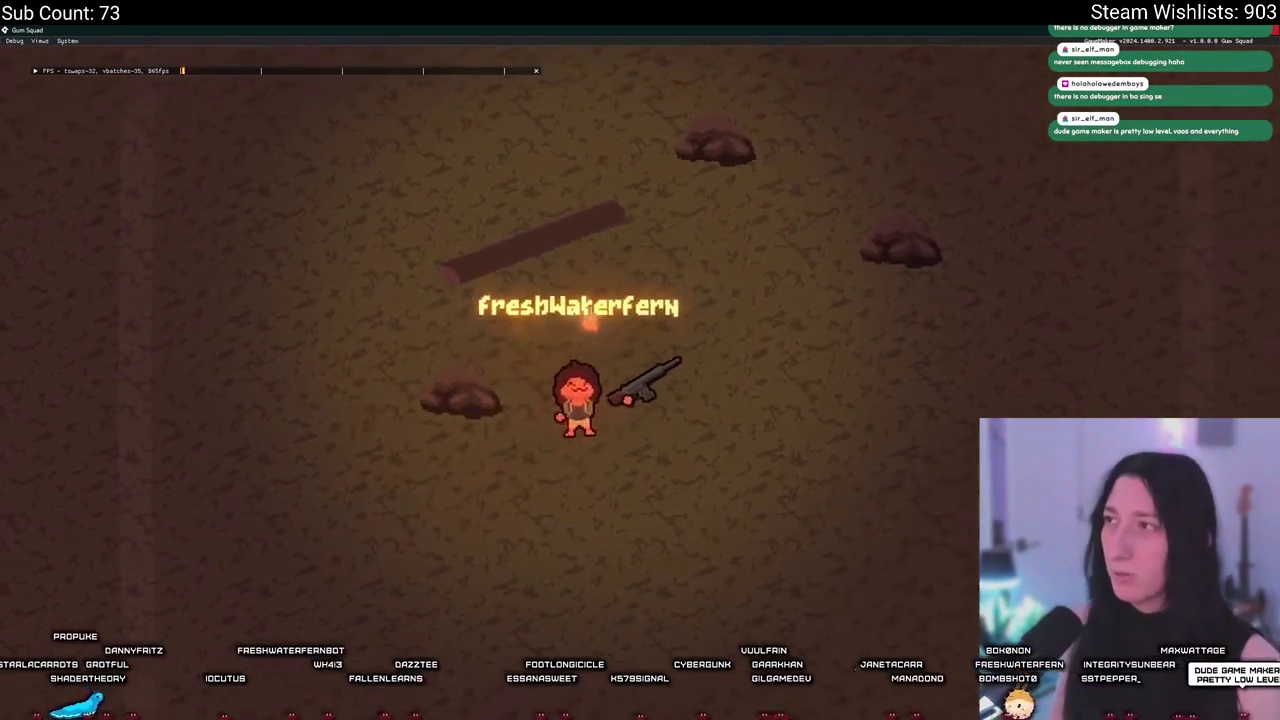
key(Escape)
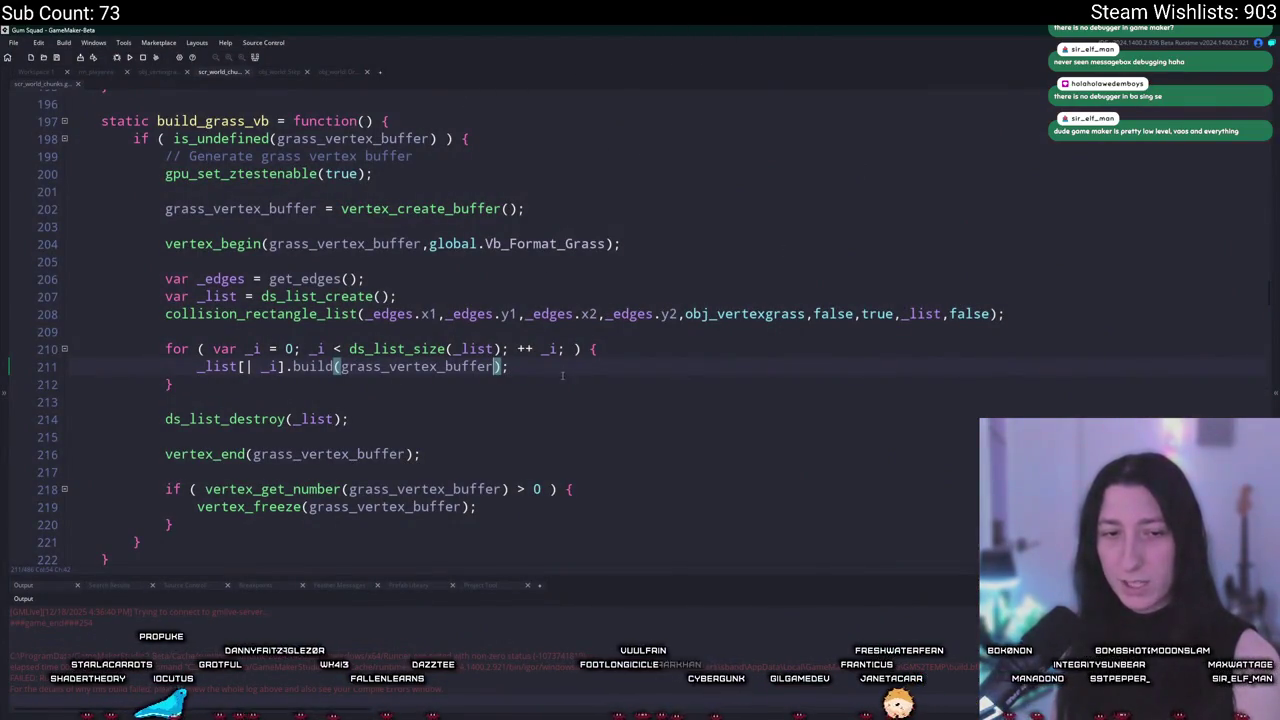
click(555, 285)
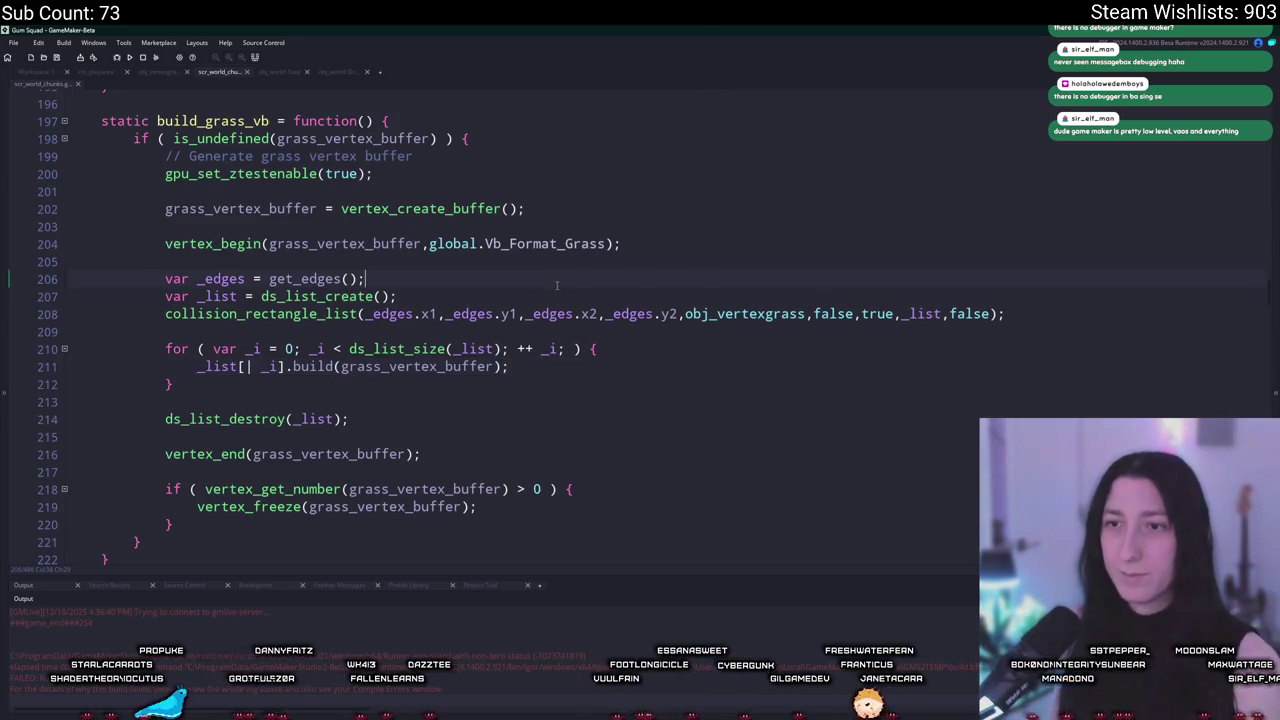
click(586, 357)
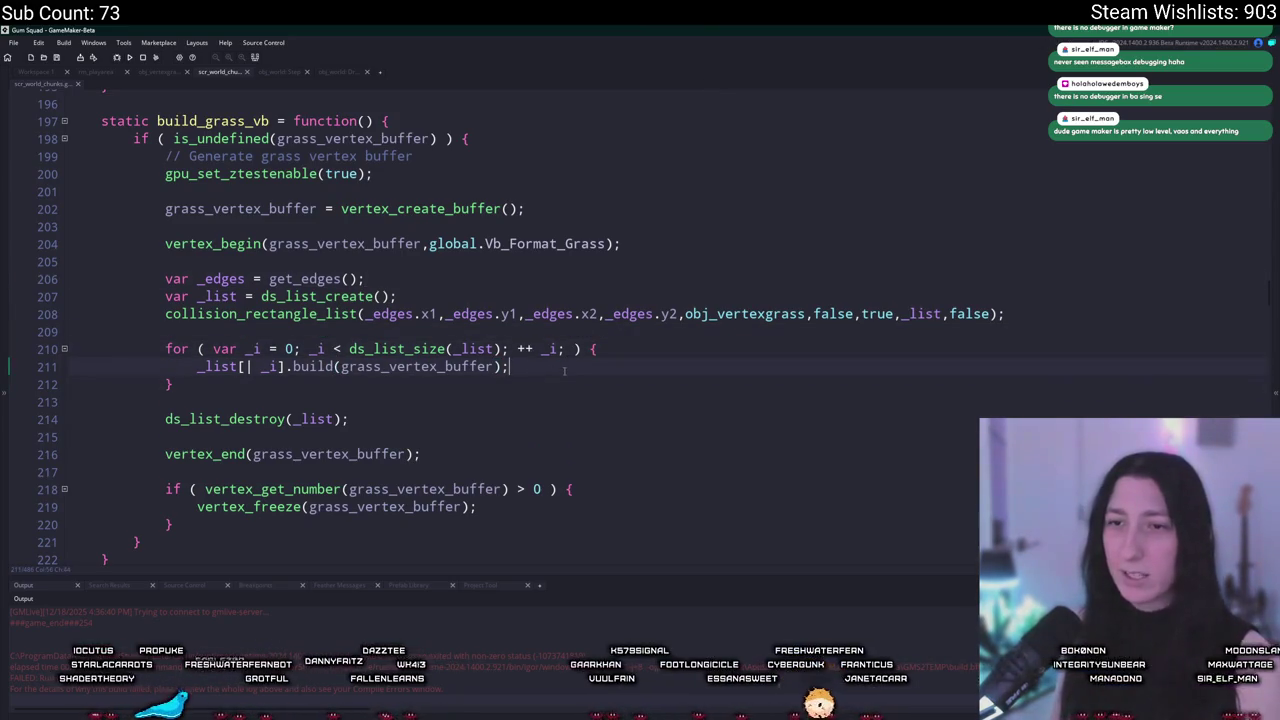
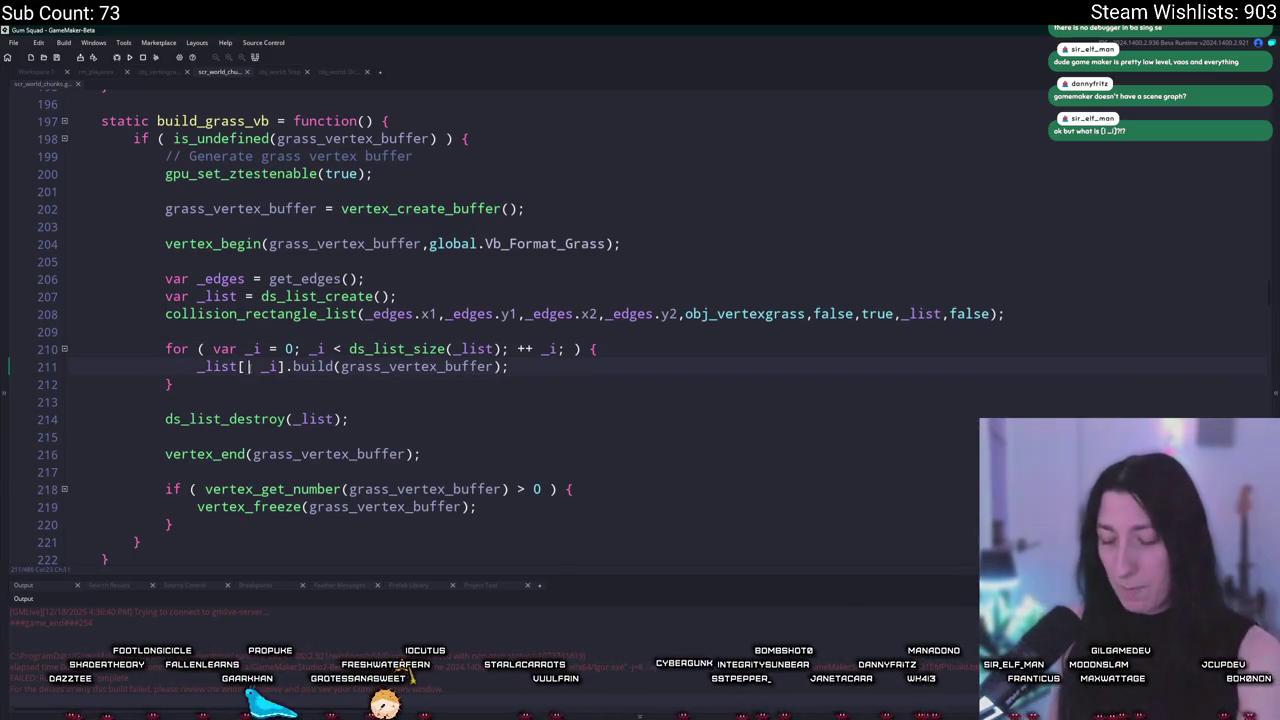
Step: Remove the stray [] brackets typed on line 209
ctrl+scroll(254, 352, up, 3)
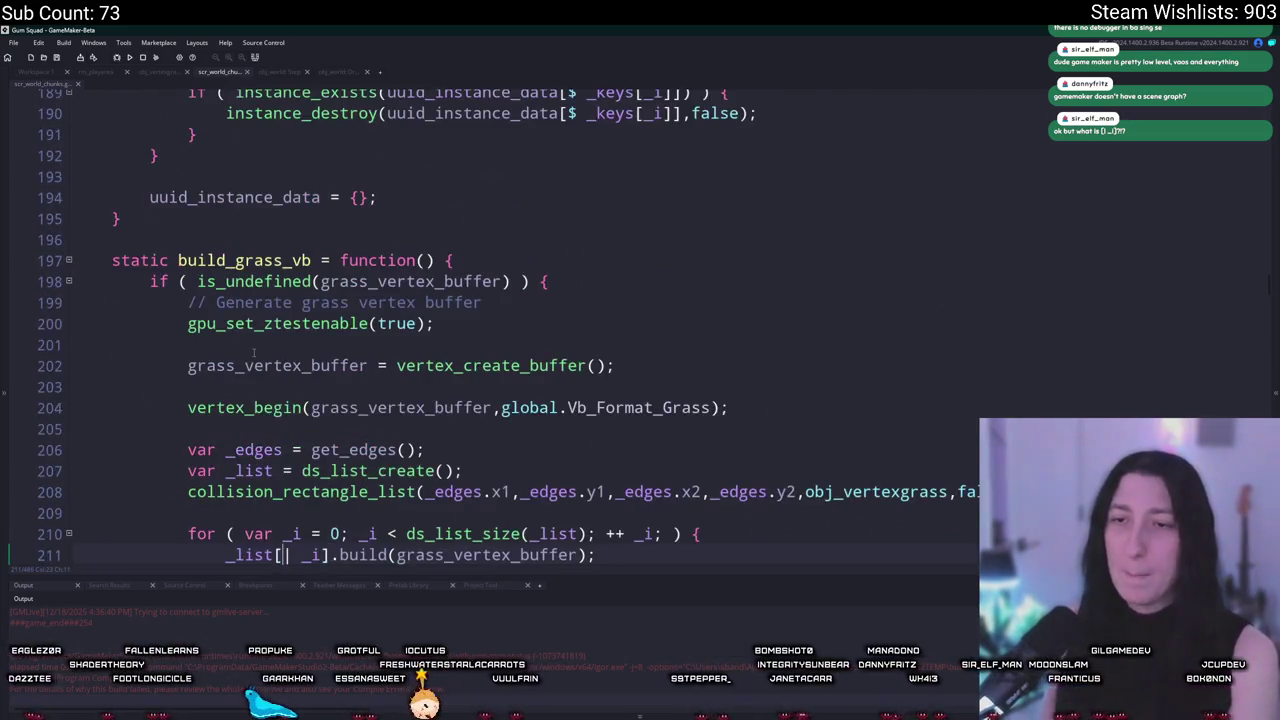
scroll(254, 352, down, 3)
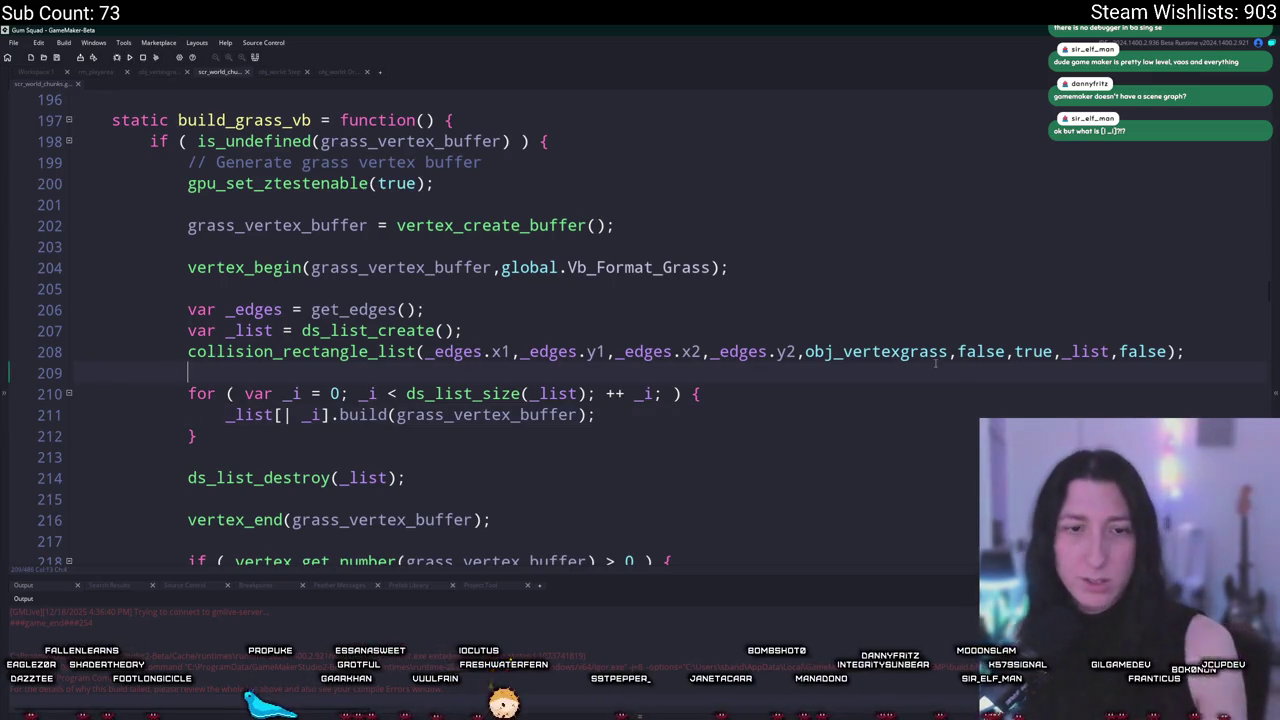
text([])
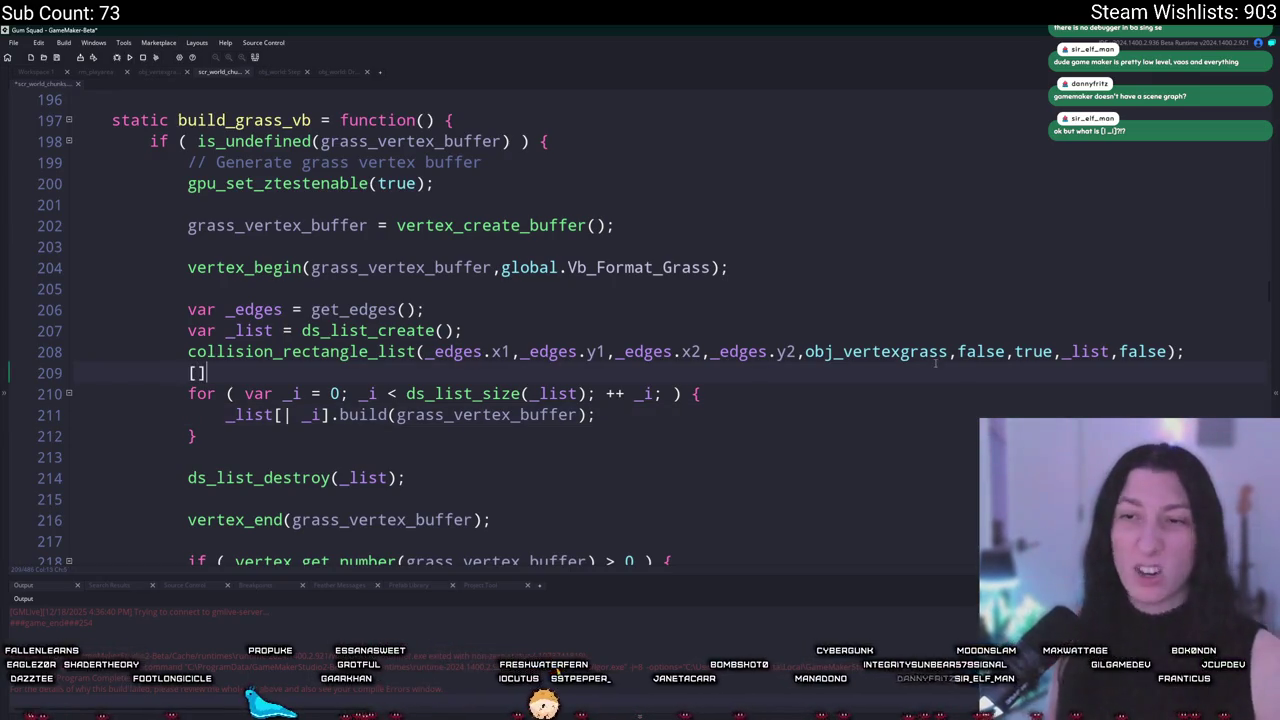
key(BackSpace)
key(BackSpace)
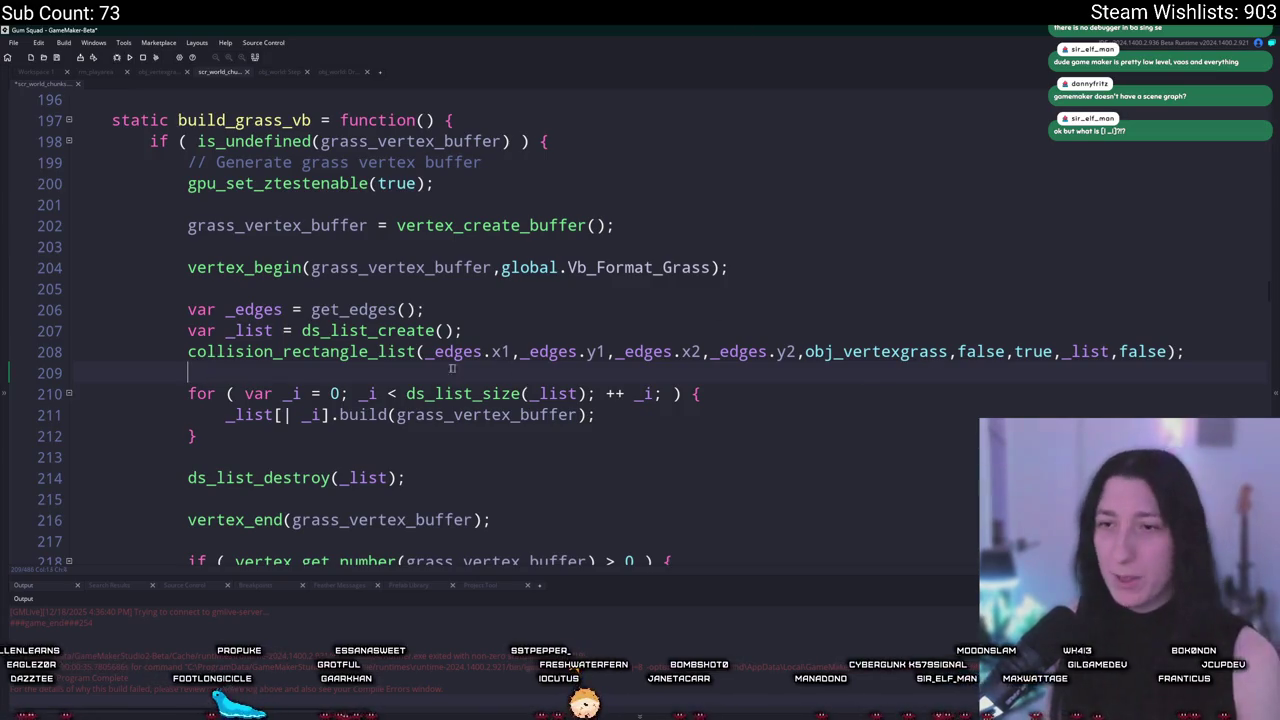
Step: Add an _array[_i] accessor line just inside the for loop's opening brace
click(286, 415)
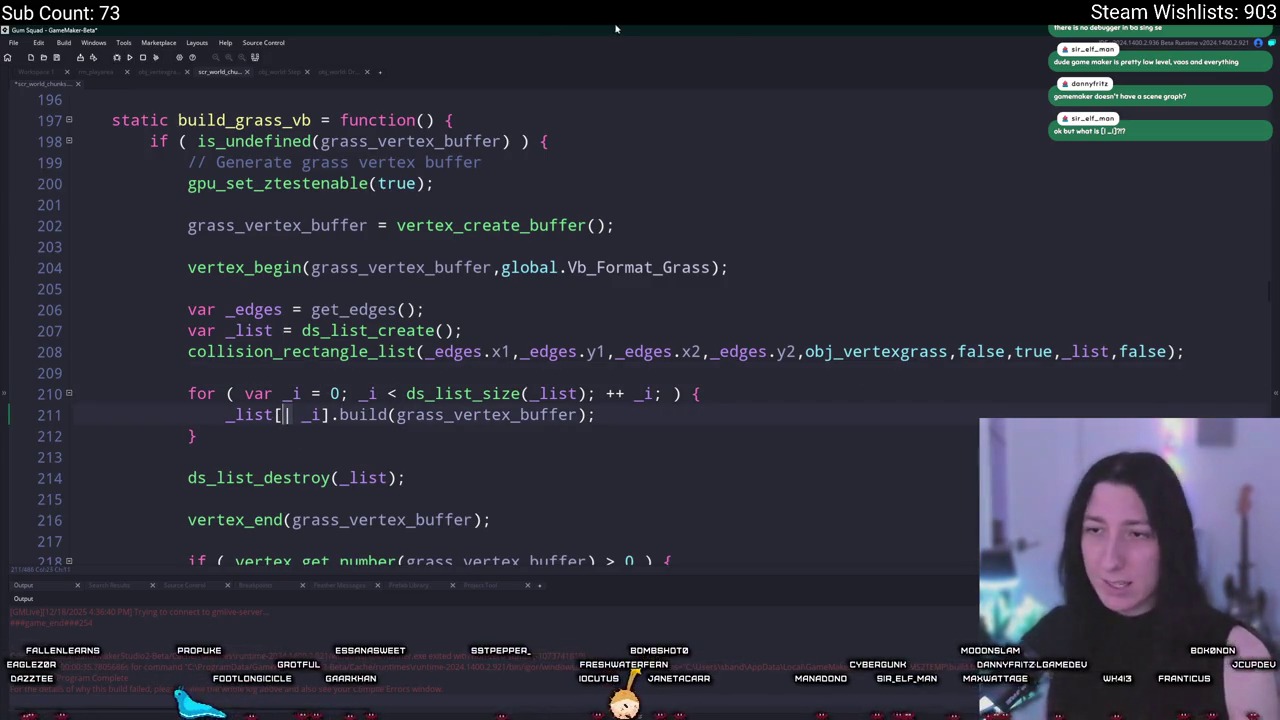
click(800, 391)
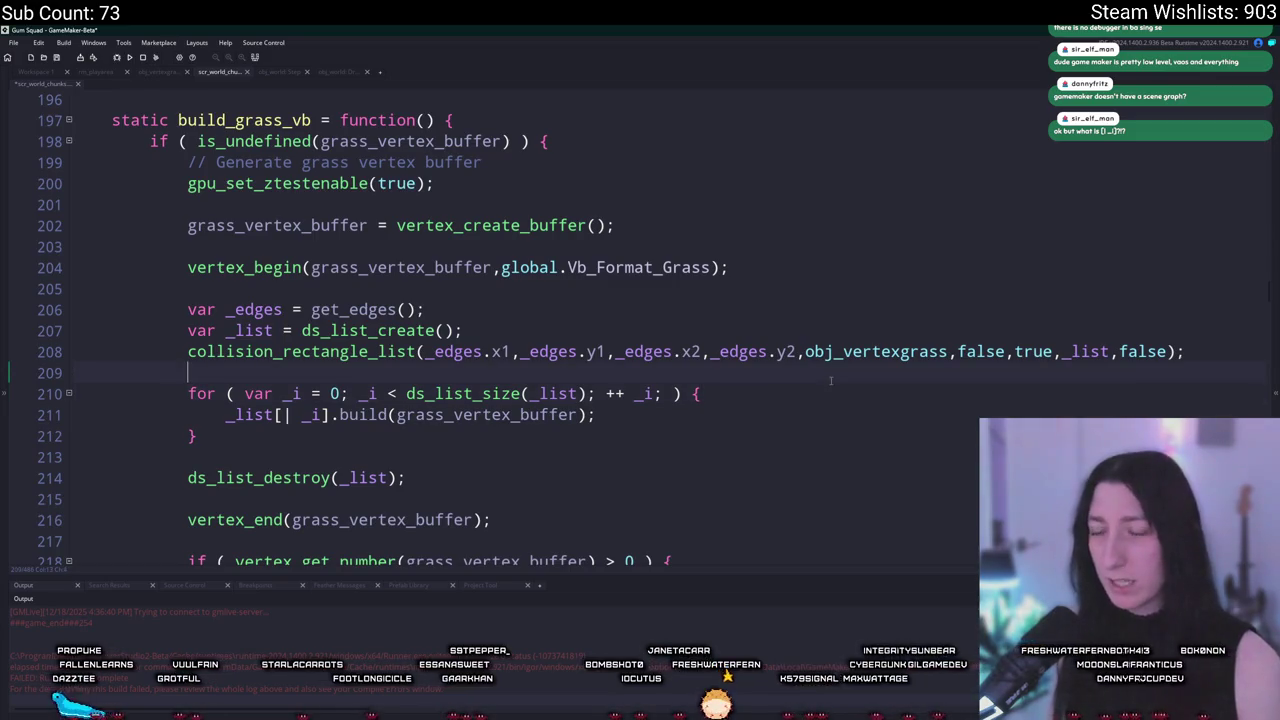
key(Return)
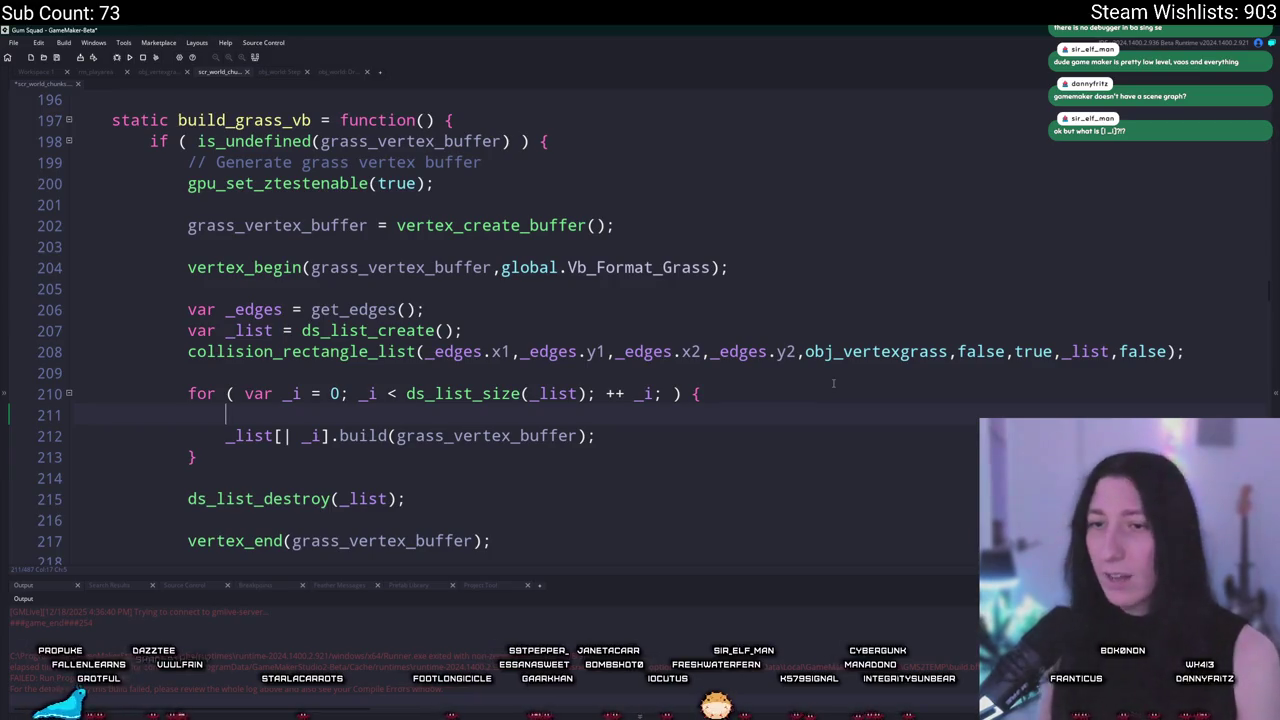
text(_array[)
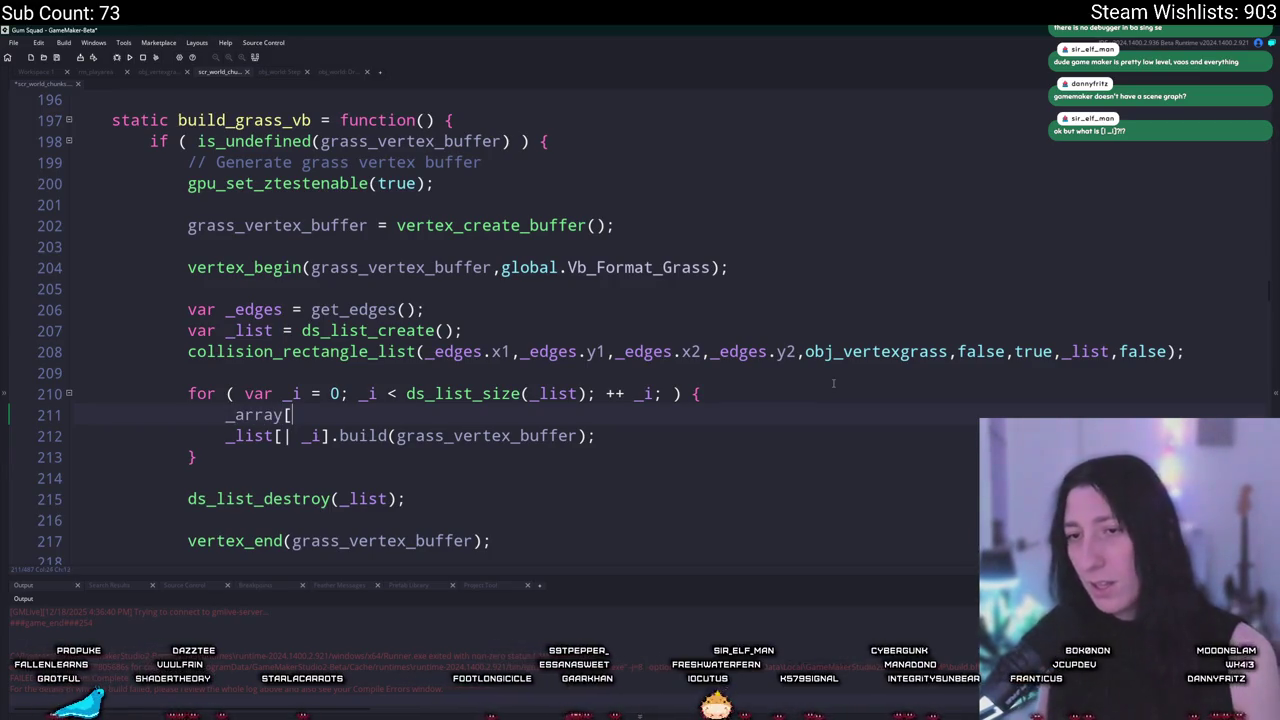
text(_i])
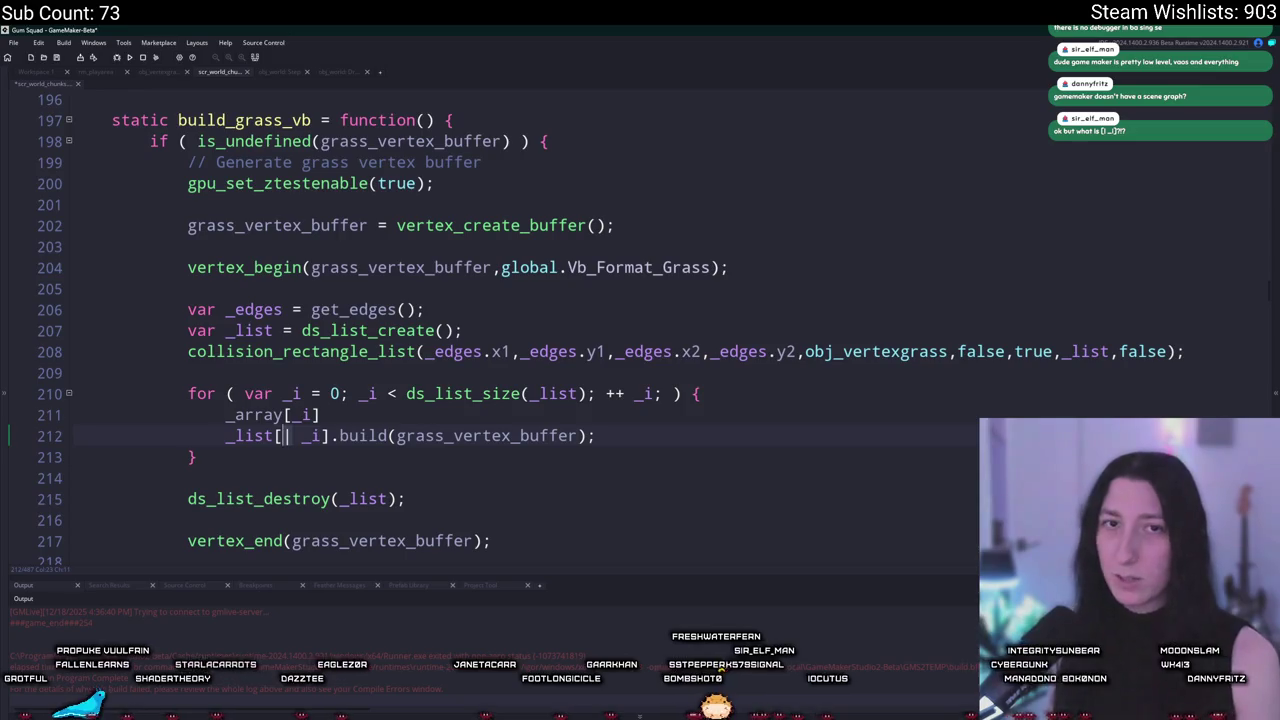
click(330, 414)
key(Return)
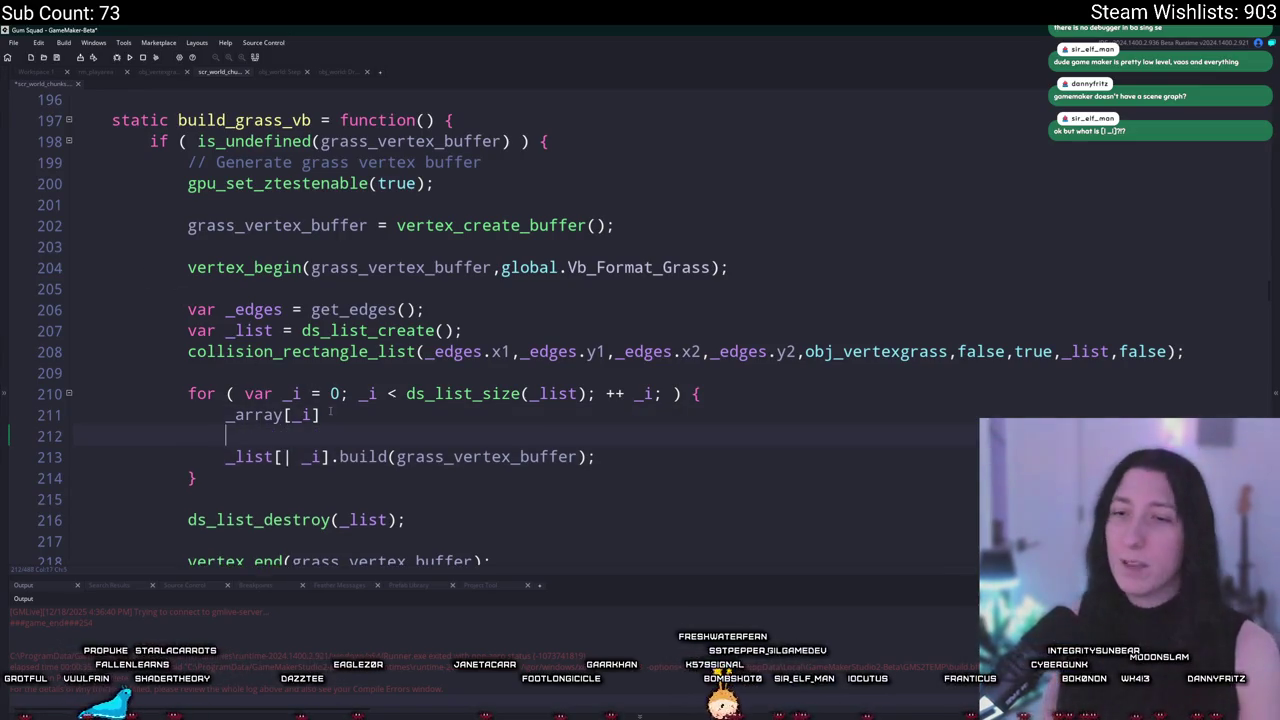
Step: Add _dict[? "key"], _struct[$ "key"] and _grid[# accessor lines below it
text(_map)
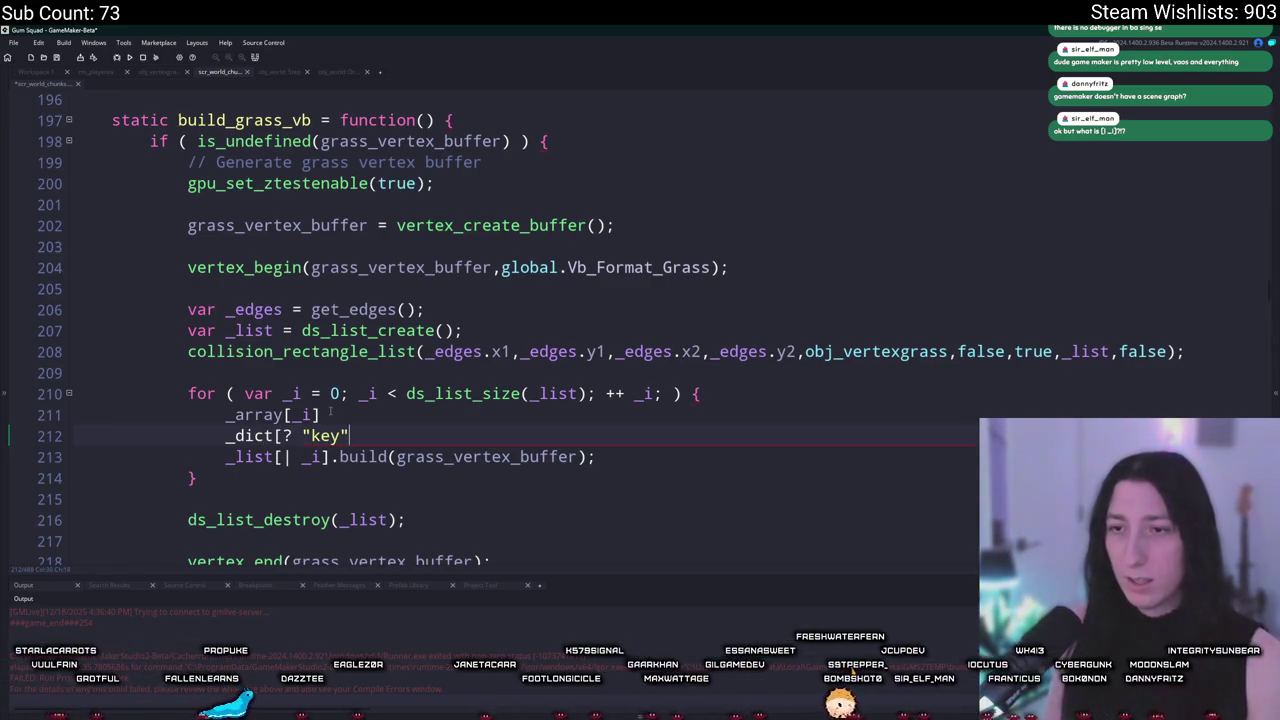
text(])
key(Return)
text(_stru)
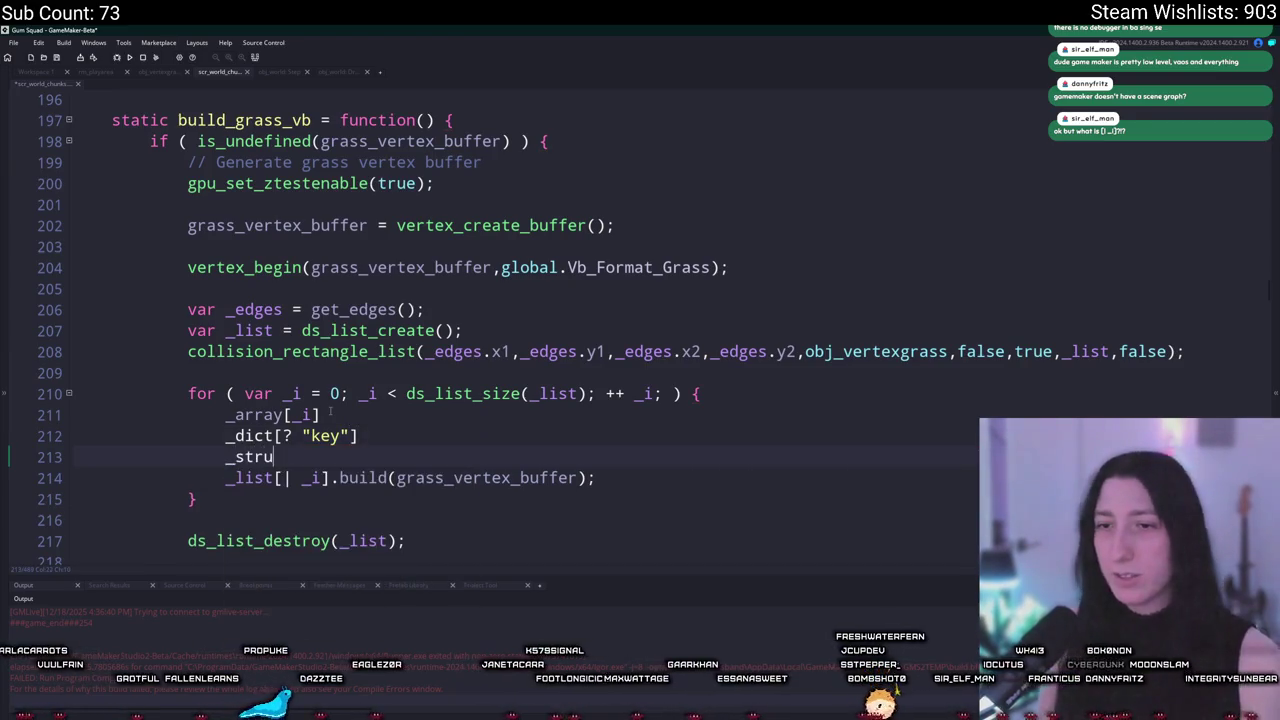
text(ct[)
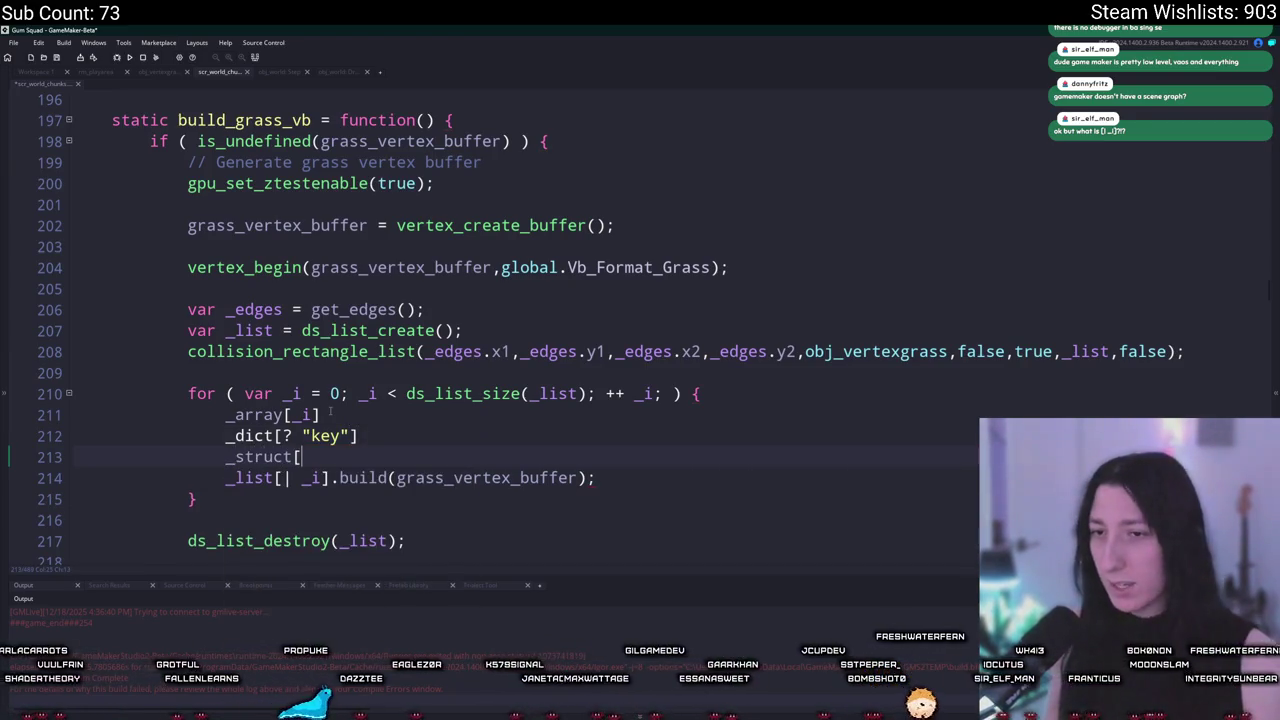
text($ "key"])
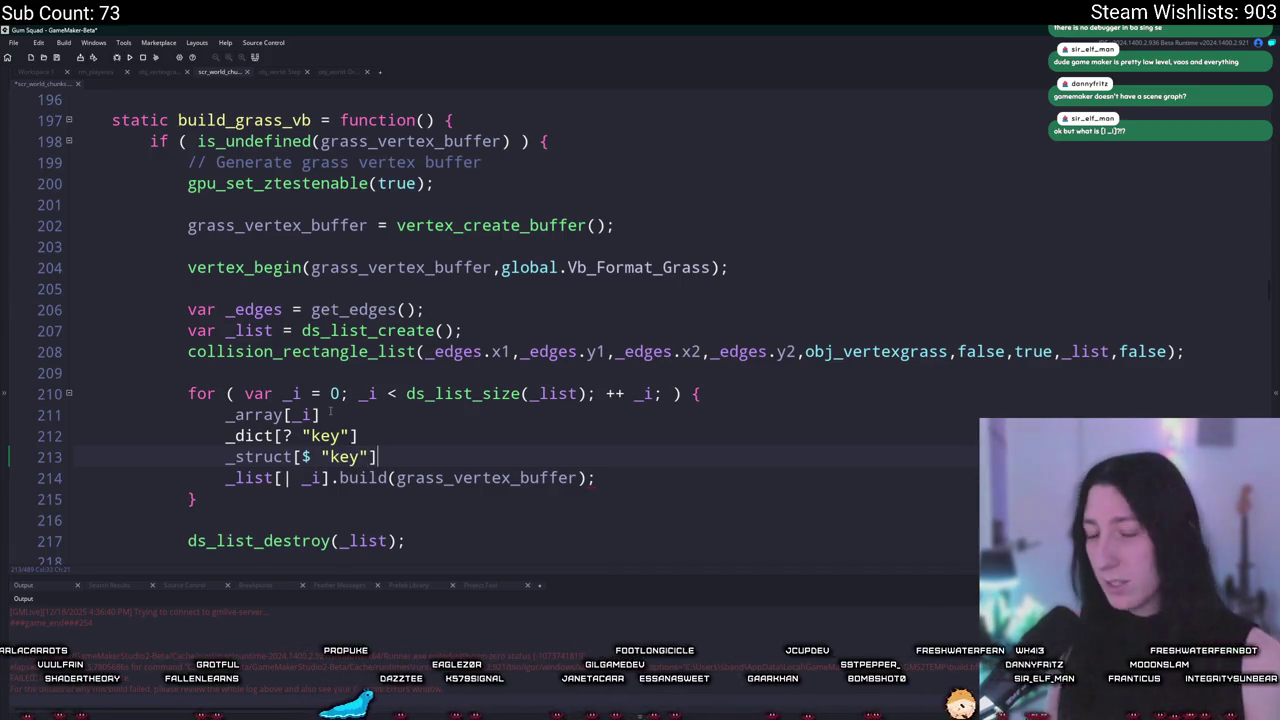
key(Return)
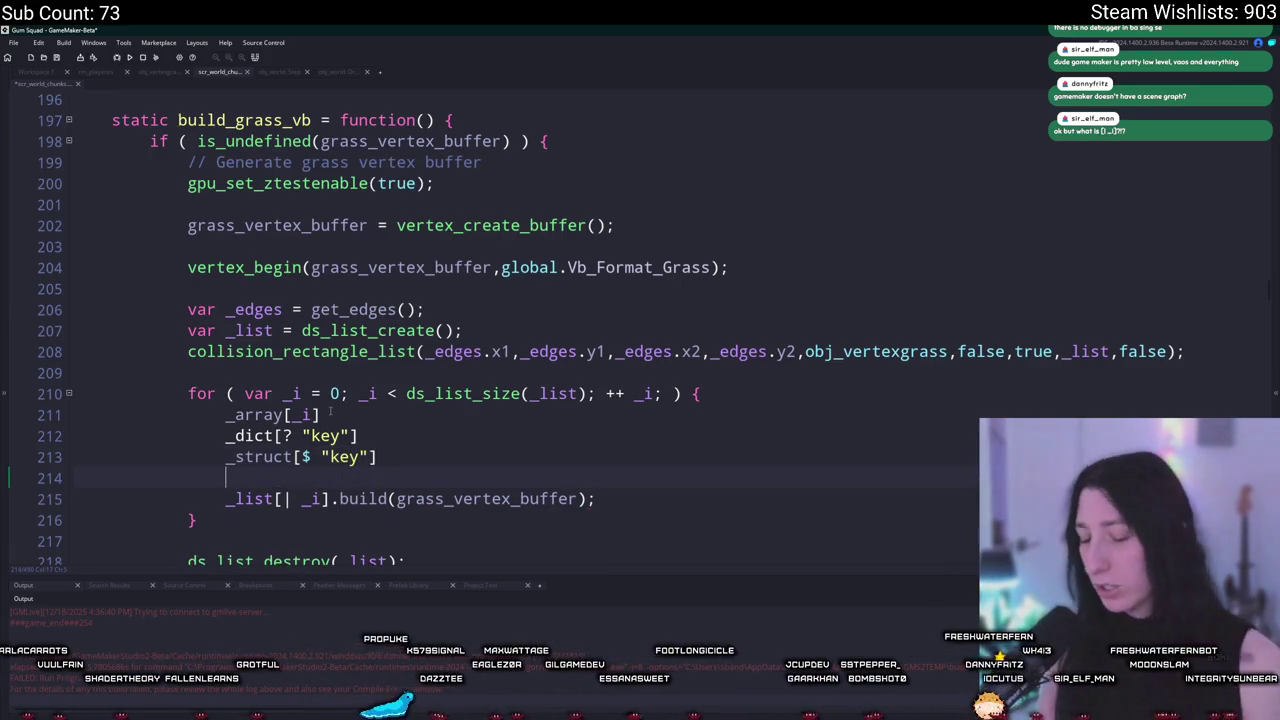
text(g)
key(BackSpace)
text(_grid[# 0,0] = 0;)
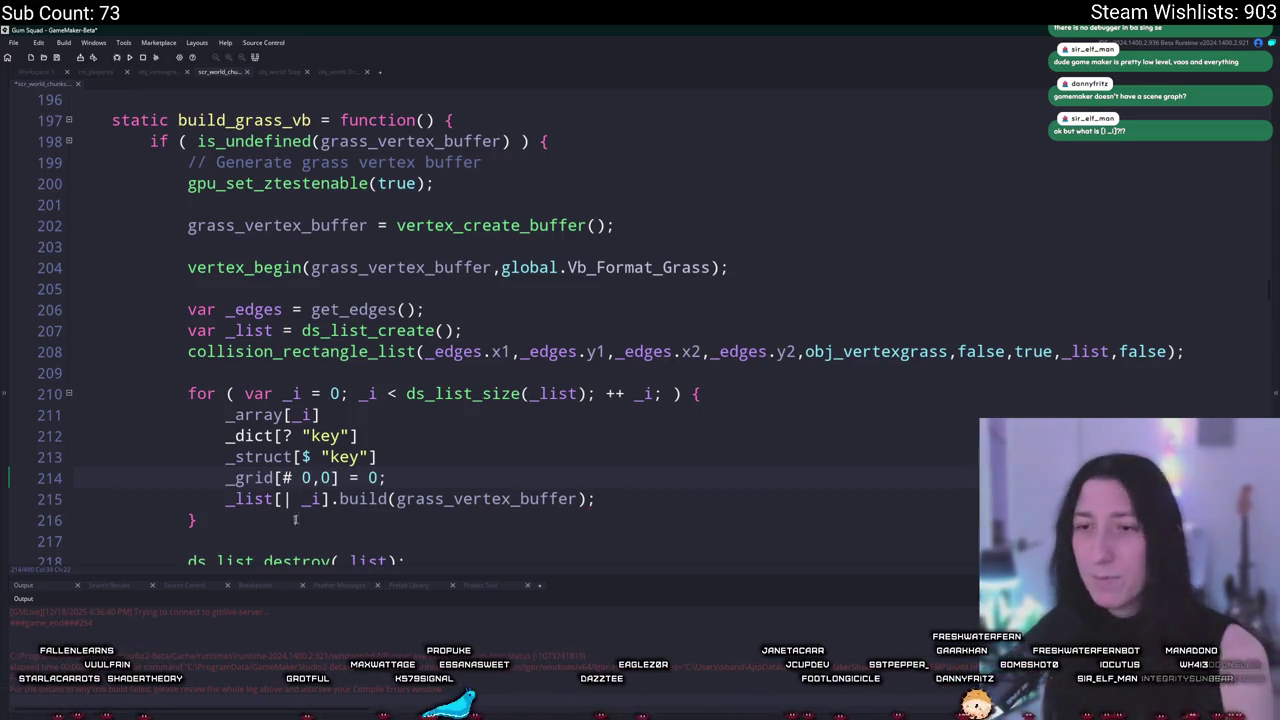
drag(284, 478, 338, 478)
click(284, 436)
click(637, 524)
drag(5, 497, 2, 402)
key(Delete)
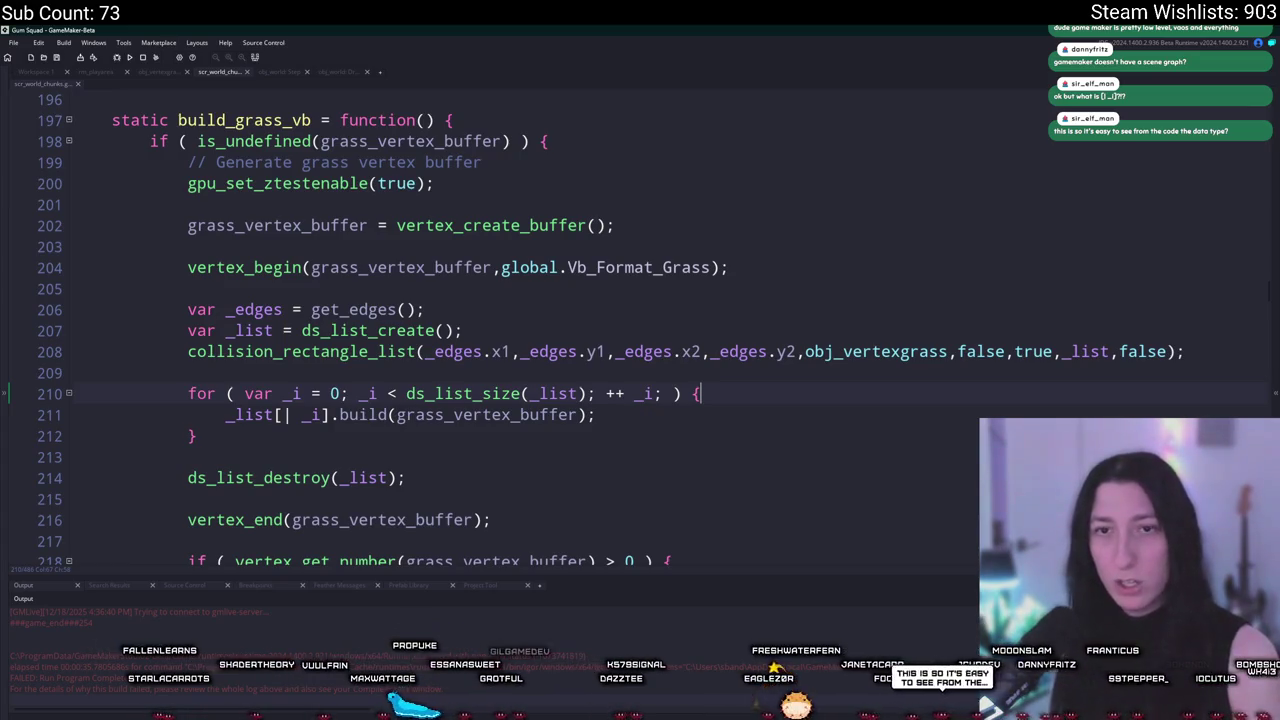
mouse_move(276, 461)
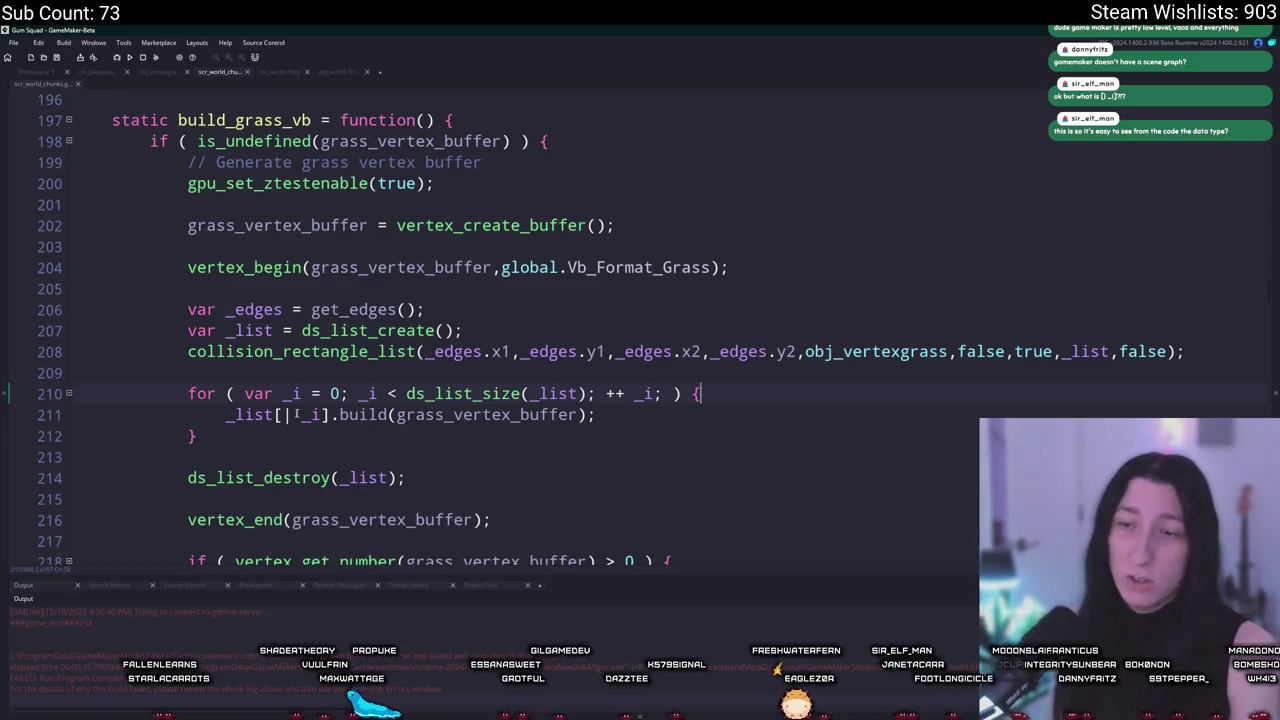
click(279, 416)
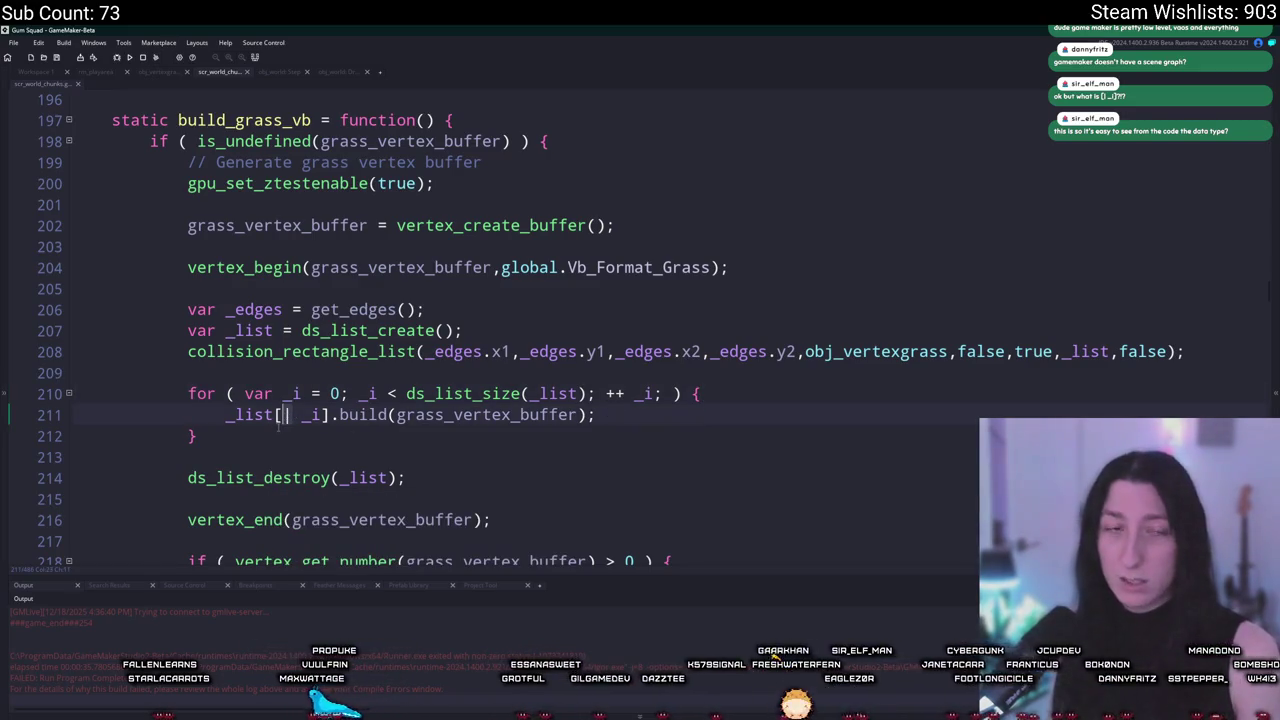
mouse_move(173, 403)
key(Delete)
key(Delete)
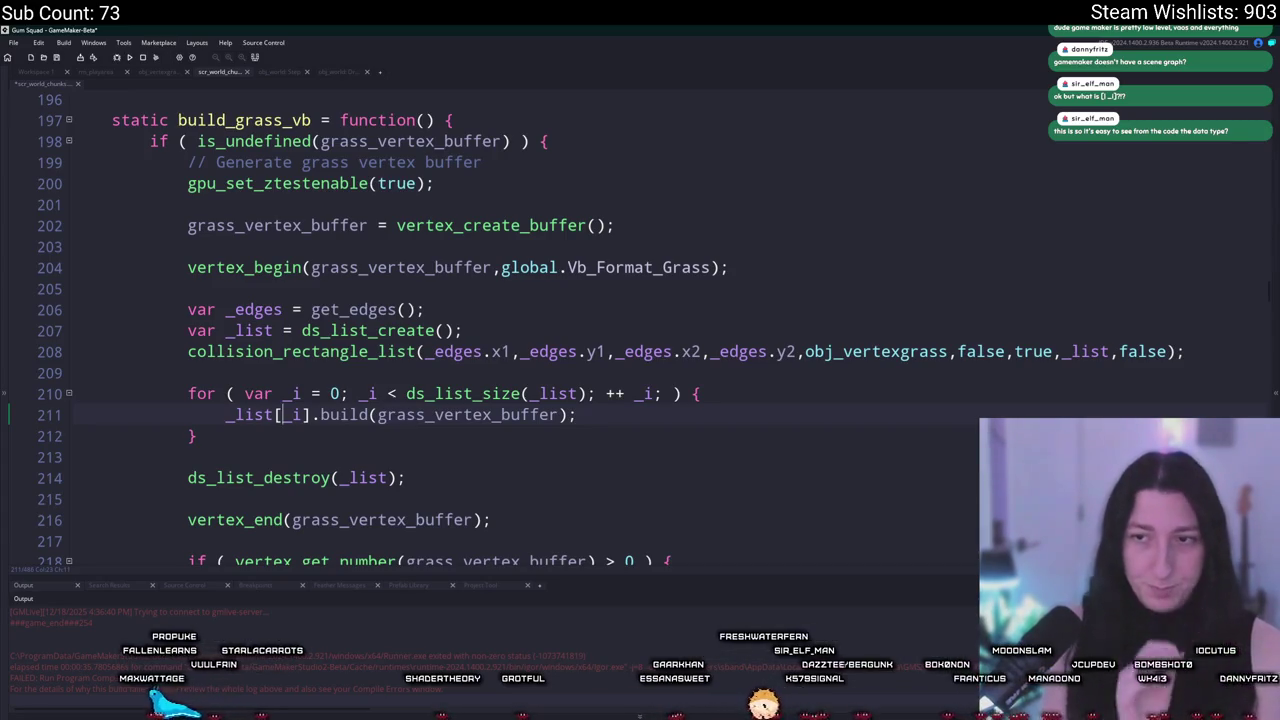
key(ctrl+z)
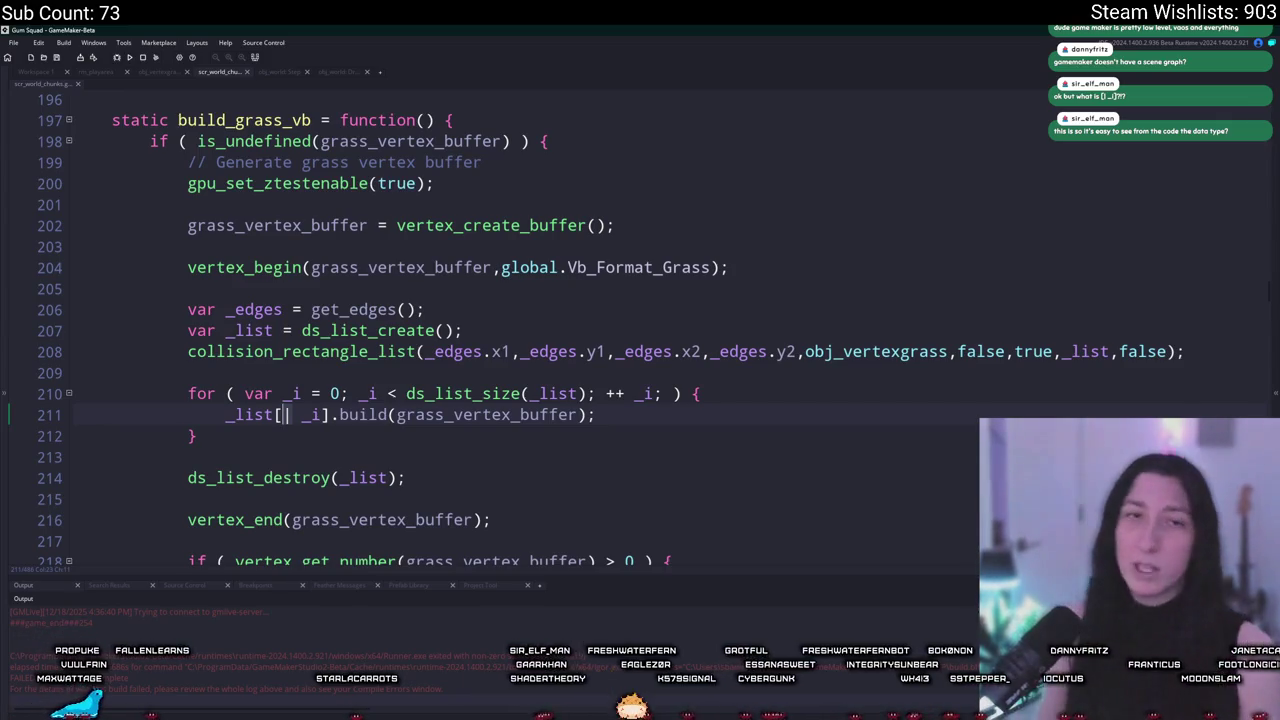
click(340, 336)
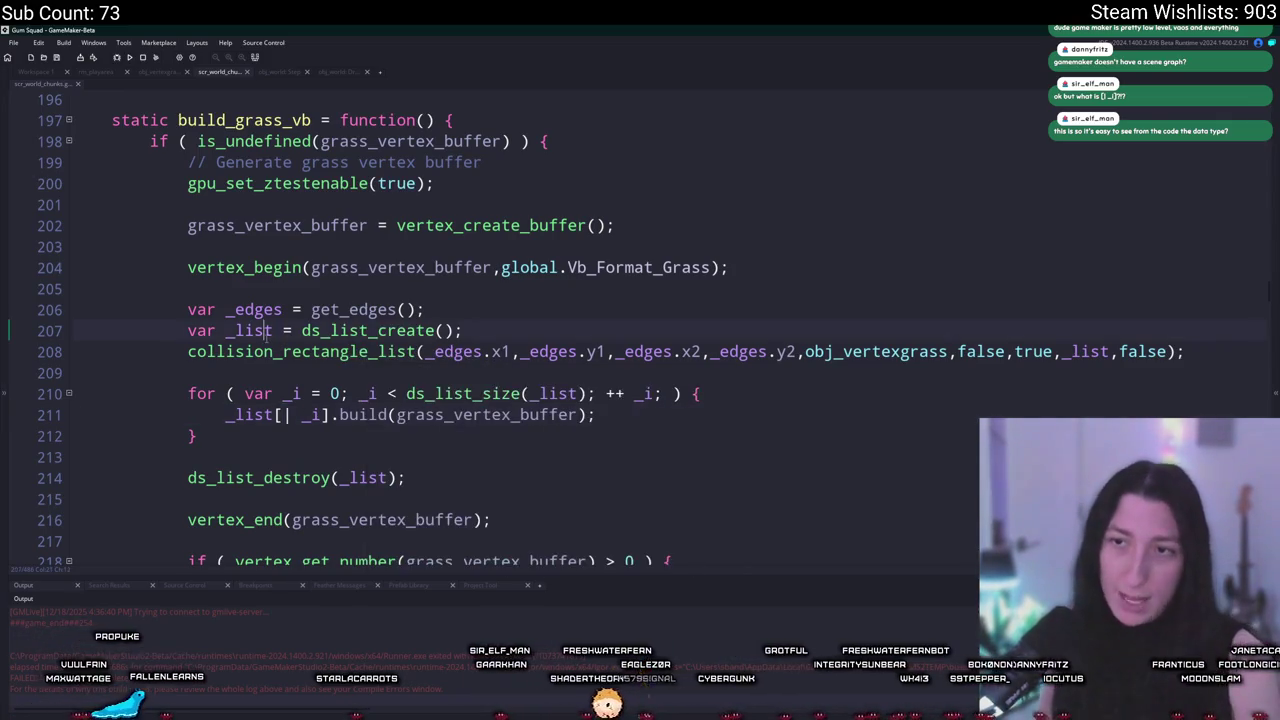
mouse_move(340, 336)
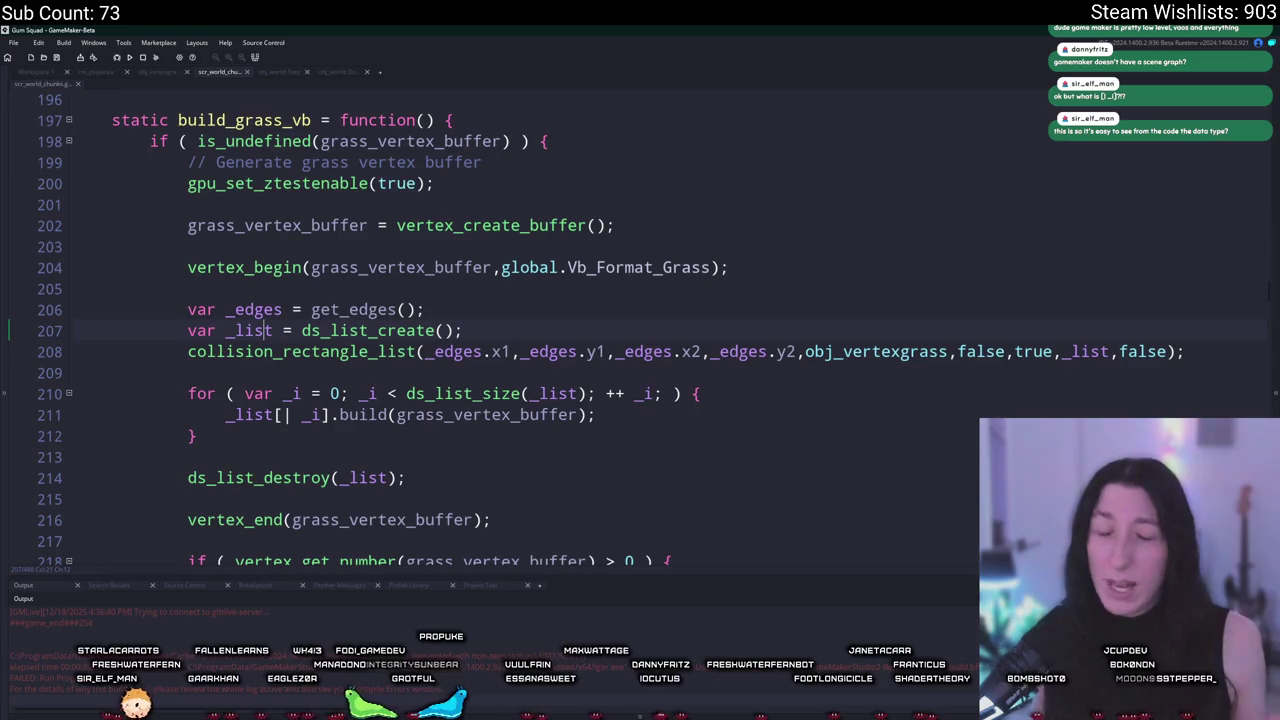
click(525, 336)
key(Return)
text(is_struc)
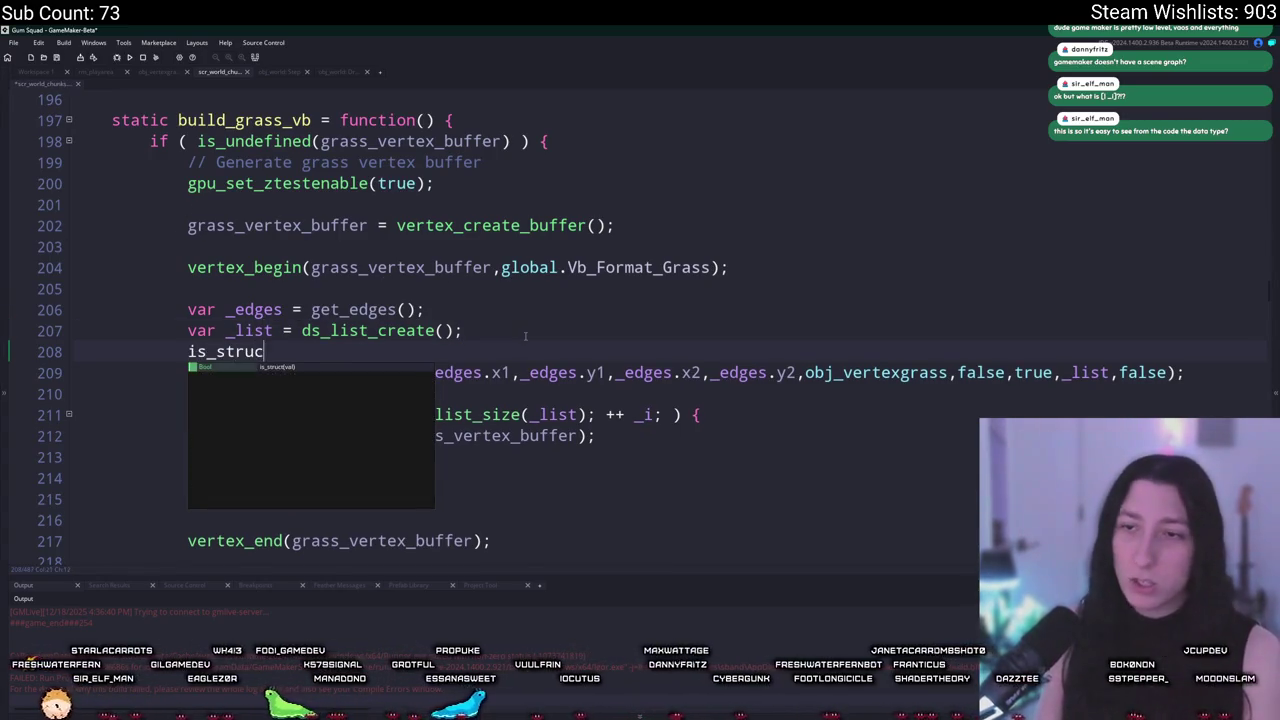
key(BackSpace)
key(BackSpace)
key(BackSpace)
key(BackSpace)
key(BackSpace)
text(p)
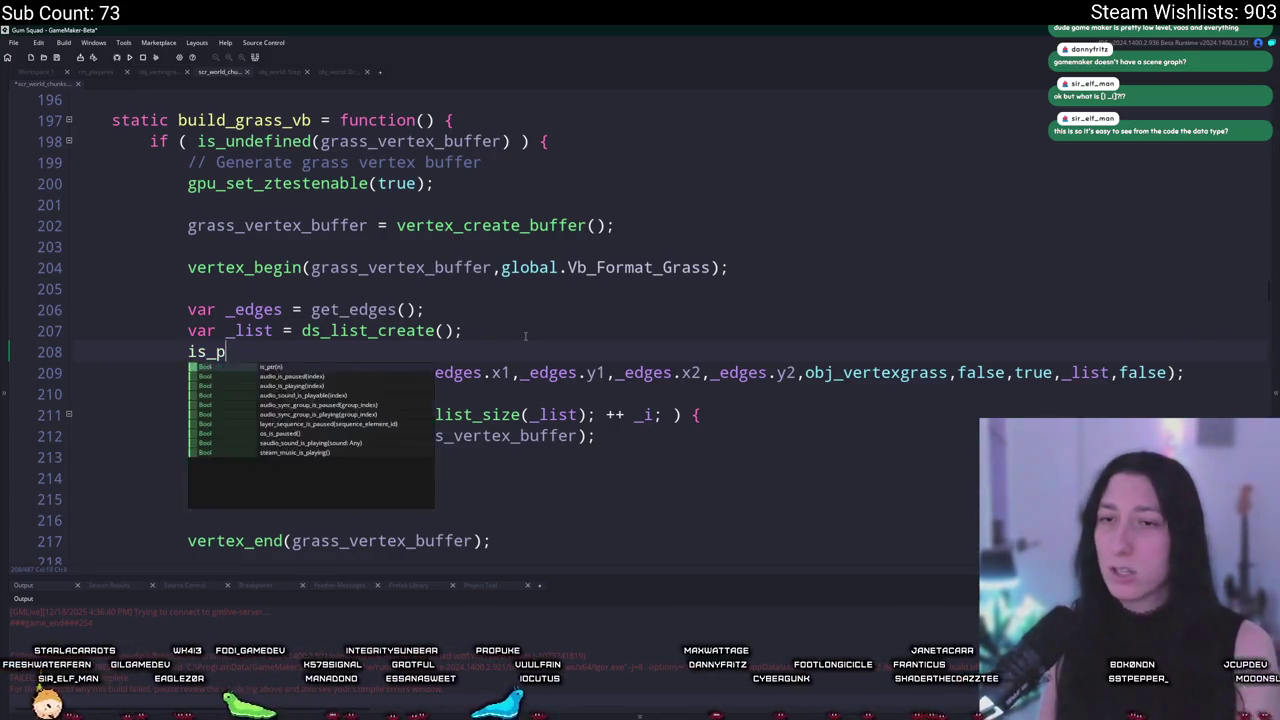
key(BackSpace)
scroll(336, 441, down, 5)
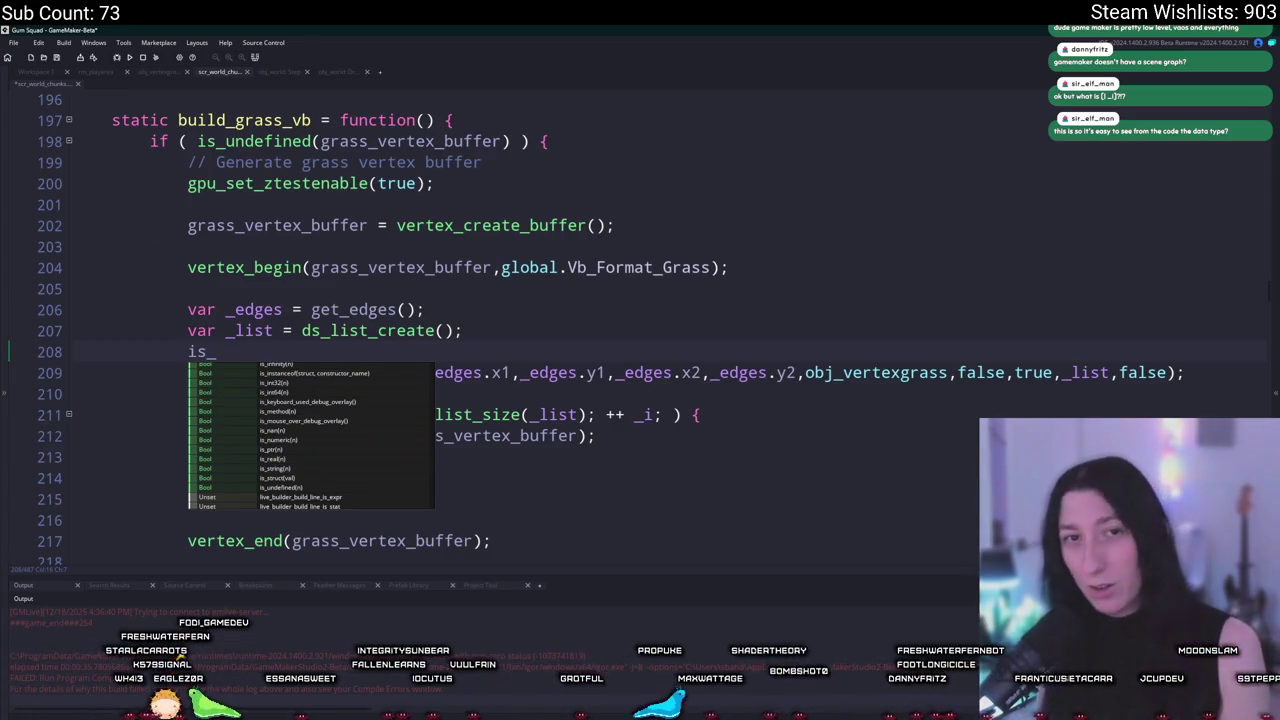
key(Escape)
key(BackSpace)
key(BackSpace)
key(BackSpace)
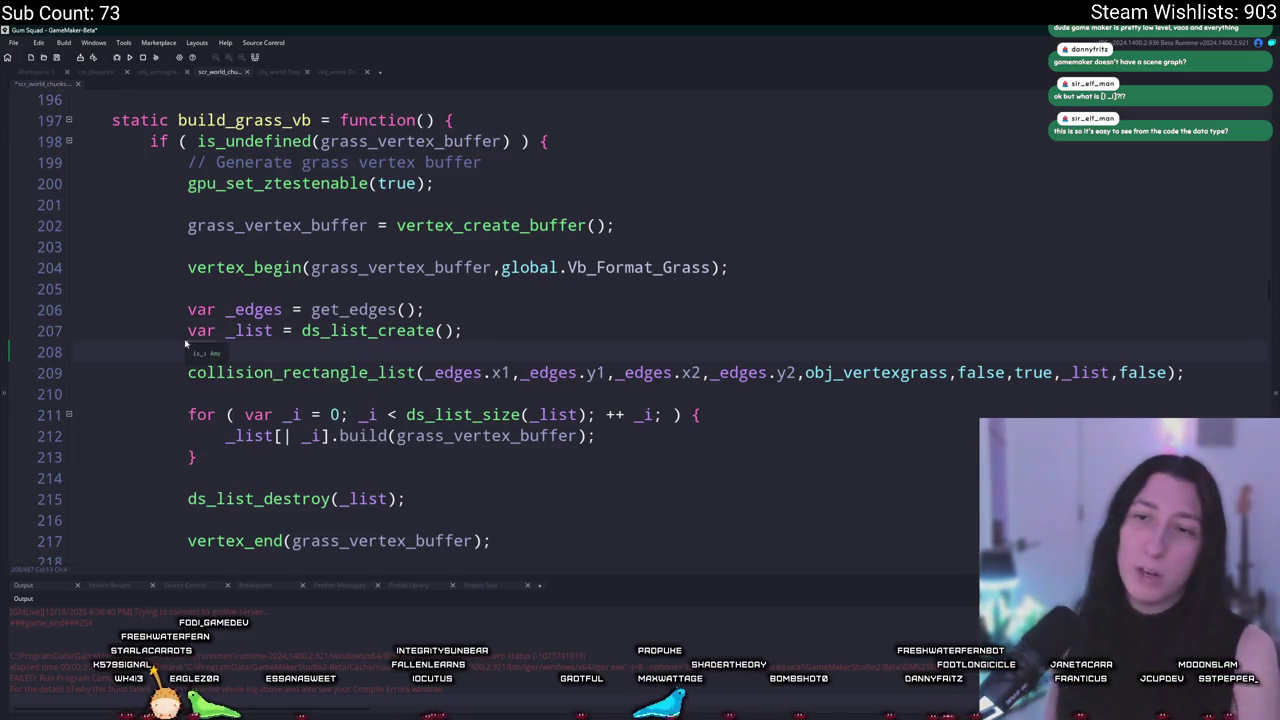
key(BackSpace)
key(BackSpace)
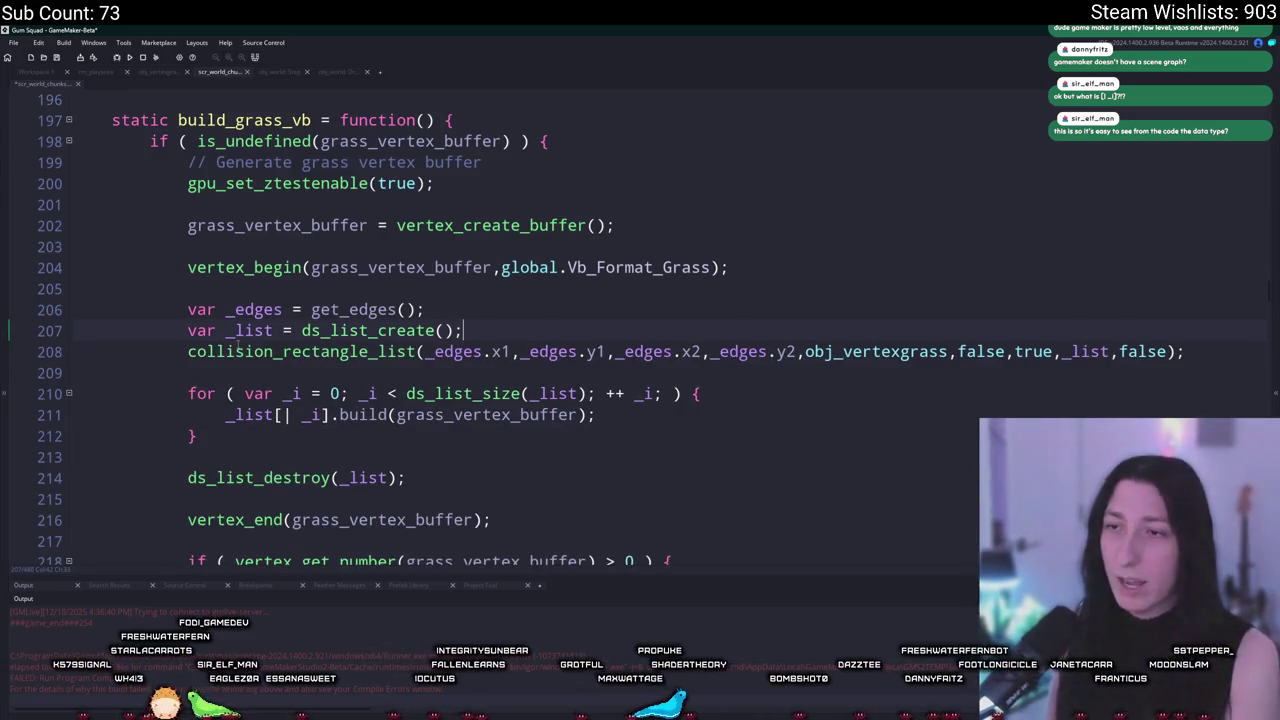
click(262, 416)
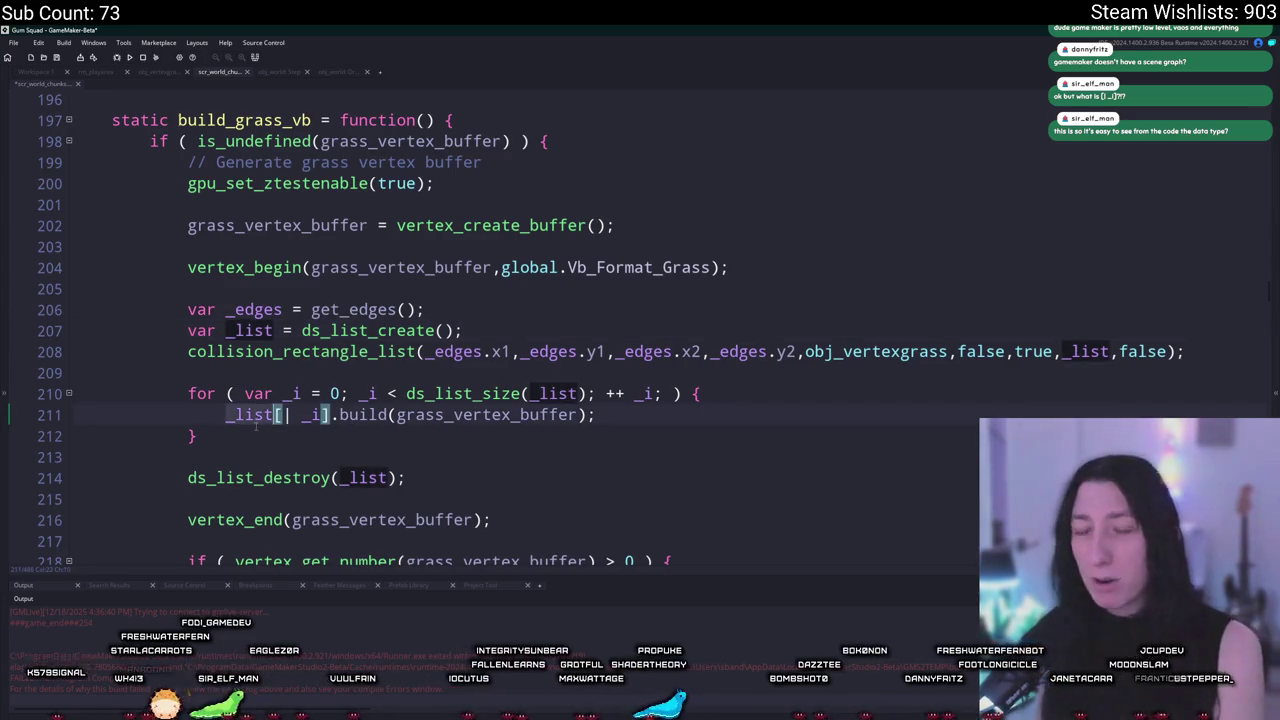
double_click(258, 414)
text(10)
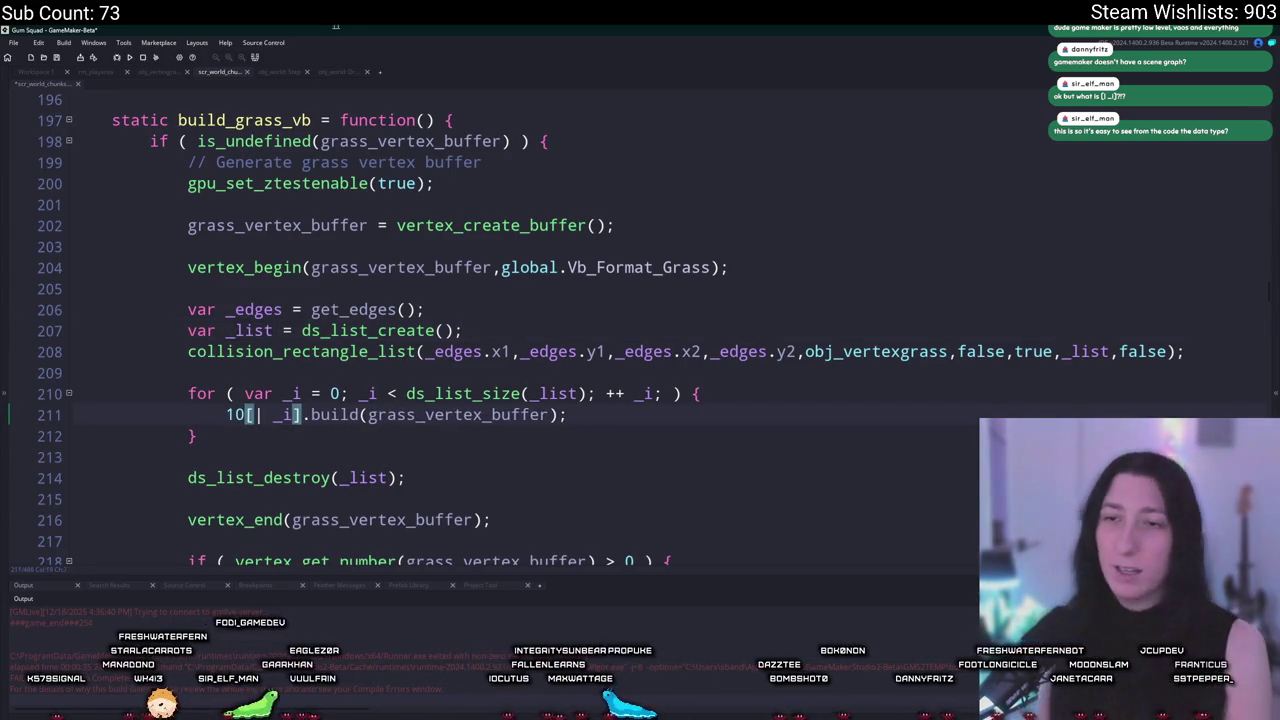
key(ctrl+z)
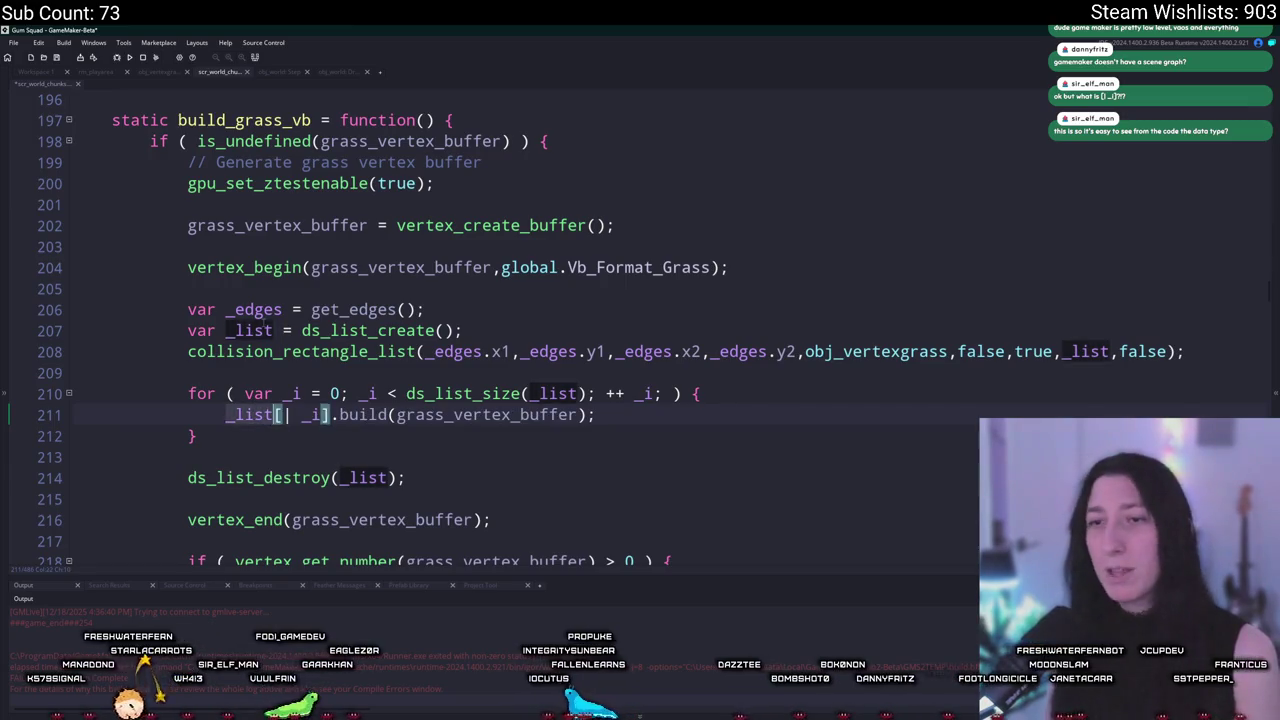
middle_click(255, 416)
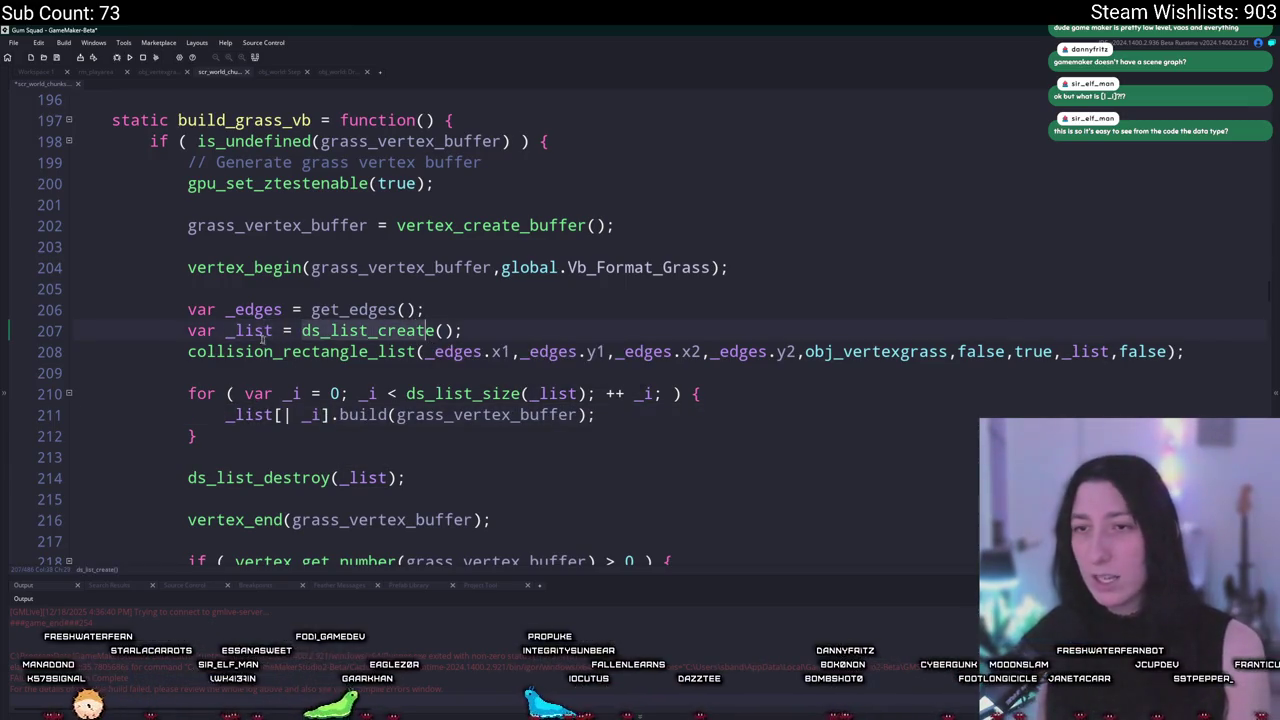
click(266, 428)
click(288, 414)
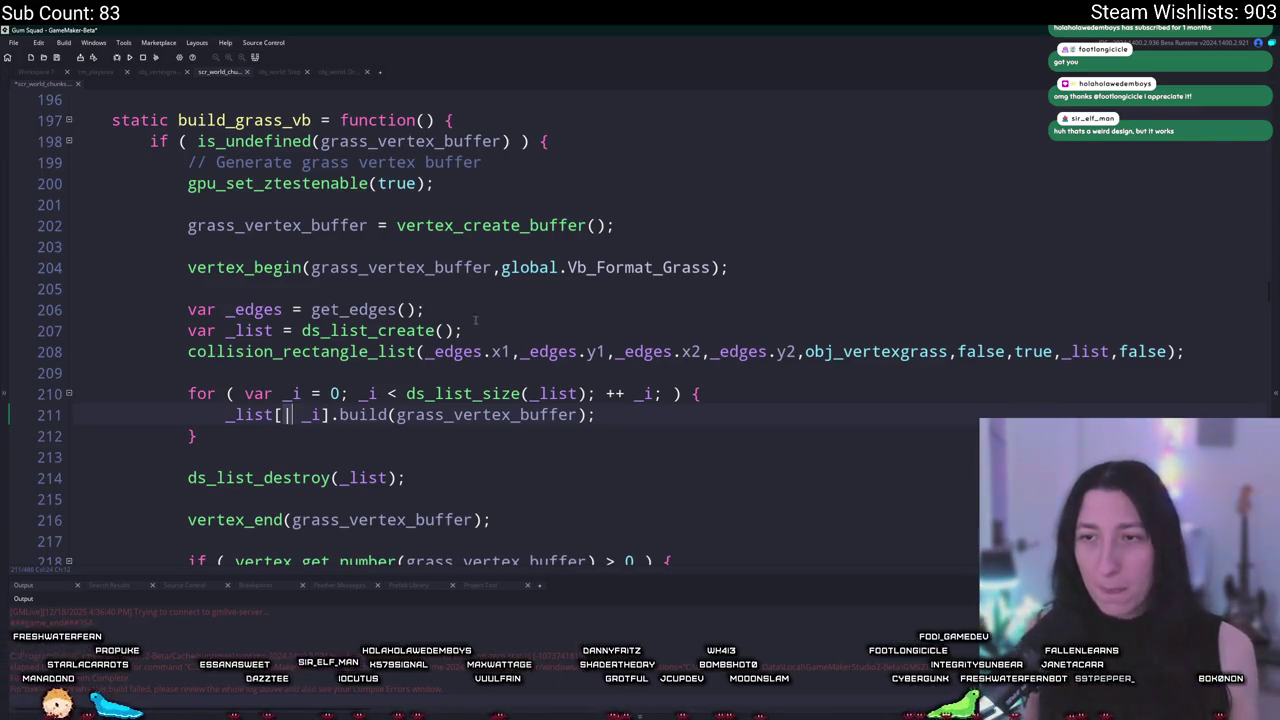
key(Return)
key(Return)
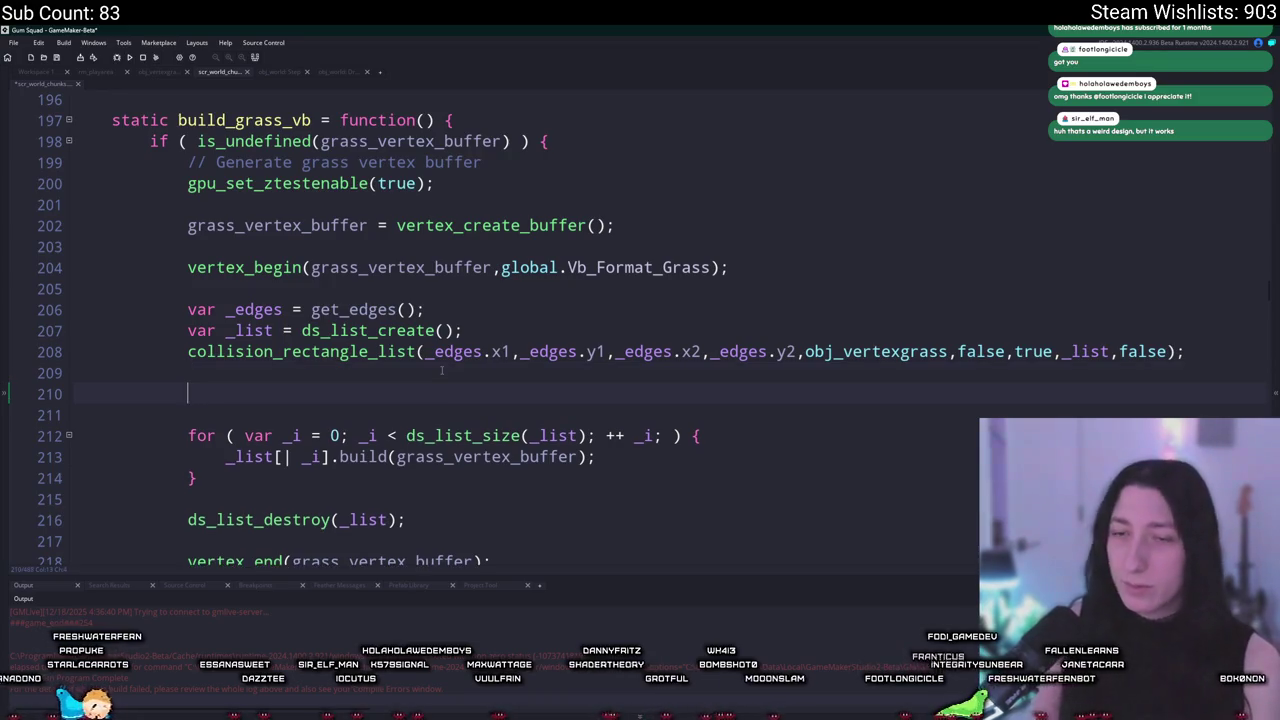
Step: Write a new List<> assignment on line 210 after the collision_rectangle_list call
text(list =new)
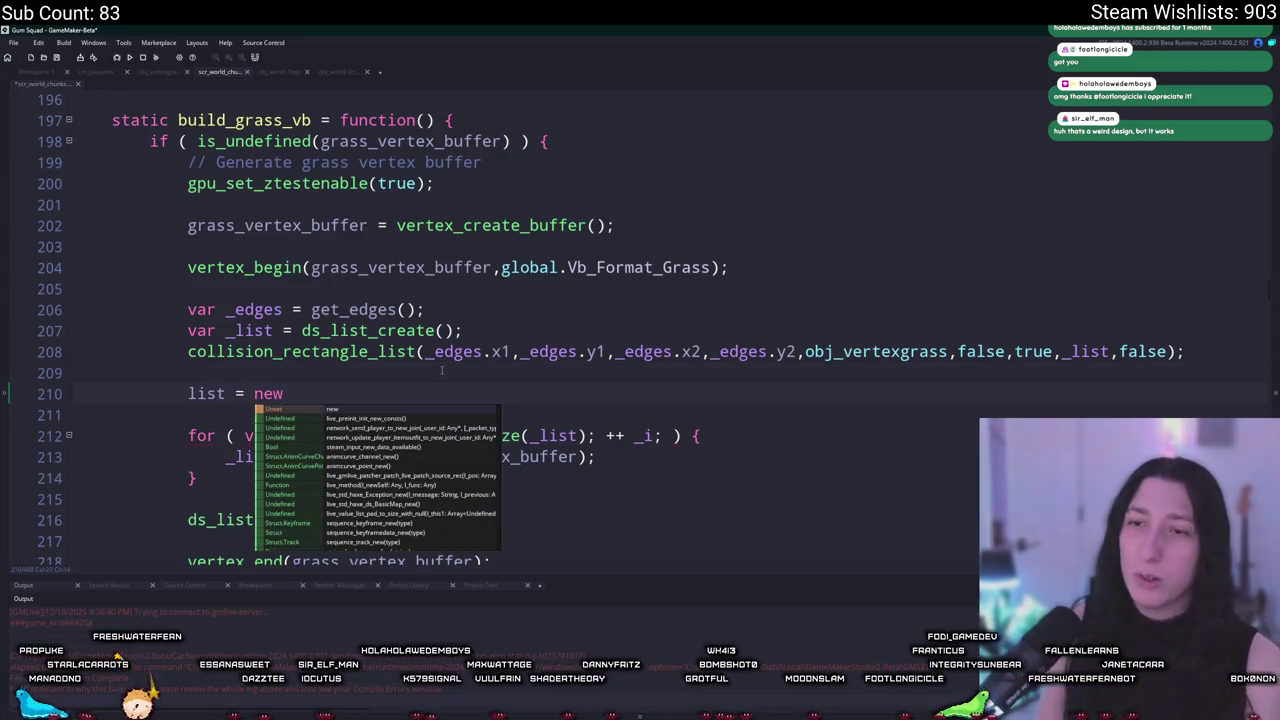
text( <>)
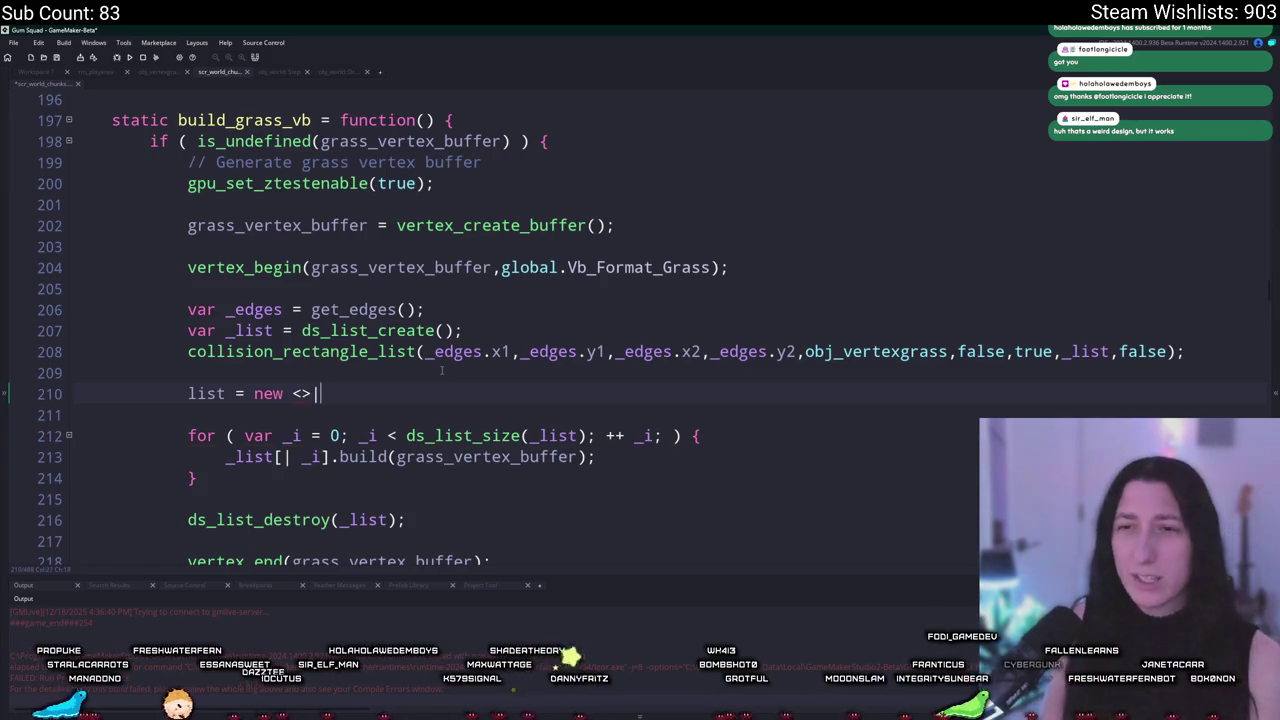
key(BackSpace)
key(BackSpace)
text(li)
key(BackSpace)
key(BackSpace)
text(list)
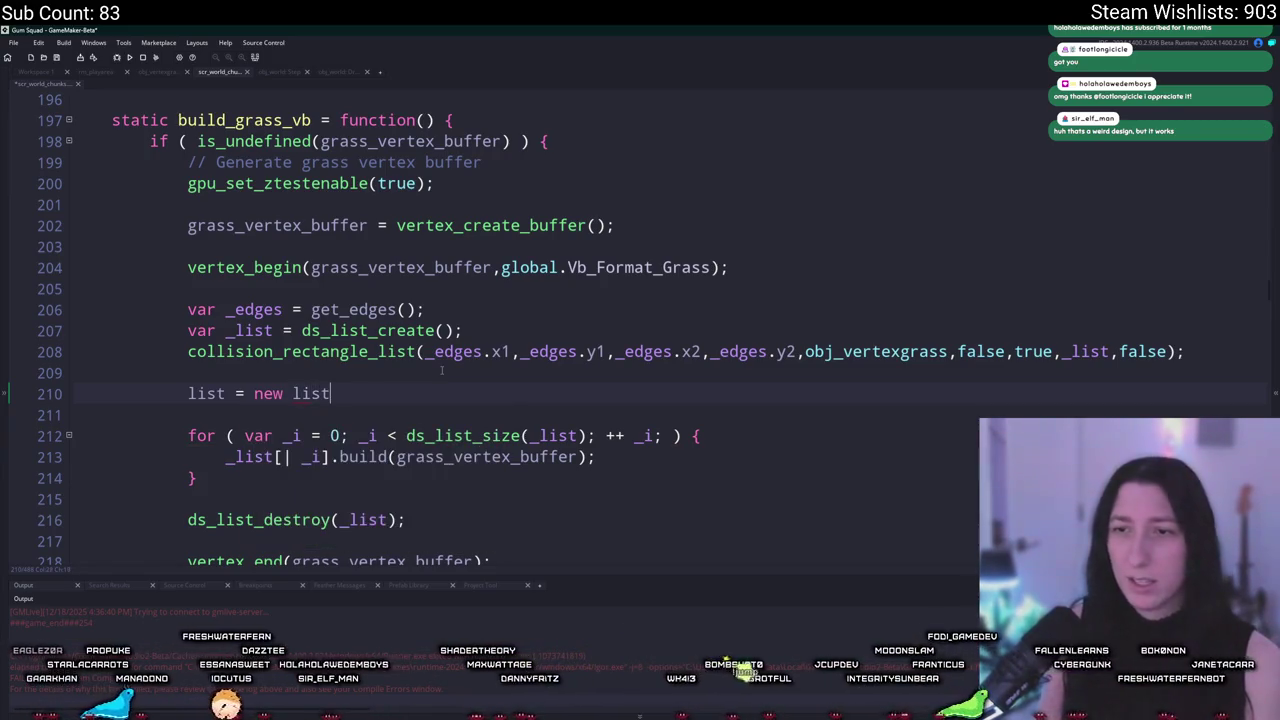
key(BackSpace)
key(BackSpace)
key(BackSpace)
text(List<>;)
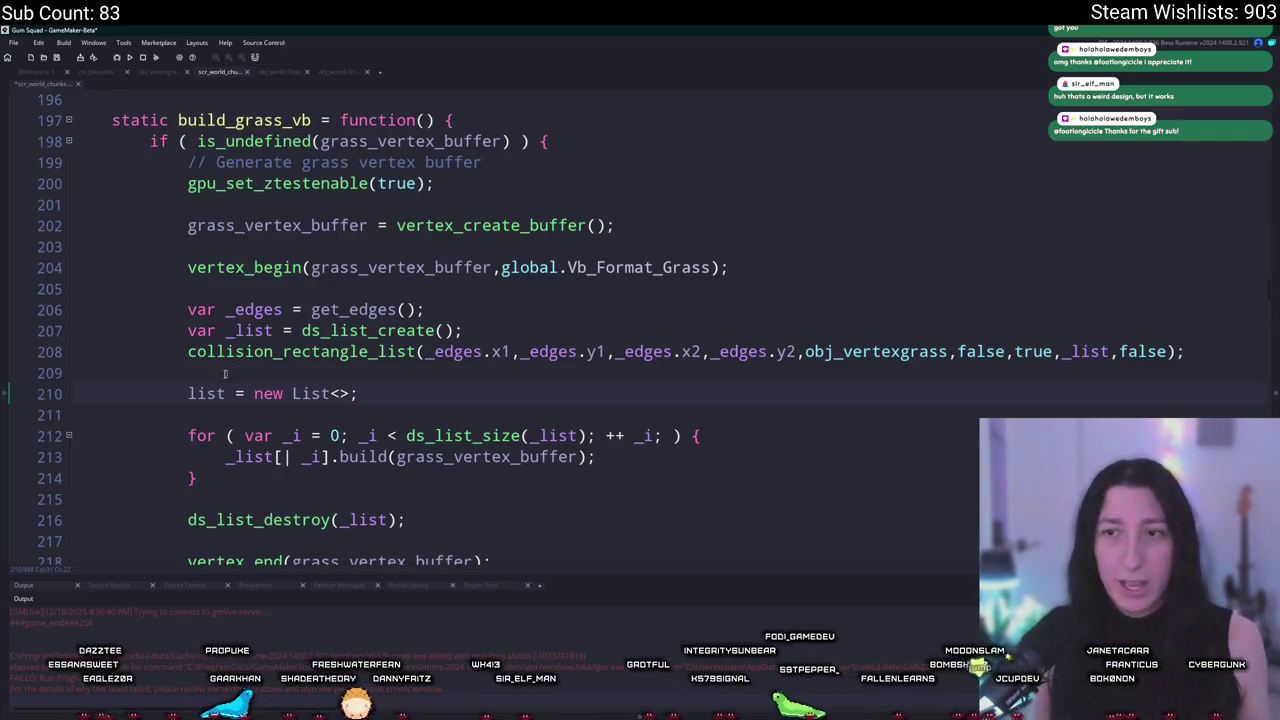
Step: Add a list.size line below the List assignment, then select both trial lines
key(Return)
text(list.add)
key(BackSpace)
key(BackSpace)
key(BackSpace)
text(size)
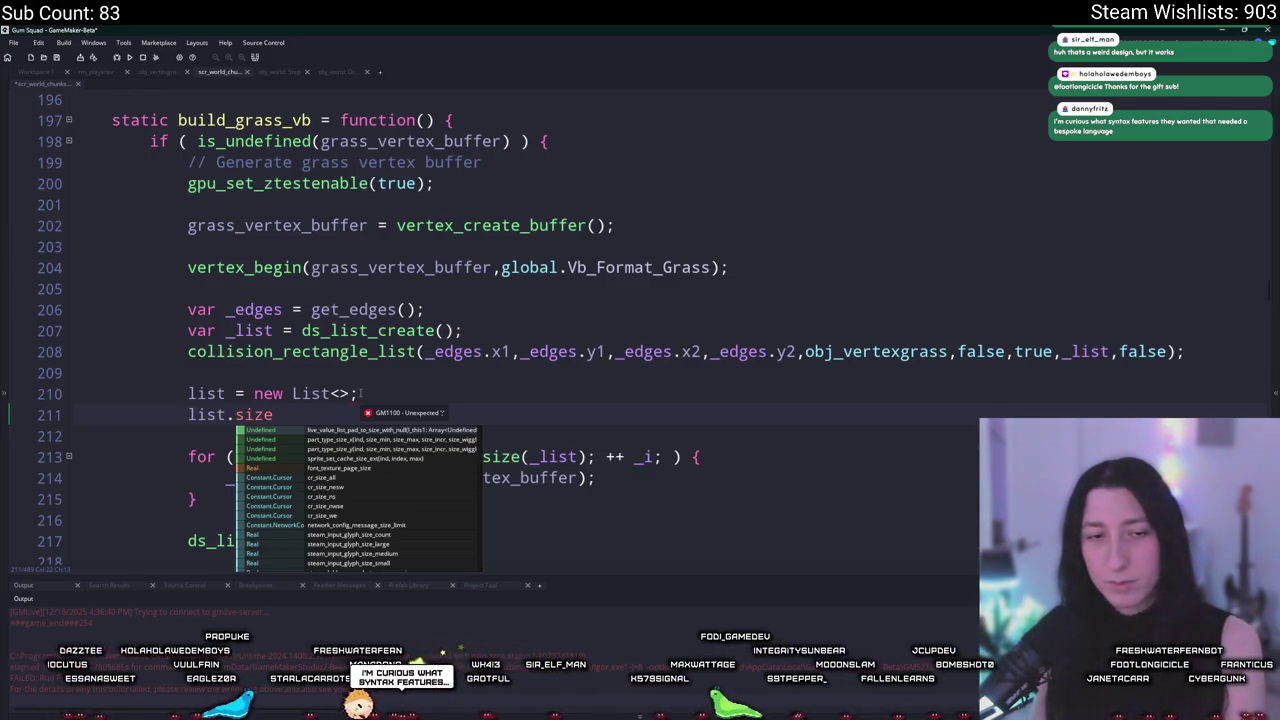
click(359, 393)
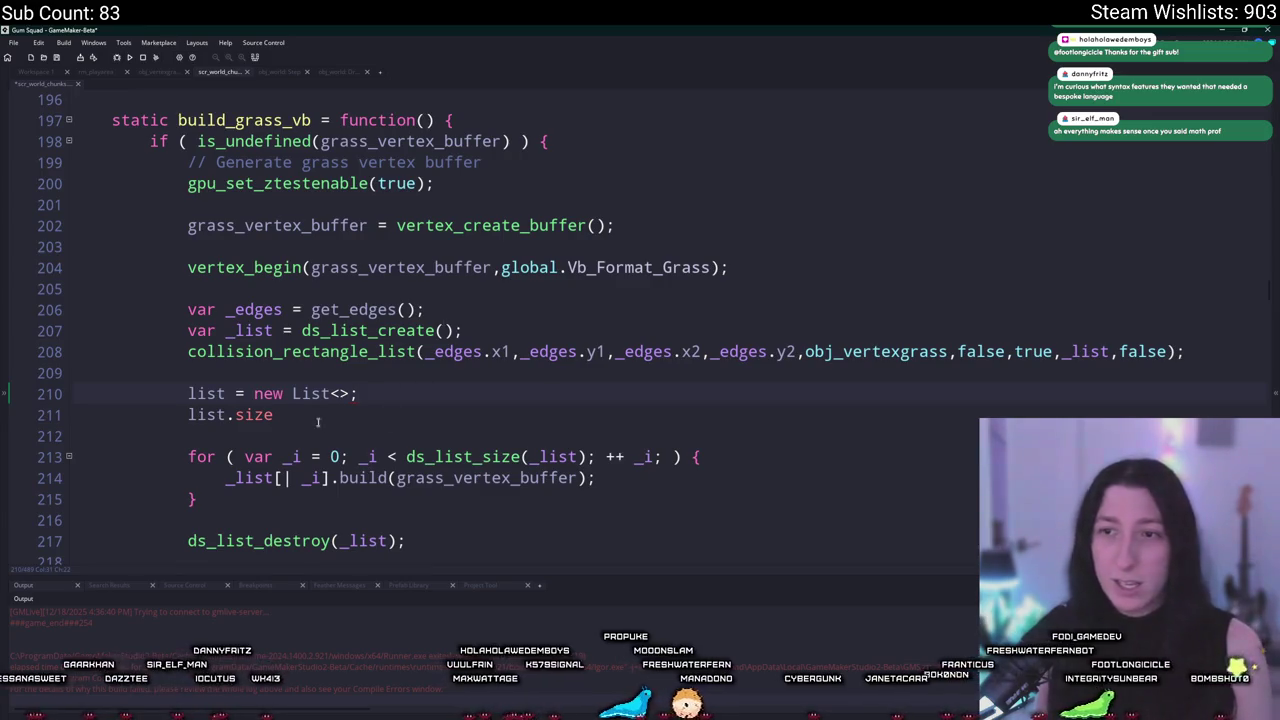
drag(305, 405, 80, 378)
Step: Delete the trial List lines, undoing an accidental Ctrl+D duplicate of the collision line
key(BackSpace)
key(BackSpace)
key(ctrl+d)
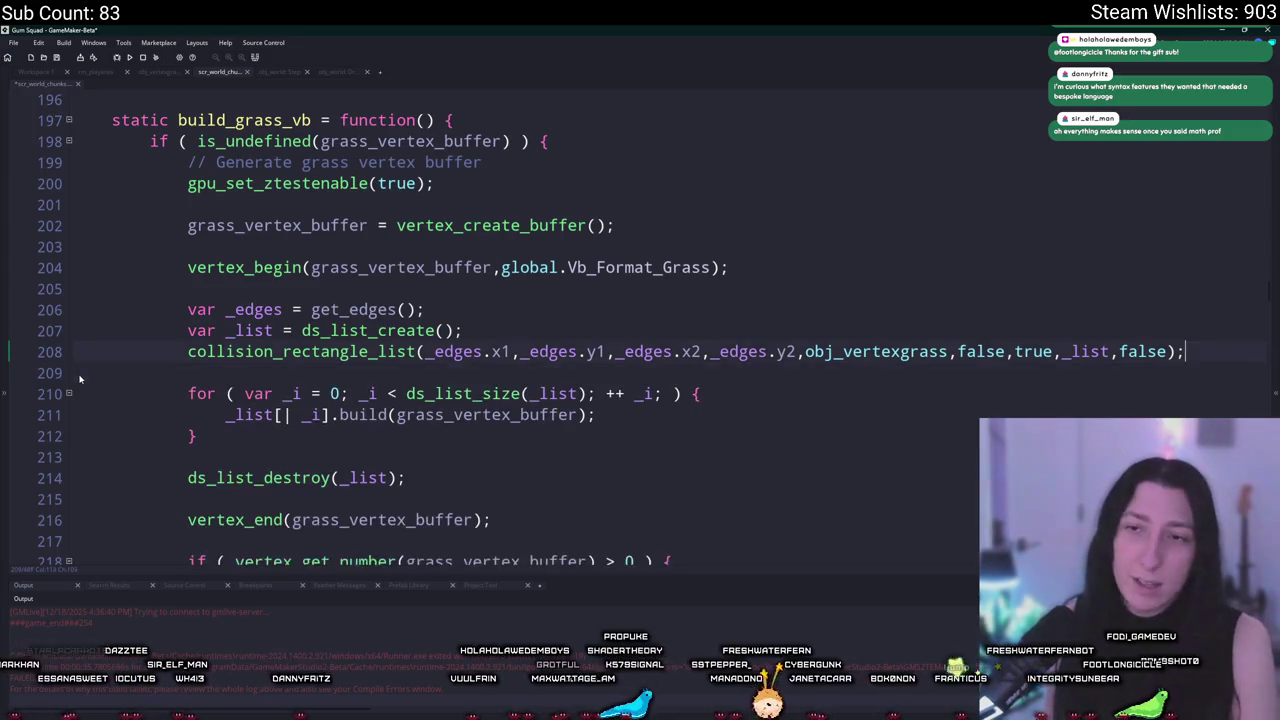
key(ctrl+z)
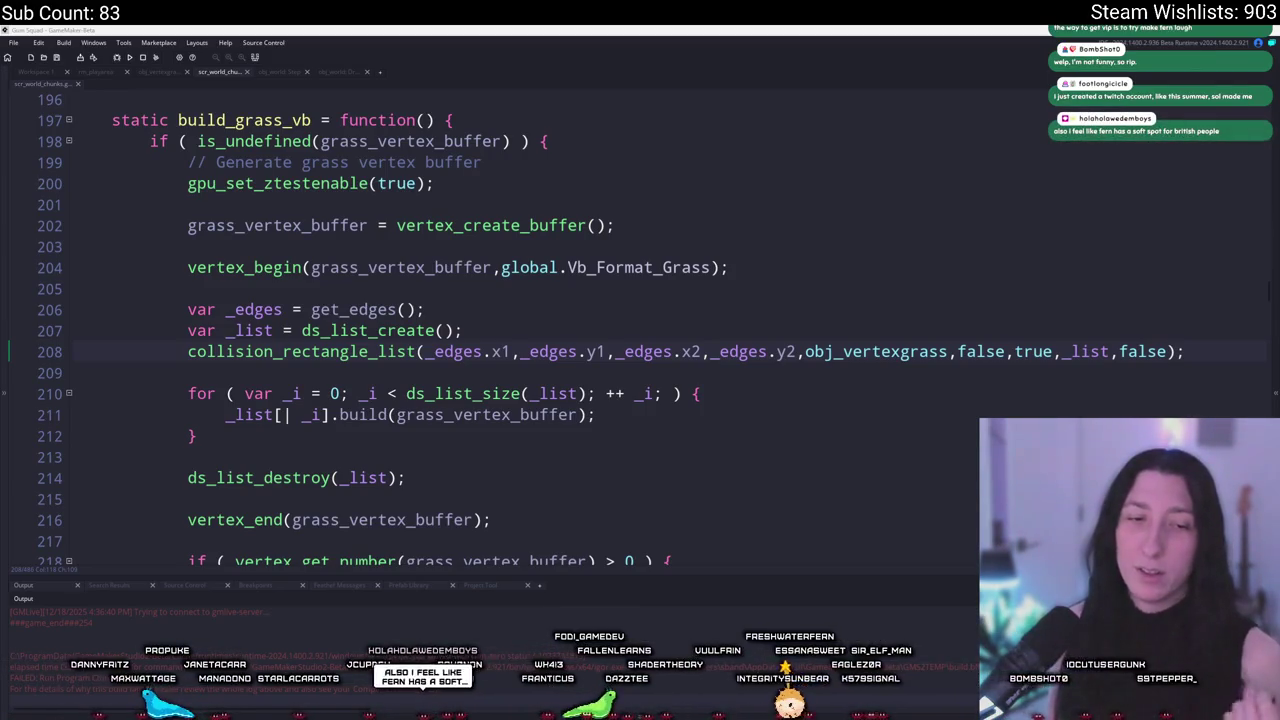
click(717, 408)
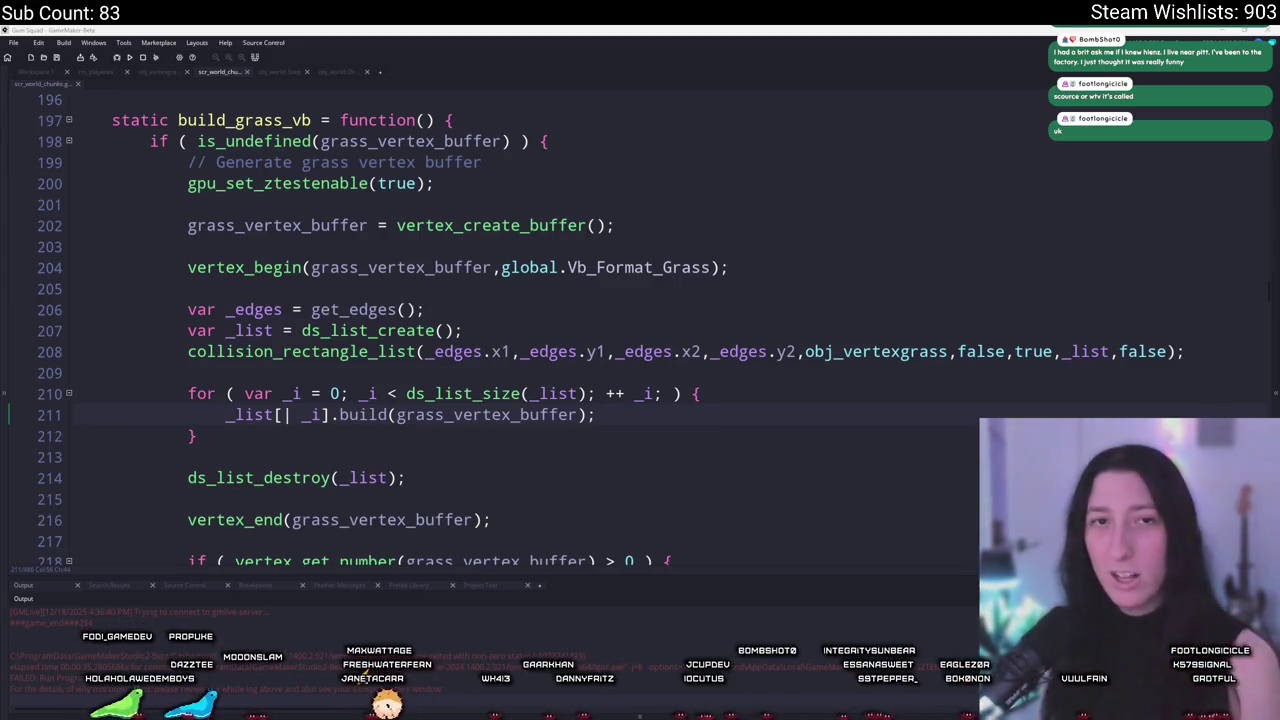
click(652, 411)
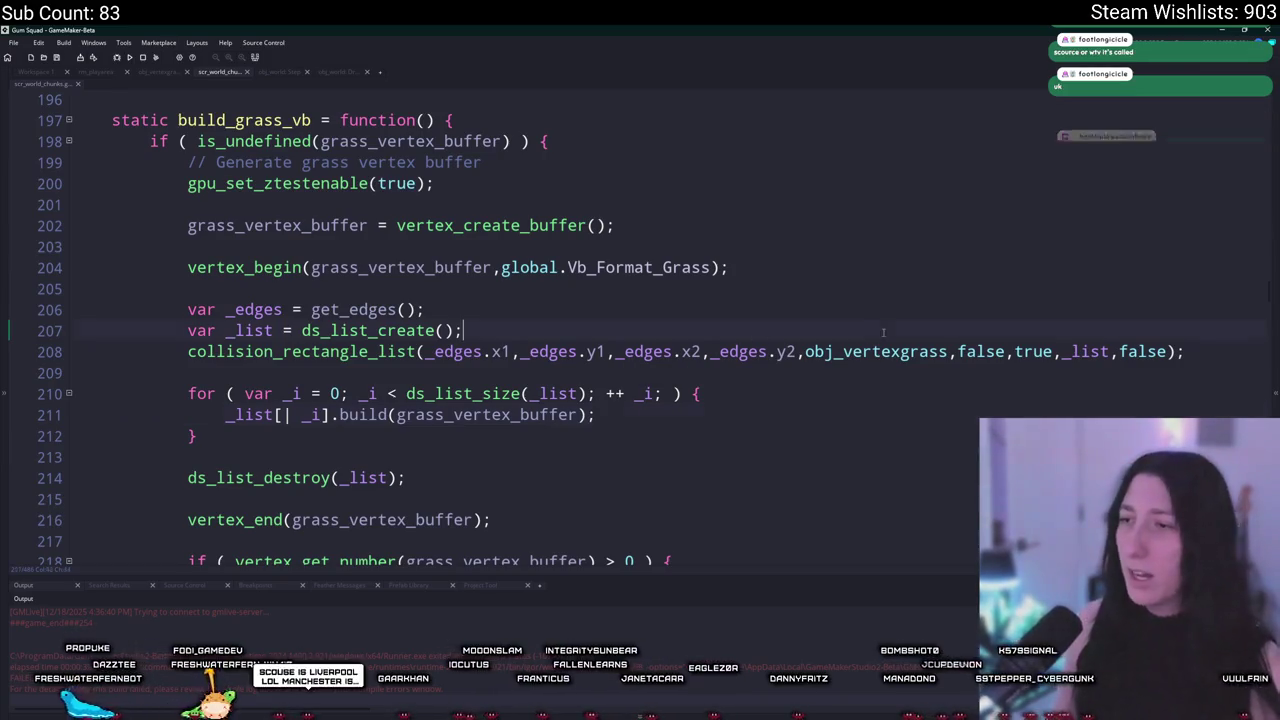
Step: Type show_message(_edges); on the empty line 209 below the collision_rectangle_list call
click(949, 351)
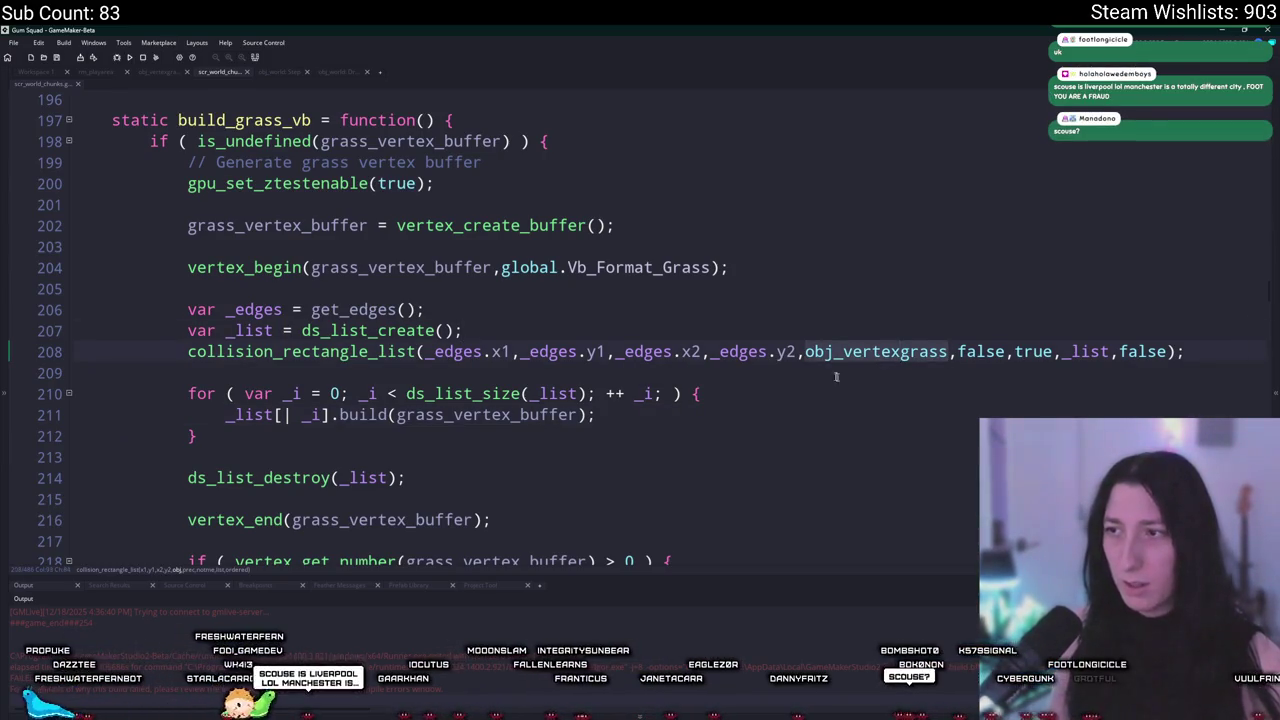
click(495, 372)
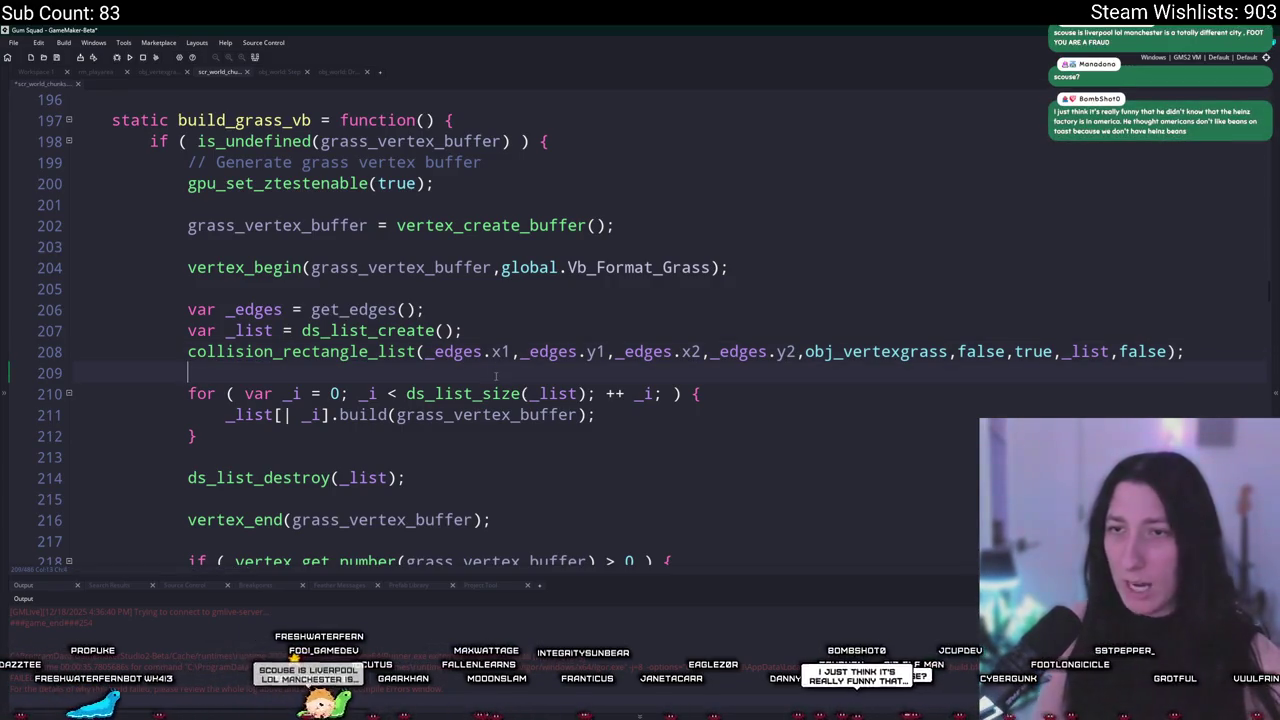
text(show_message))
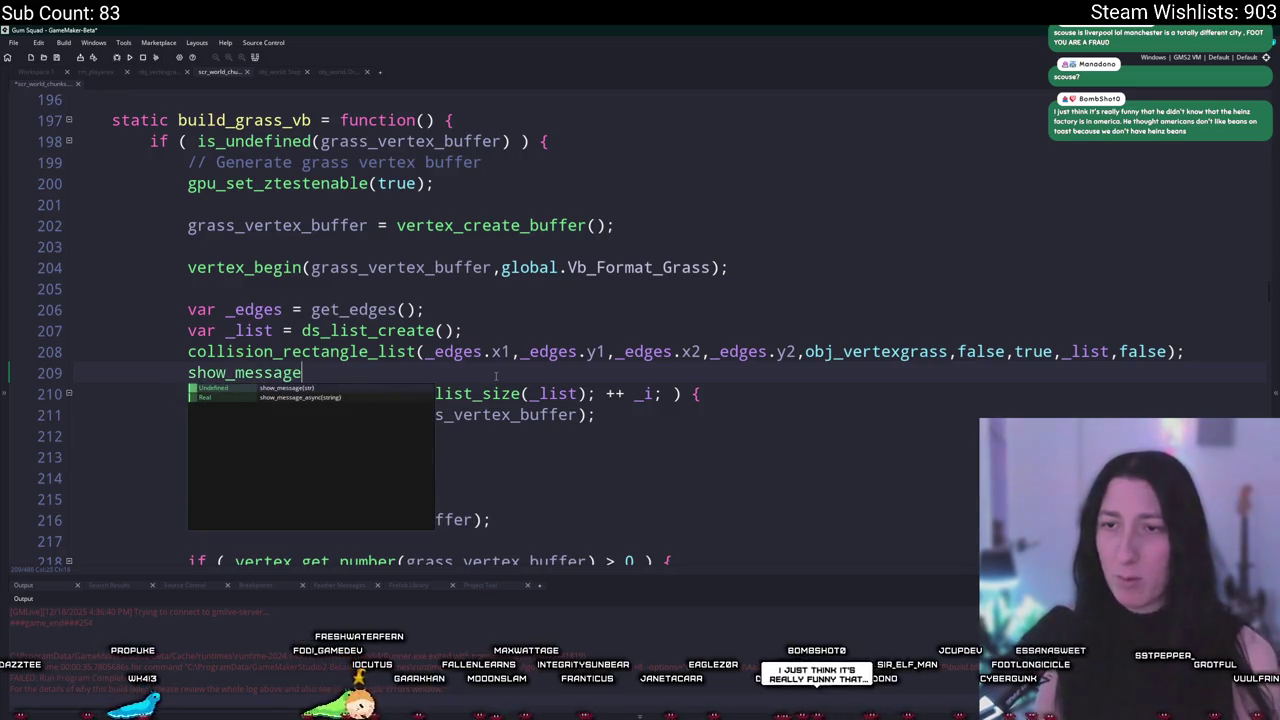
key(BackSpace)
text(()
text(ges)
text(dges))
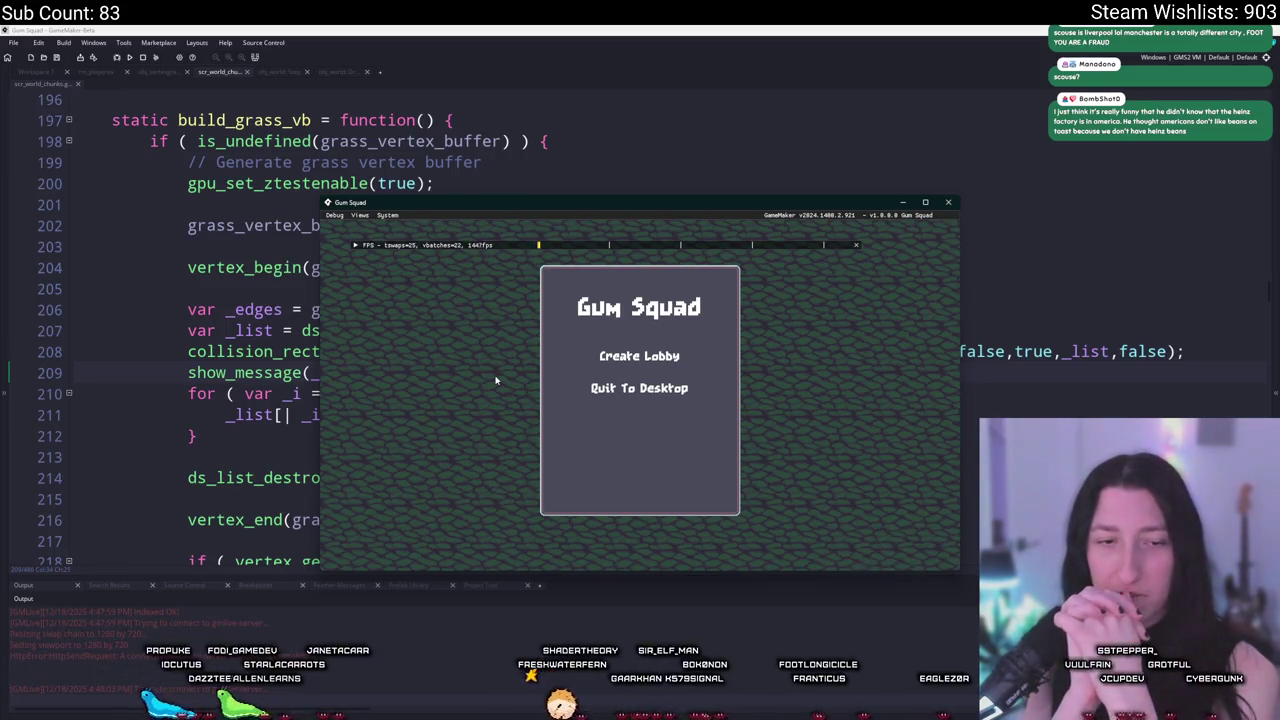
Step: Create a lobby, walk down-left with S and A until the _edges popup appears, then stop
click(651, 356)
key(s)
key(a)
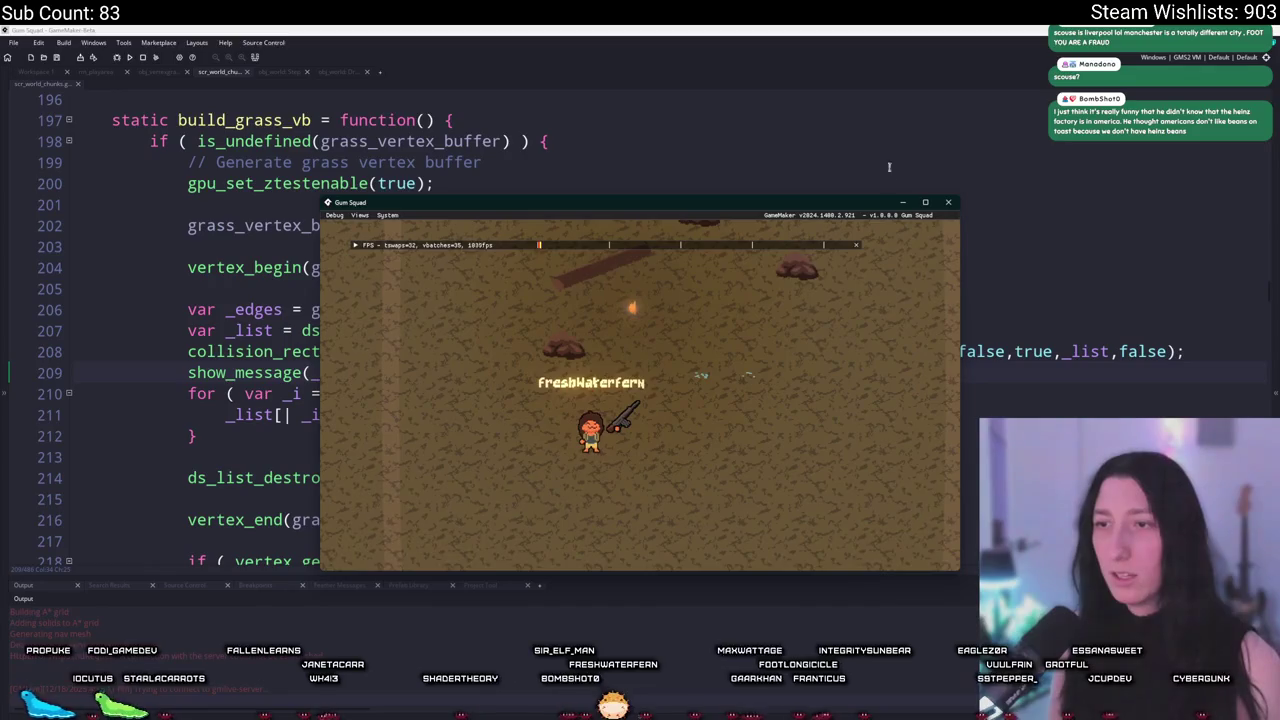
key(a)
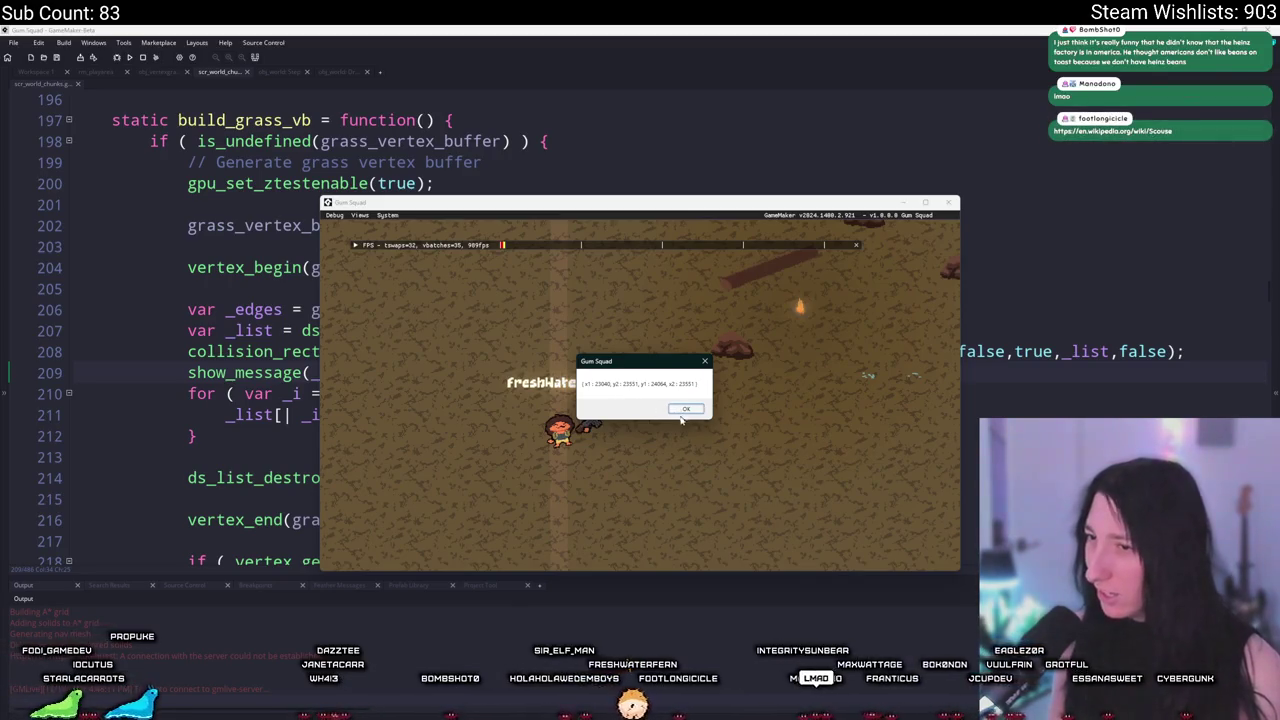
click(145, 58)
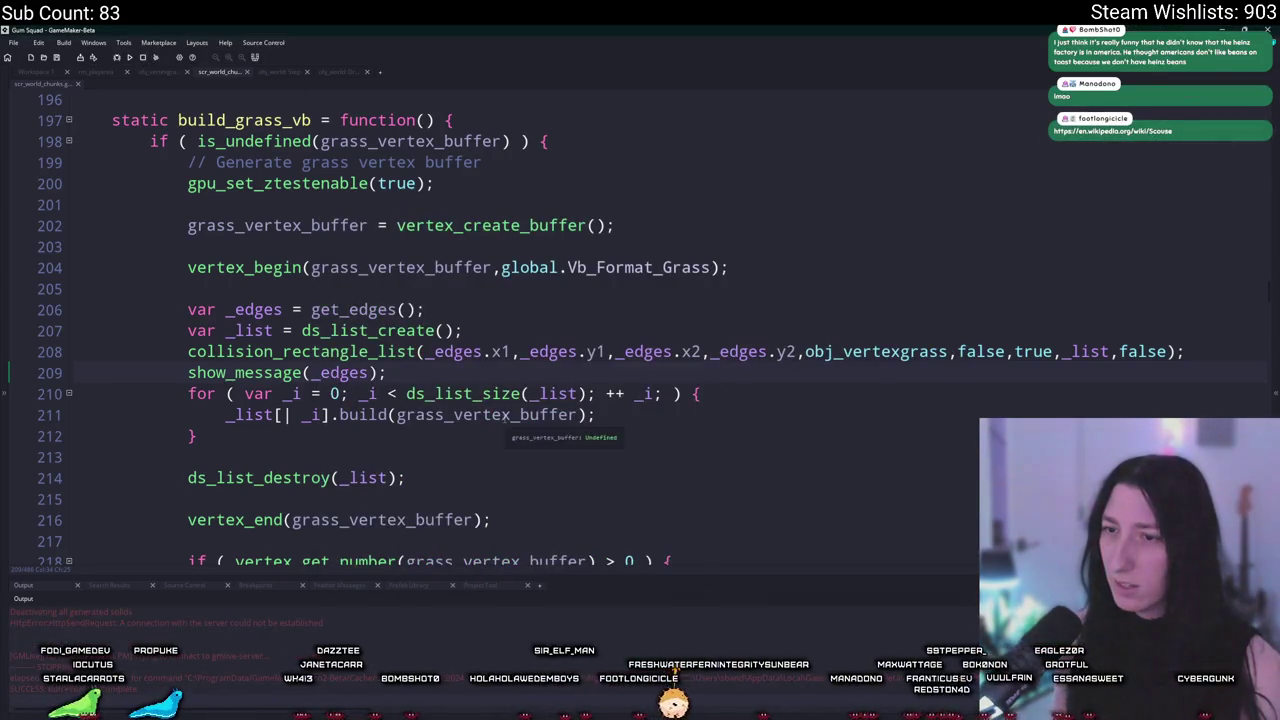
Step: Delete the show_message(_edges); line 209 and return to build_grass_vb on line 197
drag(388, 372, 91, 375)
key(Delete)
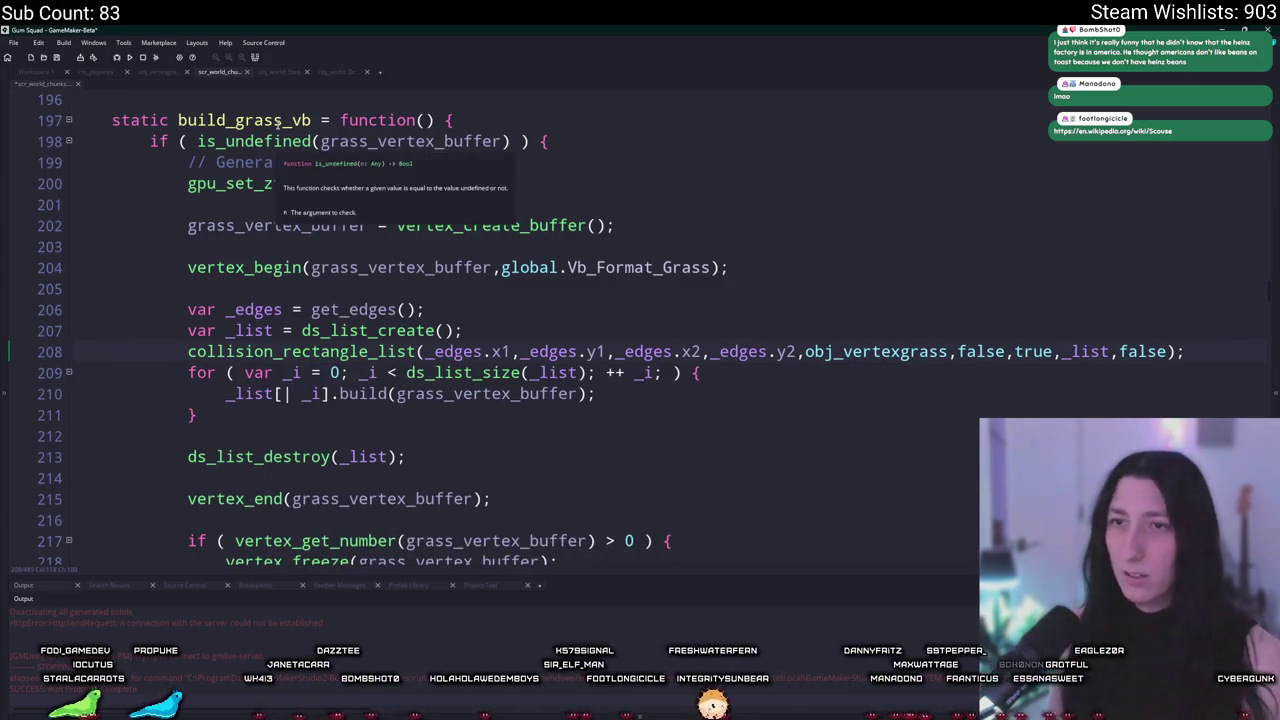
click(301, 120)
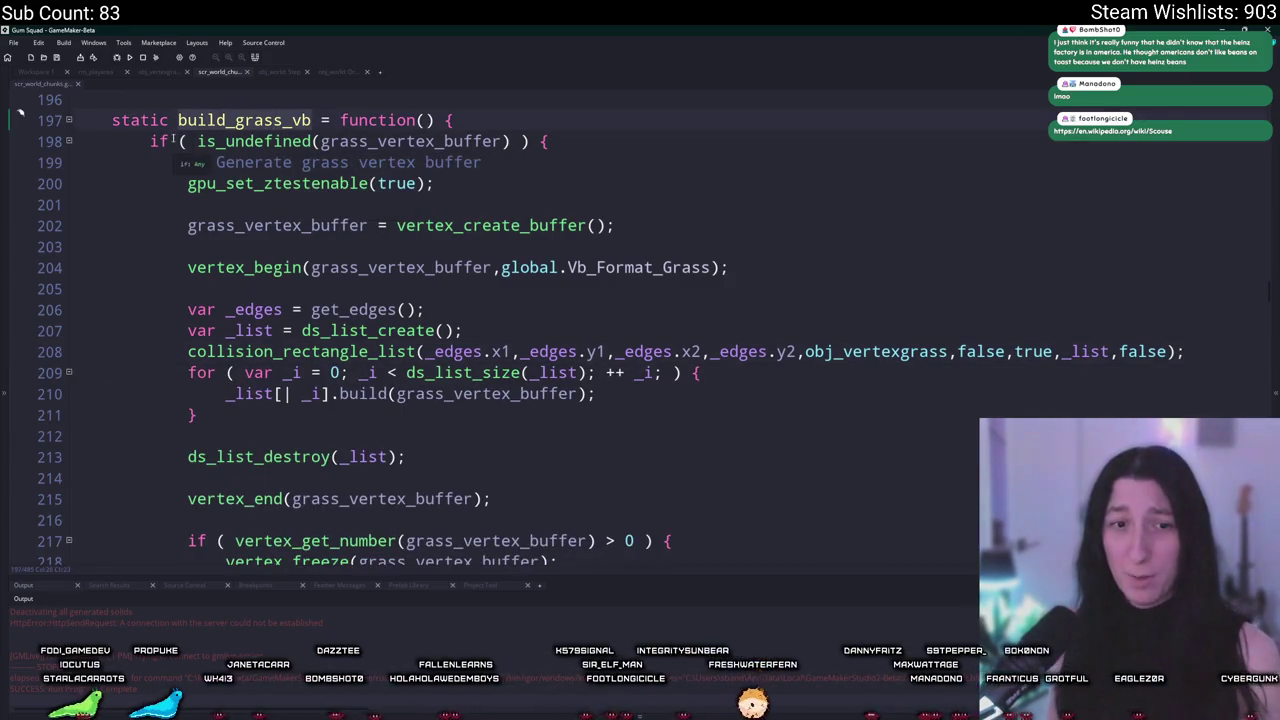